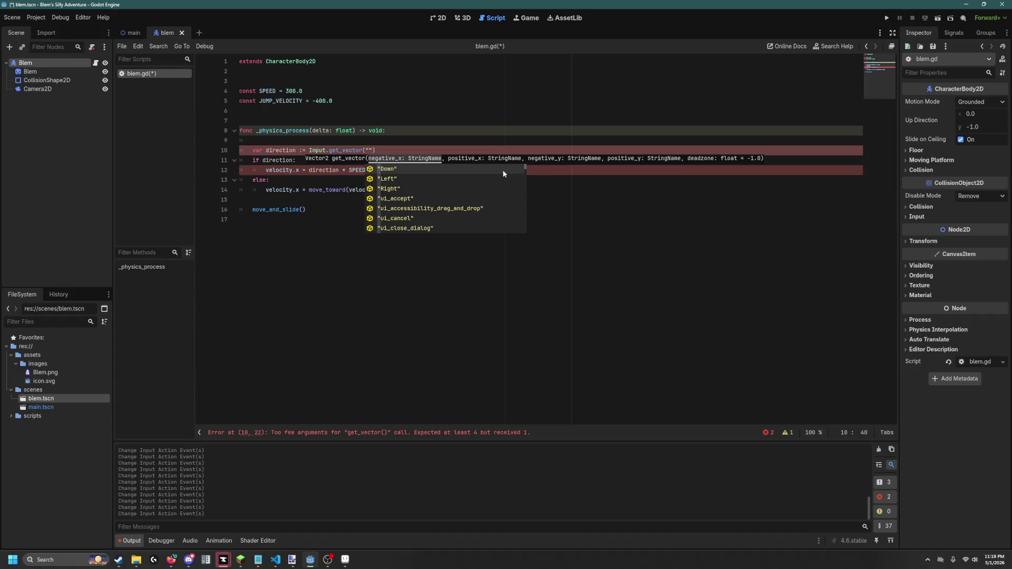
Step: Fill get_vector with the "Left", "Right", "Up" and "Down" input actions
{"action": "key", "text": "Return"}
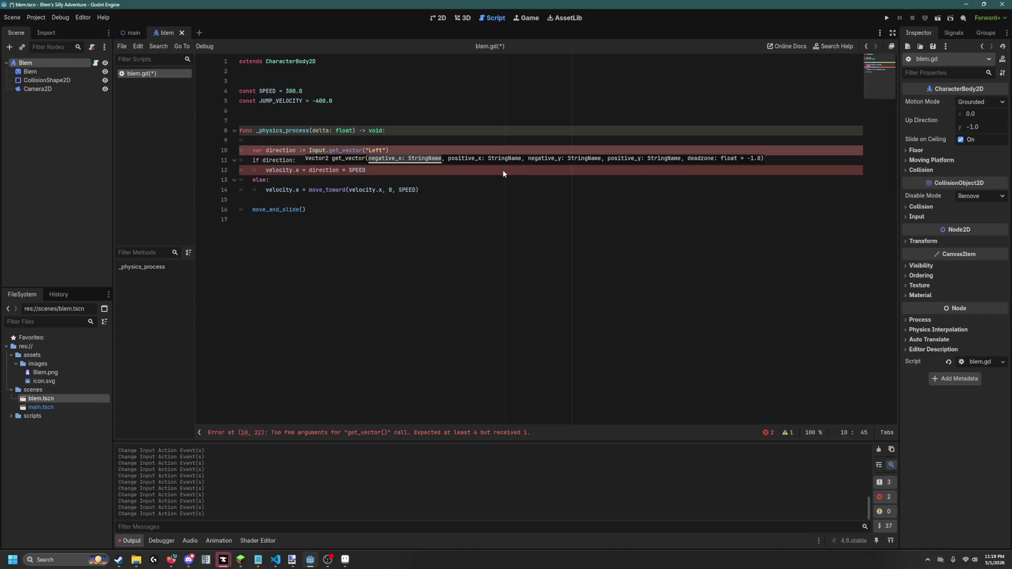
{"action": "type", "text": ", \"Right"}
{"action": "key", "text": "Return"}
{"action": "type", "text": ", \"U"}
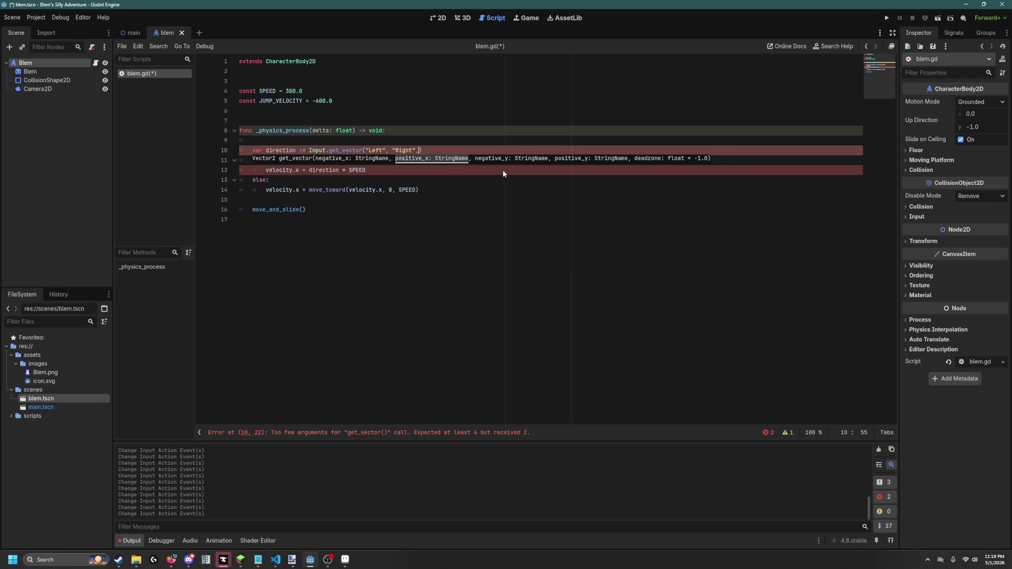
{"action": "key", "text": "Return"}
{"action": "type", "text": ", \"Up\", \"D"}
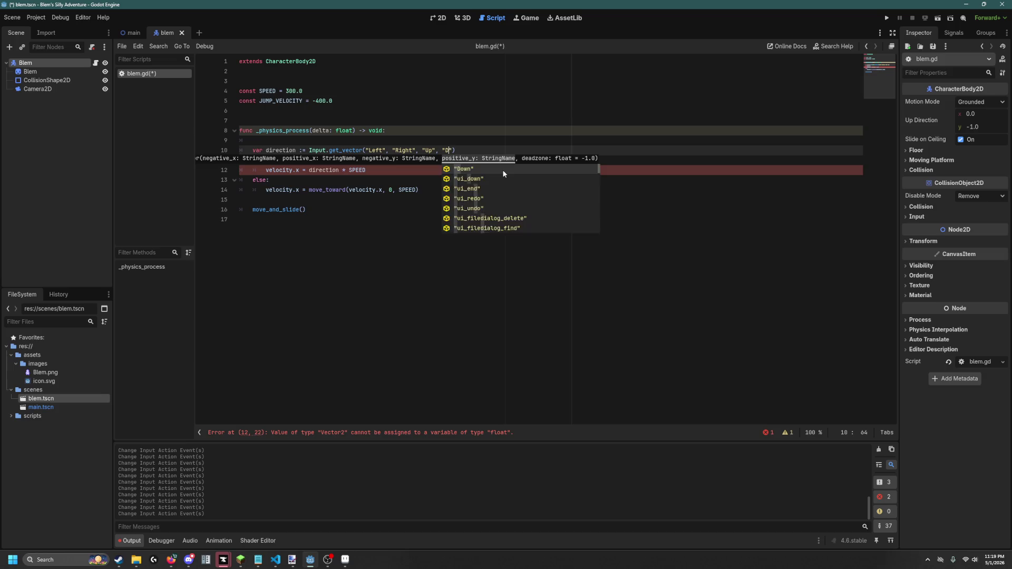
{"action": "key", "text": "Return"}
Step: Drop the .x component from velocity on lines 12 and 14
{"action": "left_click", "coordinate": [507, 170]}
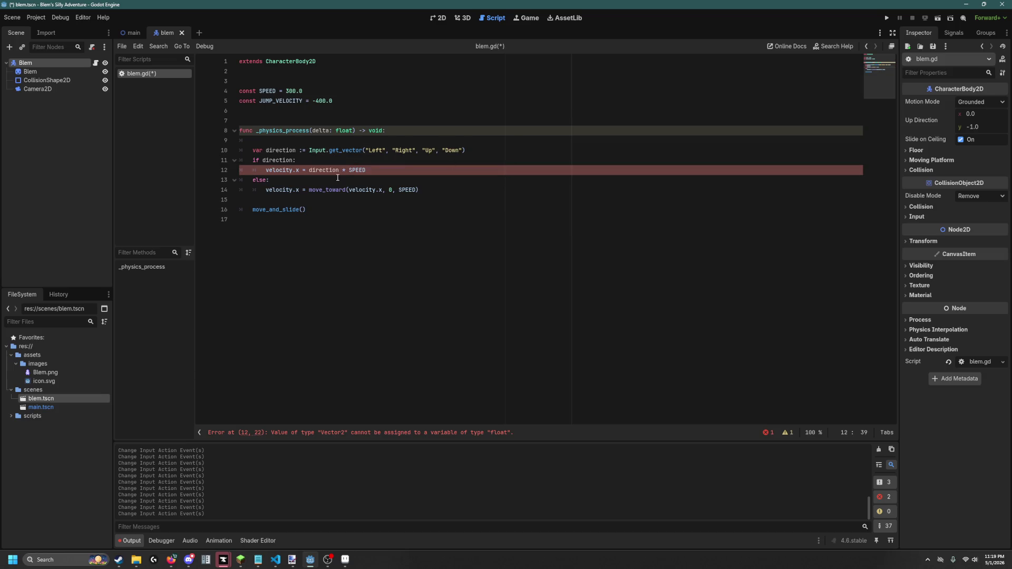
{"action": "double_click", "coordinate": [294, 170]}
{"action": "key", "text": "BackSpace"}
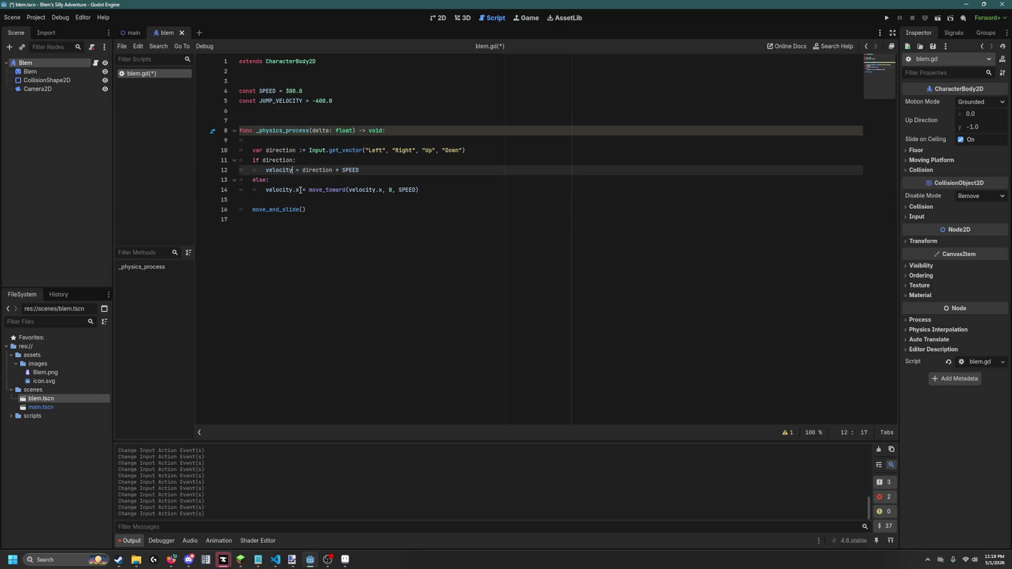
{"action": "double_click", "coordinate": [296, 190]}
{"action": "key", "text": "BackSpace"}
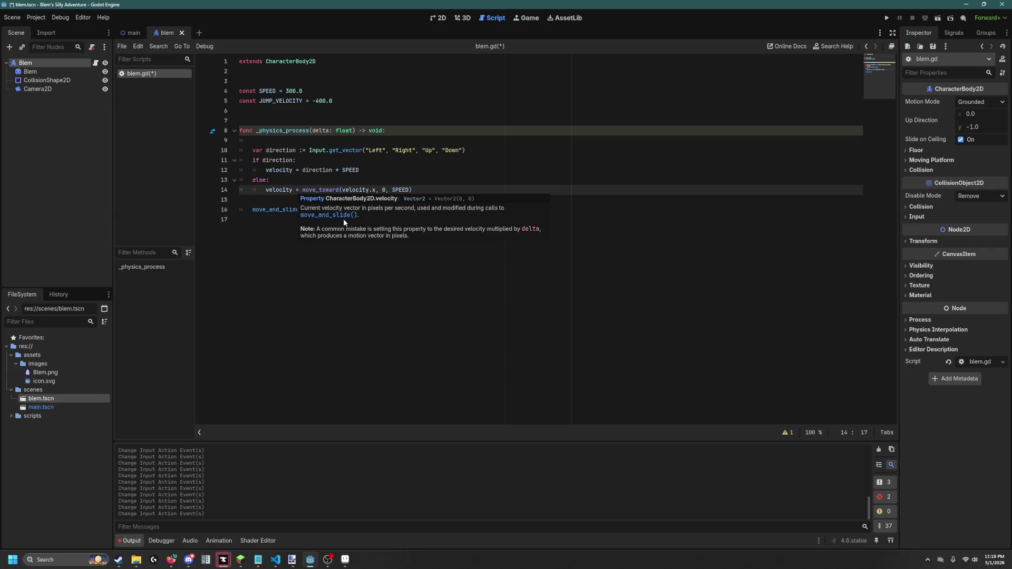
Step: Change the move_toward arguments to Vector2.ZERO, SPEED / 3 and save the script
{"action": "left_click", "coordinate": [470, 172]}
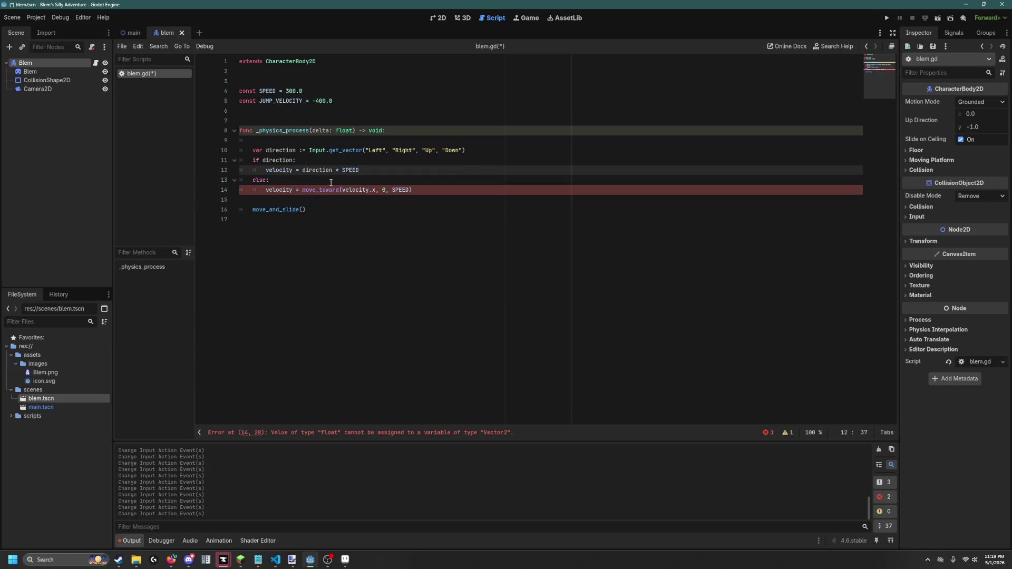
{"action": "left_click", "coordinate": [373, 190]}
{"action": "key", "text": "BackSpace"}
{"action": "key", "text": "BackSpace"}
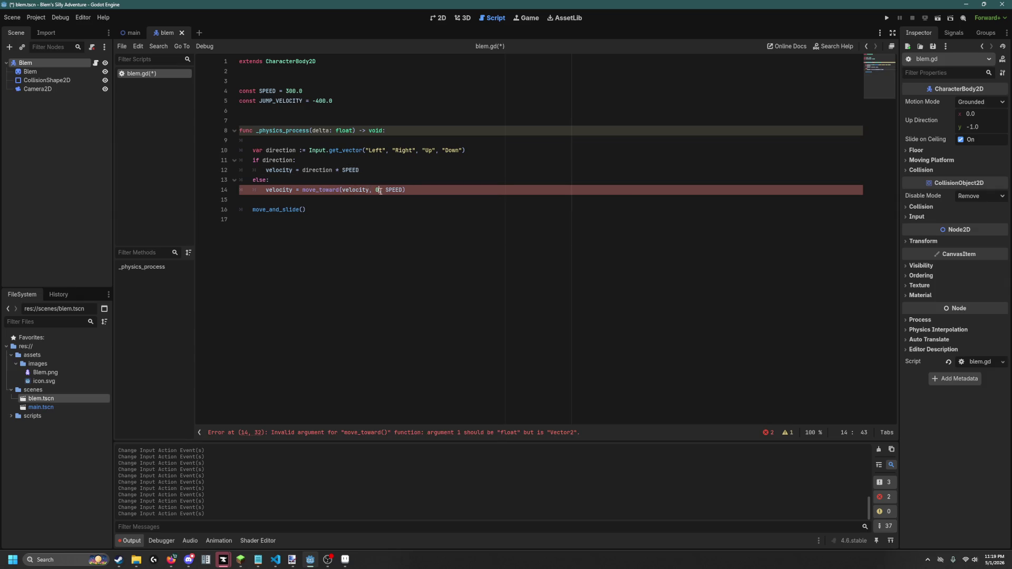
{"action": "key", "text": "BackSpace"}
{"action": "type", "text": "Vector2."}
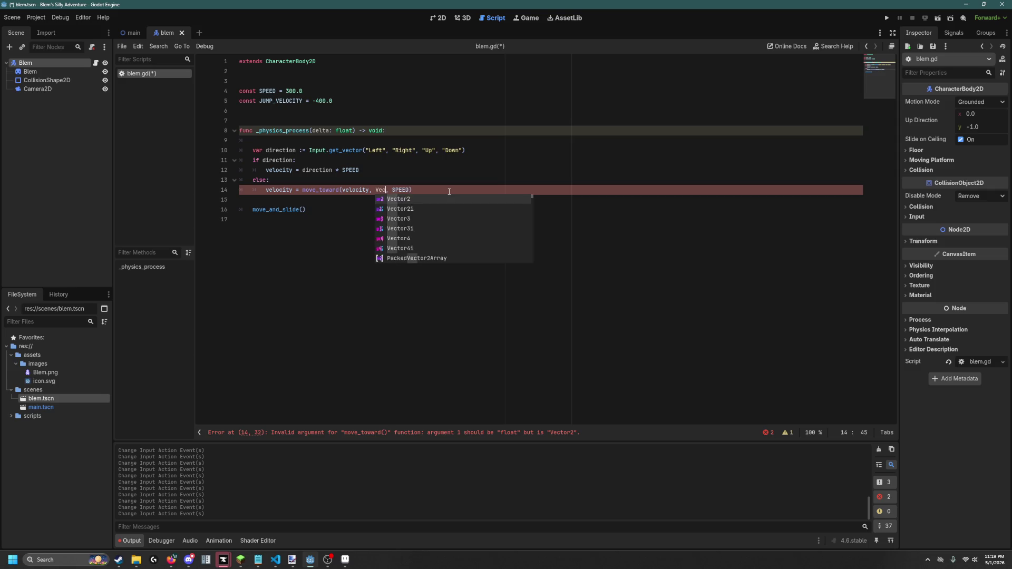
{"action": "type", "text": "ZERO,"}
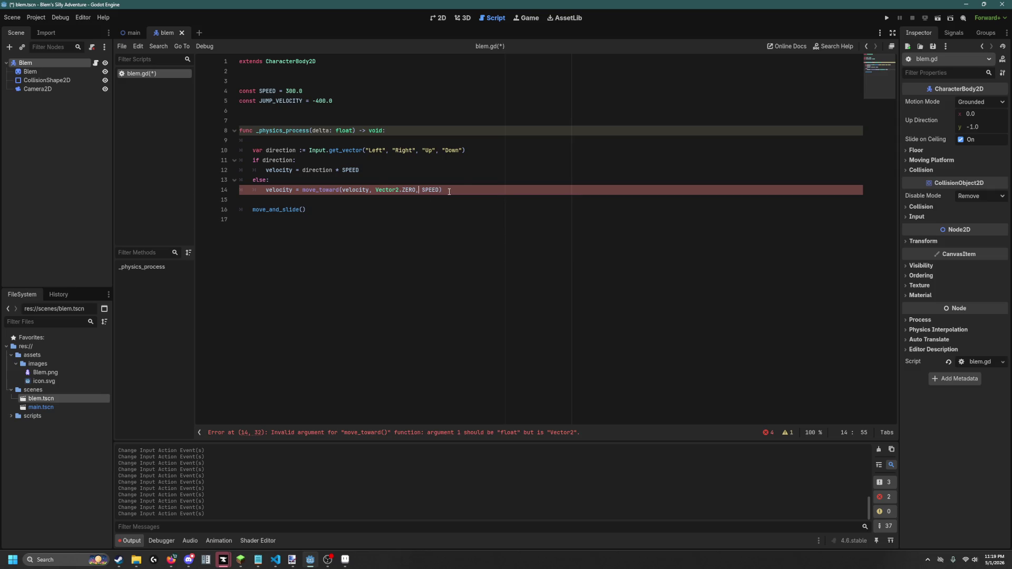
{"action": "type", "text": " SPEED / 3"}
{"action": "left_click", "coordinate": [506, 177]}
{"action": "key", "text": "ctrl+s"}
Step: Rewrite line 14 as velocity.move_toward(Vector2.ZERO, SPEED / 3), save, and run the game
{"action": "left_click", "coordinate": [522, 192]}
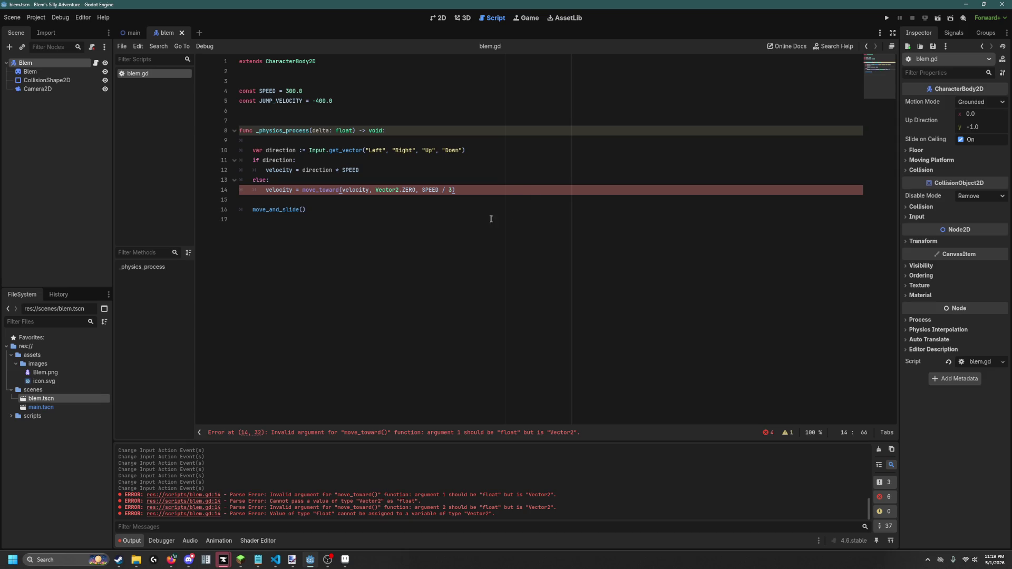
{"action": "mouse_move", "coordinate": [361, 189]}
{"action": "left_click_drag", "start_coordinate": [376, 191], "coordinate": [342, 191]}
{"action": "key", "text": "BackSpace"}
{"action": "left_click", "coordinate": [302, 191]}
{"action": "type", "text": "velocity."}
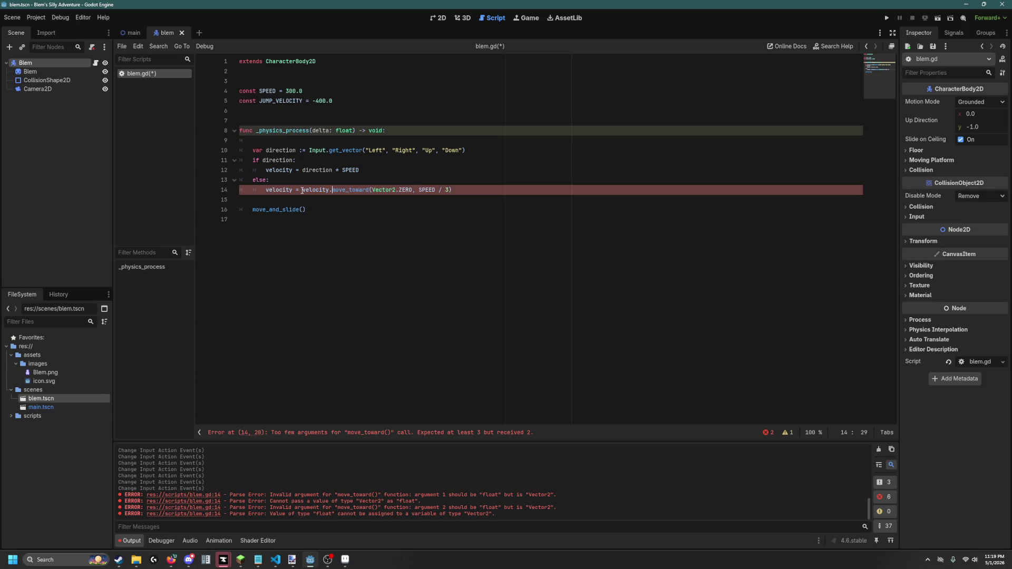
{"action": "left_click", "coordinate": [349, 172]}
{"action": "key", "text": "ctrl+s"}
{"action": "left_click", "coordinate": [401, 182]}
{"action": "key", "text": "F5"}
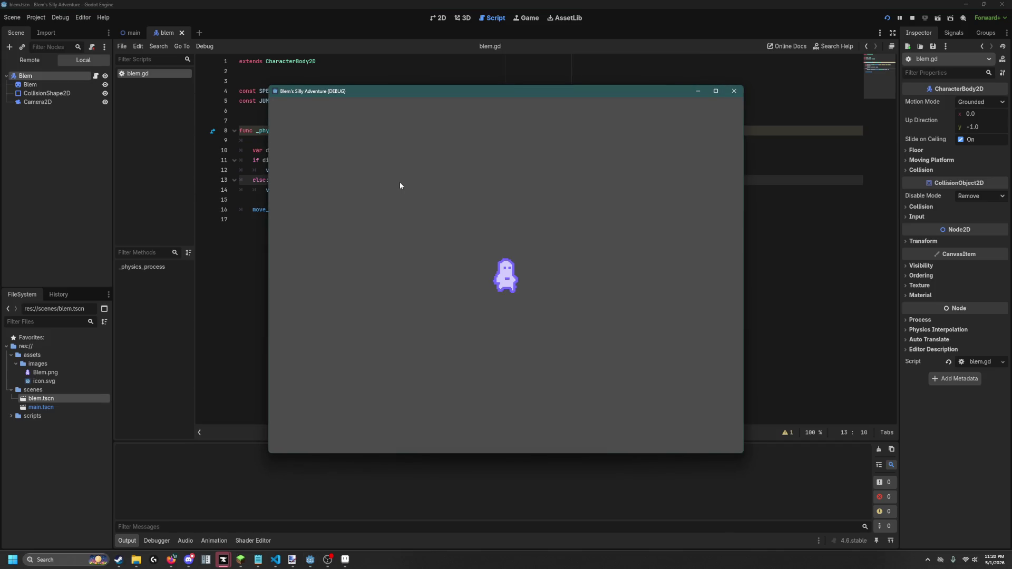
Step: Set Blem's Camera2D Process Callback to Physics and enable Position Smoothing
{"action": "left_click", "coordinate": [733, 91]}
{"action": "left_click", "coordinate": [576, 147]}
{"action": "key", "text": "ctrl+F1"}
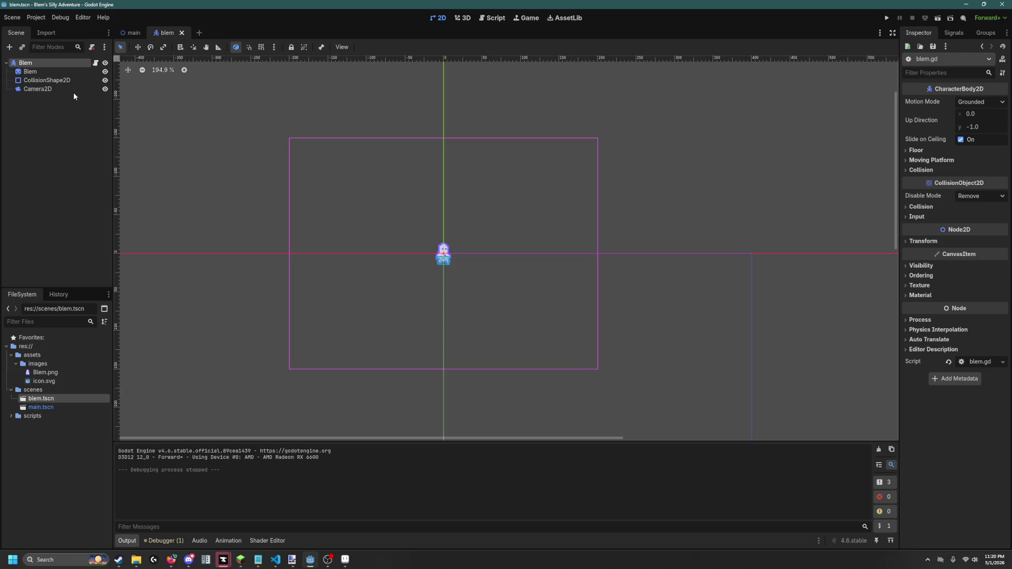
{"action": "left_click", "coordinate": [73, 91]}
{"action": "left_click", "coordinate": [962, 188]}
{"action": "left_click", "coordinate": [968, 203]}
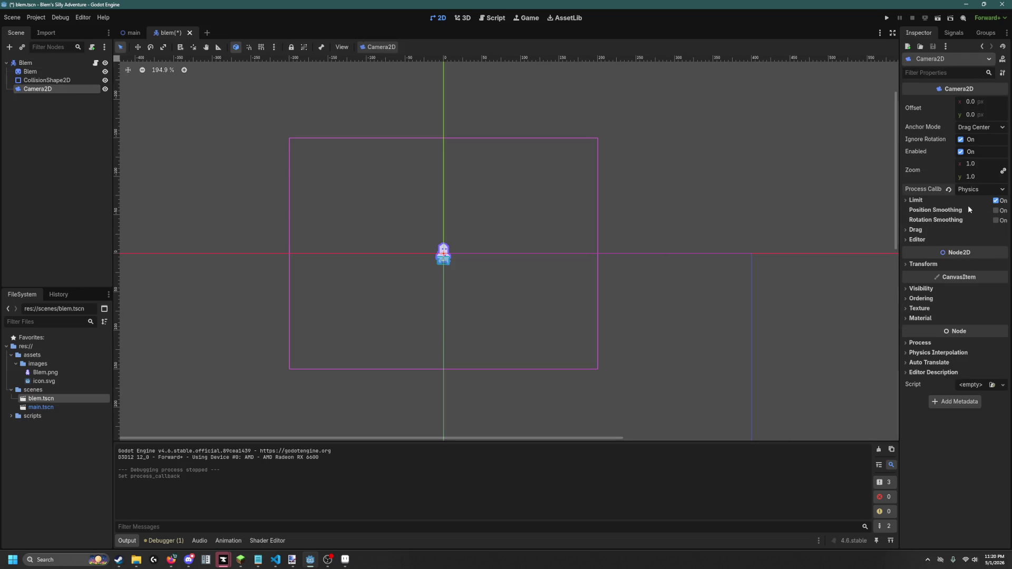
{"action": "left_click", "coordinate": [995, 210]}
Step: Save the blem scene and test-run the game to check the camera
{"action": "left_click", "coordinate": [547, 222]}
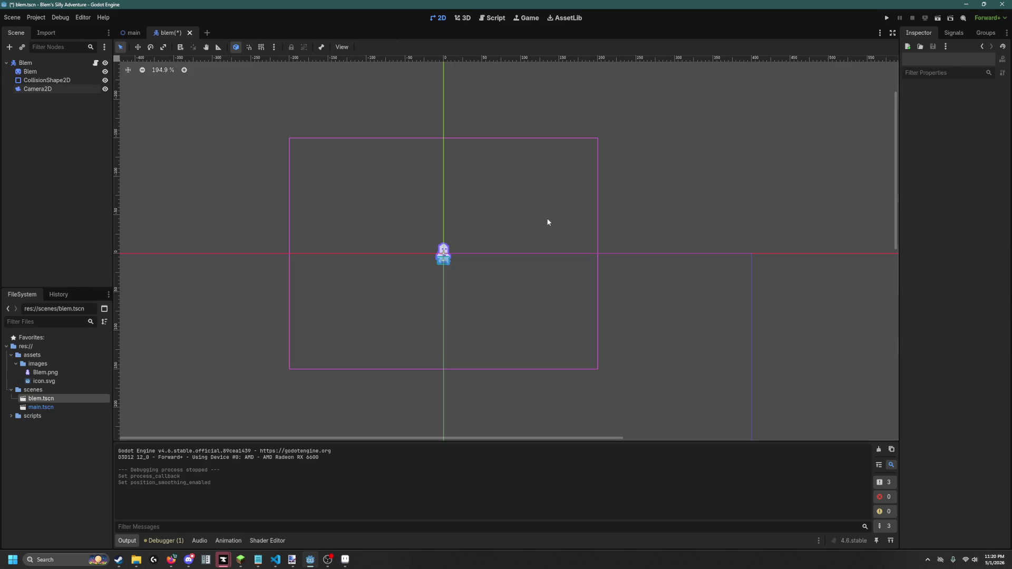
{"action": "key", "text": "ctrl+s"}
{"action": "left_click", "coordinate": [888, 19]}
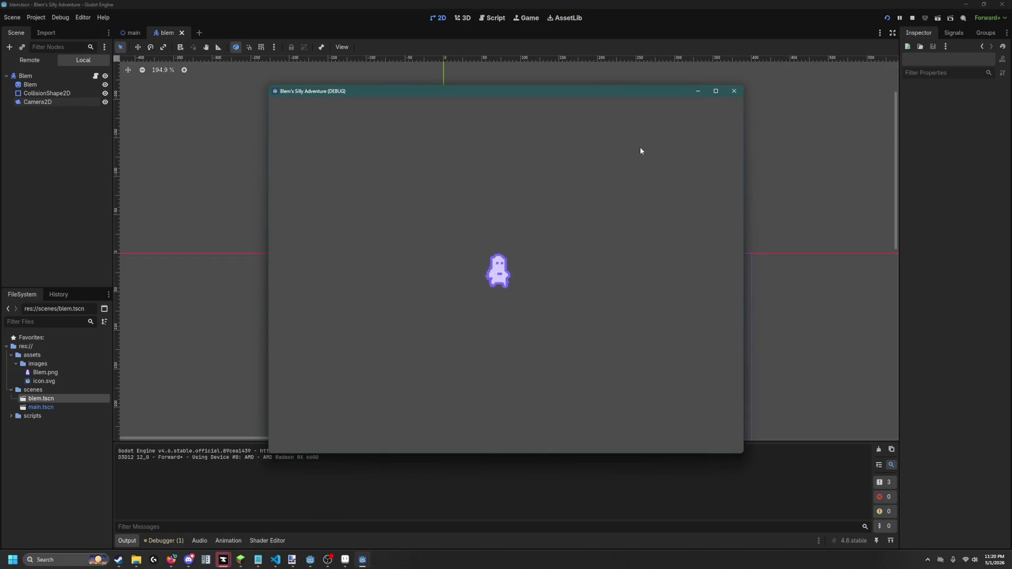
{"action": "left_click", "coordinate": [734, 91]}
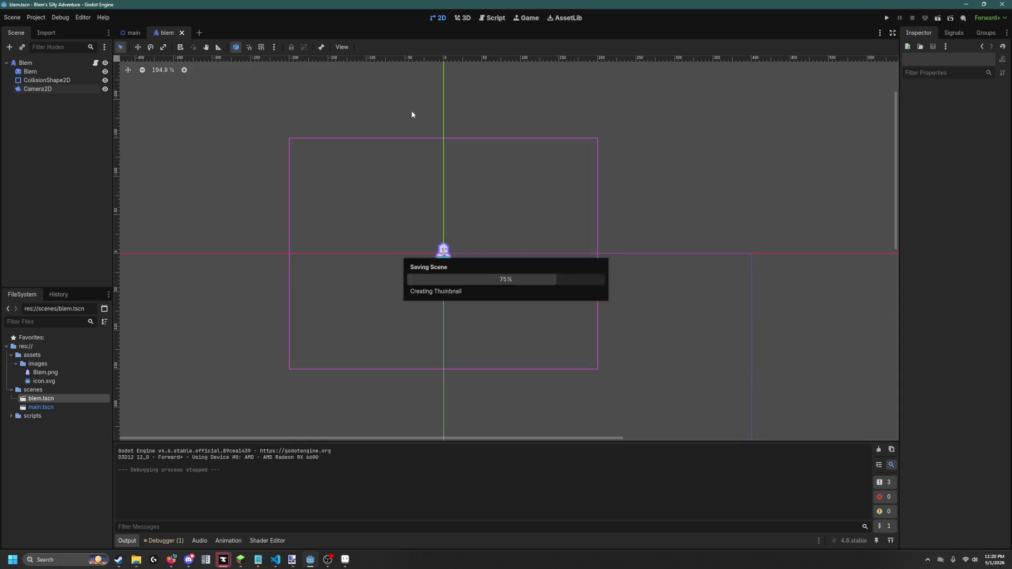
Step: In the main scene, revert Blem's Position to the origin
{"action": "left_click", "coordinate": [133, 33]}
{"action": "scroll", "coordinate": [499, 296], "scroll_direction": "up", "scroll_amount": 2}
{"action": "scroll", "coordinate": [230, 332], "scroll_direction": "down", "scroll_amount": 3}
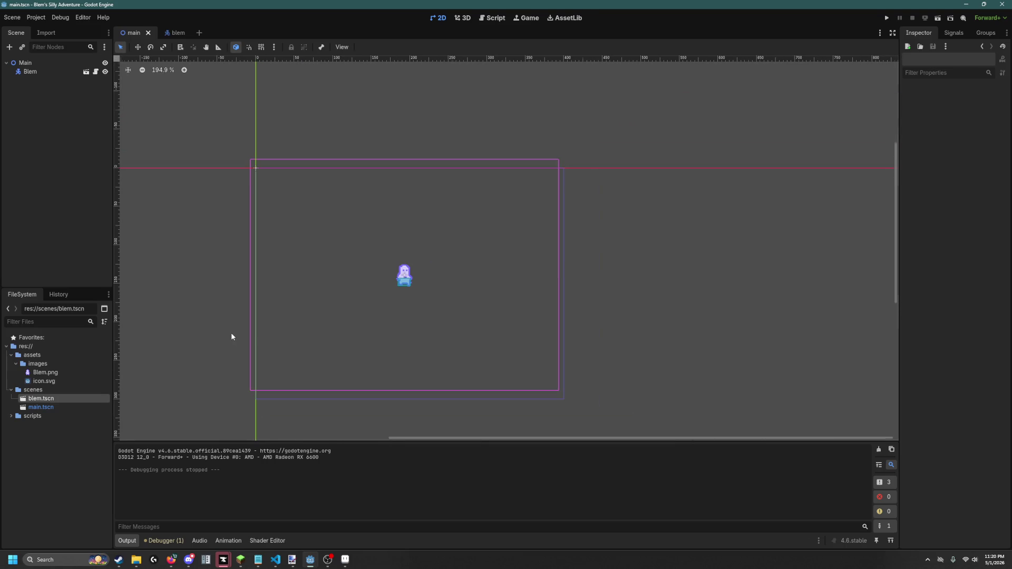
{"action": "key", "text": "Down"}
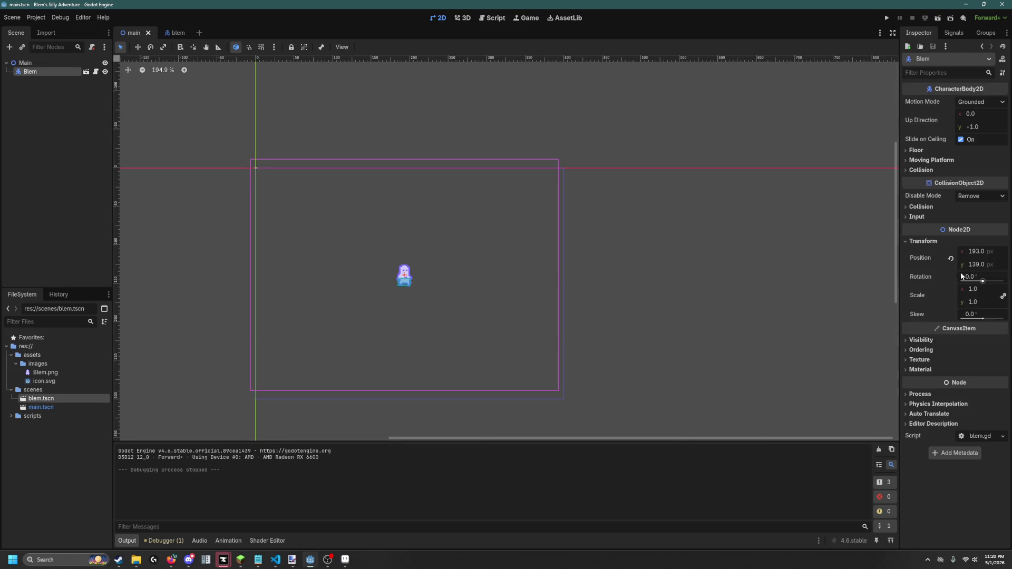
{"action": "left_click", "coordinate": [950, 258]}
{"action": "scroll", "coordinate": [419, 287], "scroll_direction": "up", "scroll_amount": 6}
{"action": "left_click", "coordinate": [392, 302]}
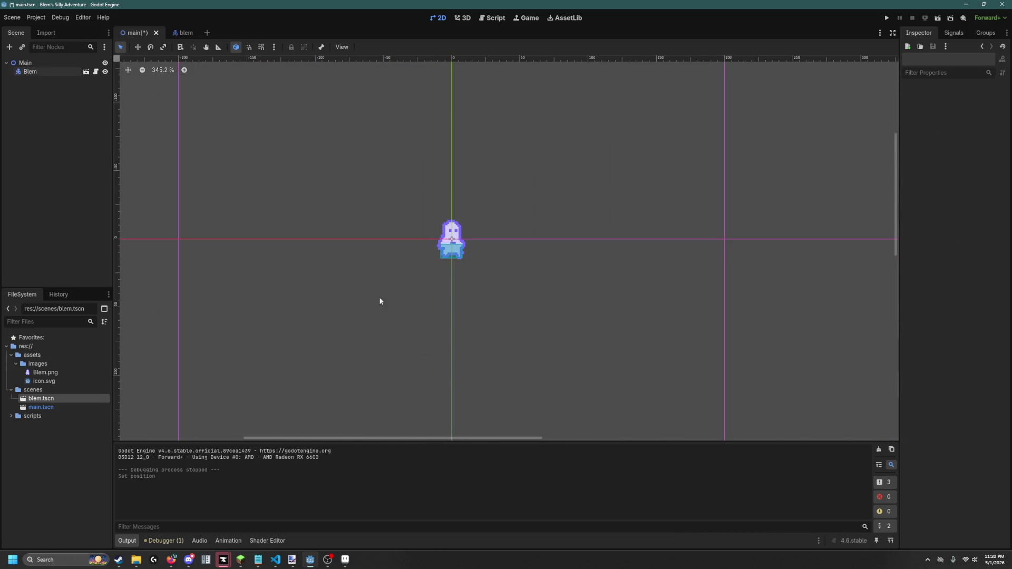
Step: Add icon.svg as a sprite placed above Blem in the tree, save, and run
{"action": "mouse_move", "coordinate": [53, 379]}
{"action": "left_mouse_down"}
{"action": "mouse_move", "coordinate": [111, 383]}
{"action": "mouse_move", "coordinate": [580, 337]}
{"action": "mouse_move", "coordinate": [519, 314]}
{"action": "mouse_move", "coordinate": [559, 322]}
{"action": "left_mouse_up"}
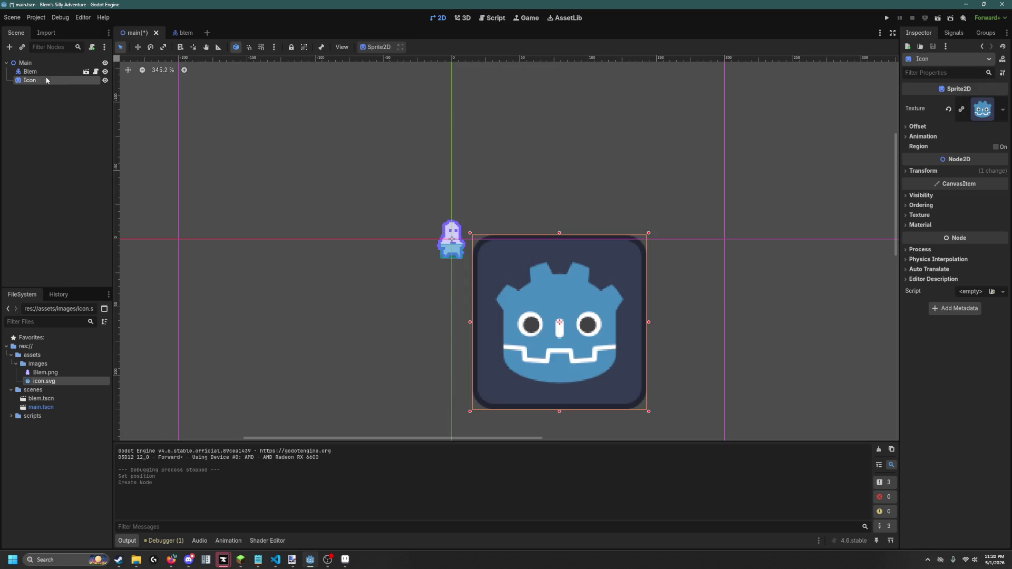
{"action": "left_click_drag", "start_coordinate": [47, 80], "coordinate": [48, 68]}
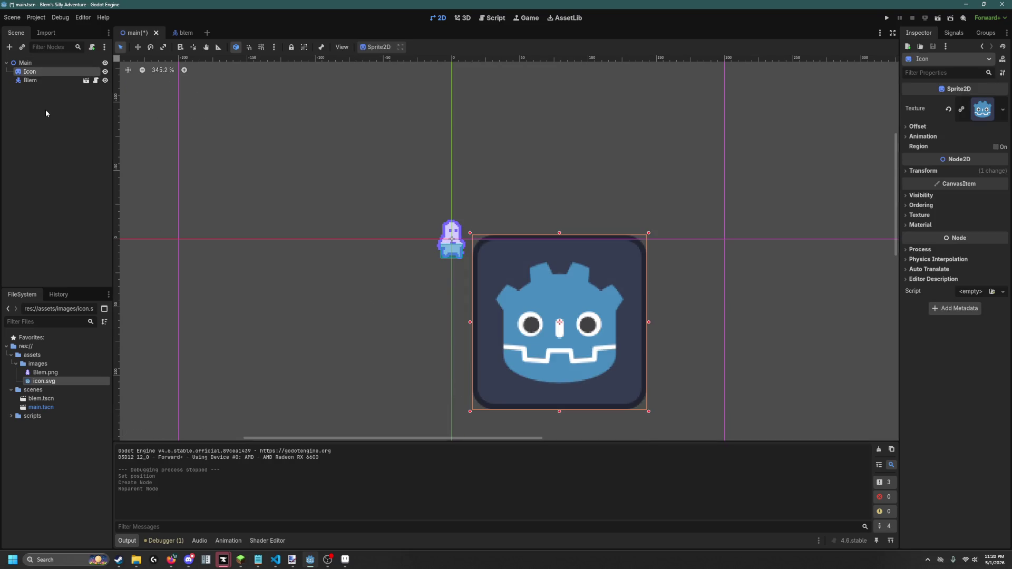
{"action": "key", "text": "ctrl+s"}
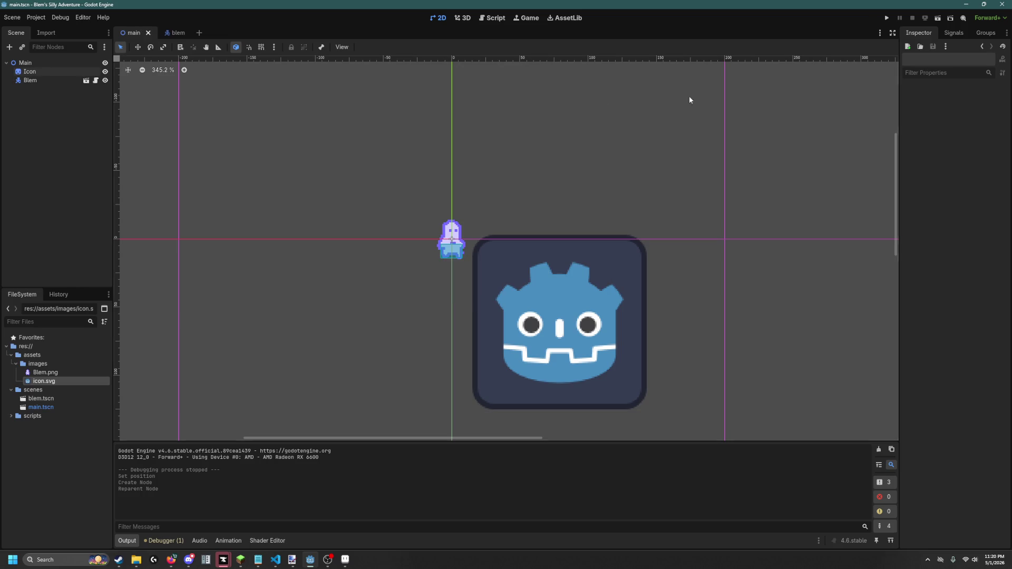
{"action": "left_click", "coordinate": [887, 19]}
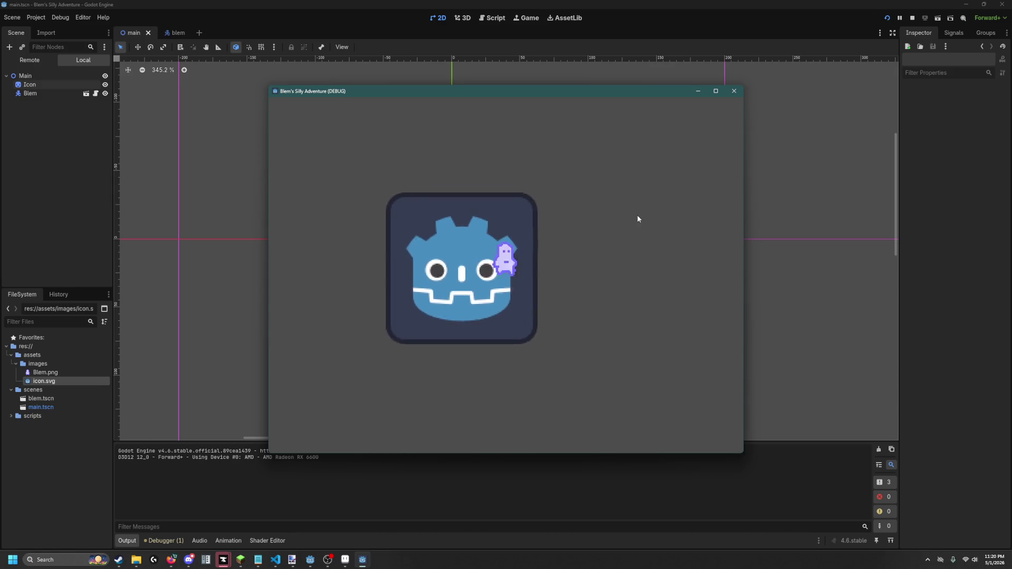
{"action": "left_click", "coordinate": [734, 90]}
Step: Set SPEED to 50.0 in blem.gd and delete the unused JUMP_VELOCITY constant
{"action": "left_click", "coordinate": [498, 18]}
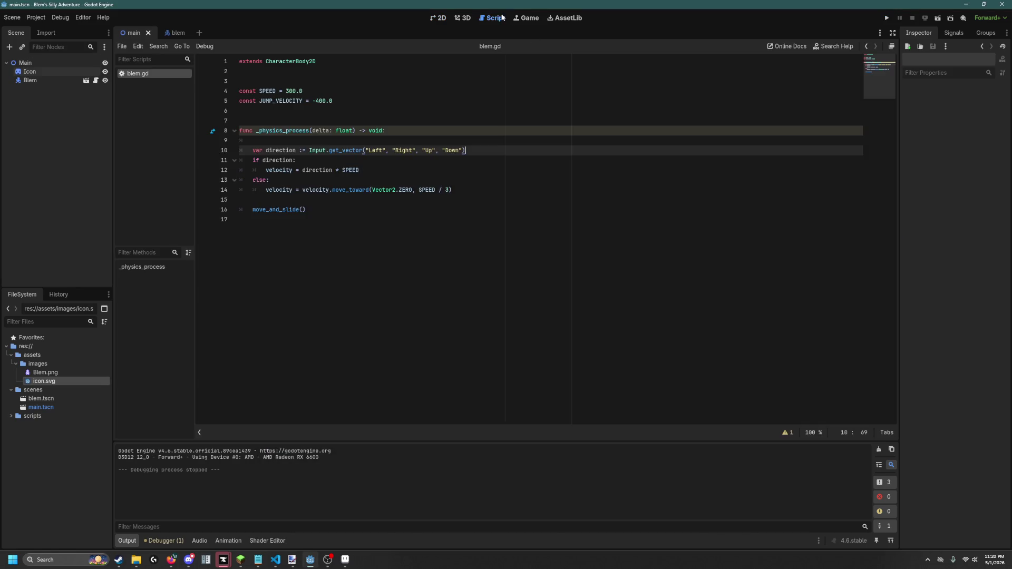
{"action": "left_click", "coordinate": [456, 186]}
{"action": "left_click", "coordinate": [293, 91]}
{"action": "key", "text": "BackSpace"}
{"action": "key", "text": "BackSpace"}
{"action": "type", "text": "5"}
{"action": "left_click_drag", "start_coordinate": [360, 101], "coordinate": [351, 90]}
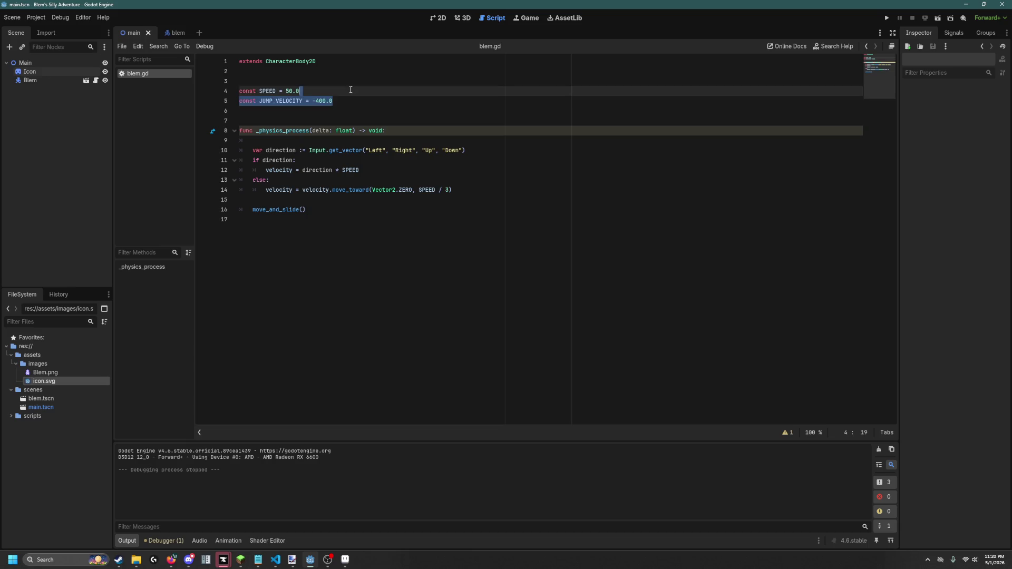
{"action": "key", "text": "BackSpace"}
Step: Test-run at 50.0, then change SPEED to 100.0 and launch the game again
{"action": "key", "text": "F5"}
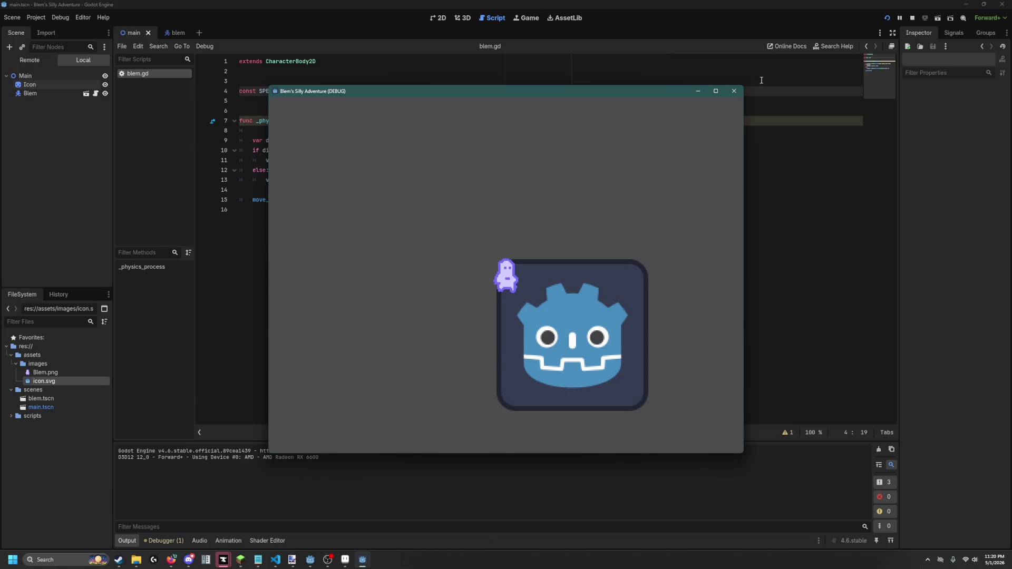
{"action": "key", "text": "F8"}
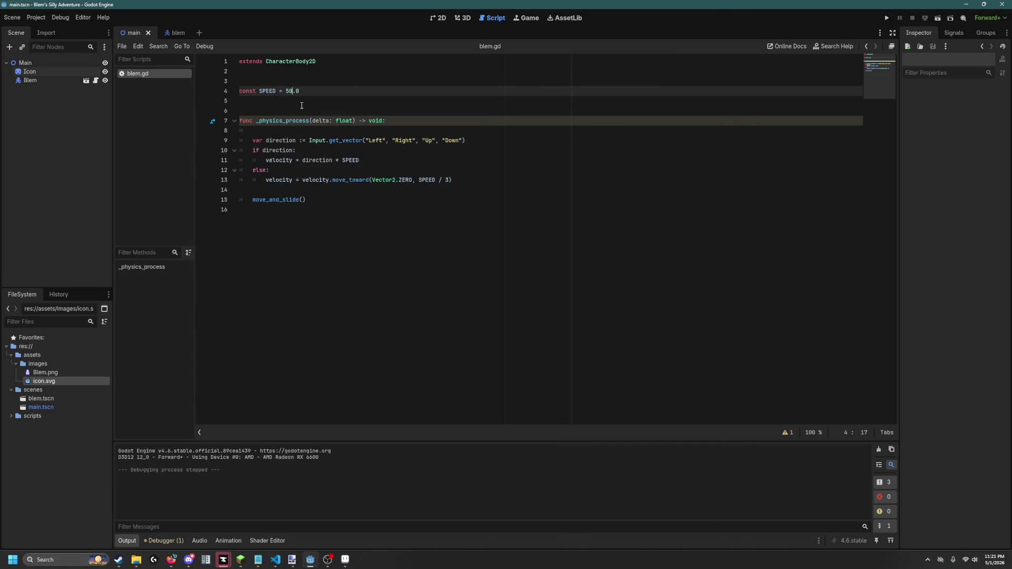
{"action": "key", "text": "BackSpace"}
{"action": "type", "text": "10"}
{"action": "key", "text": "F5"}
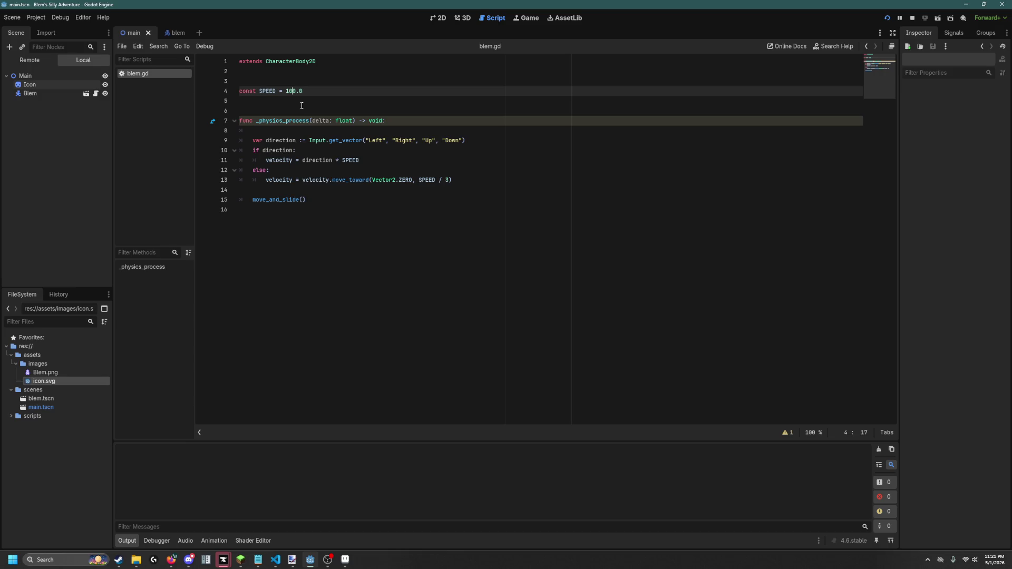
Step: Walk Blem around and across the Godot icon with the arrow keys at SPEED 100.0
{"action": "key", "text": "Right"}
{"action": "key", "text": "Down"}
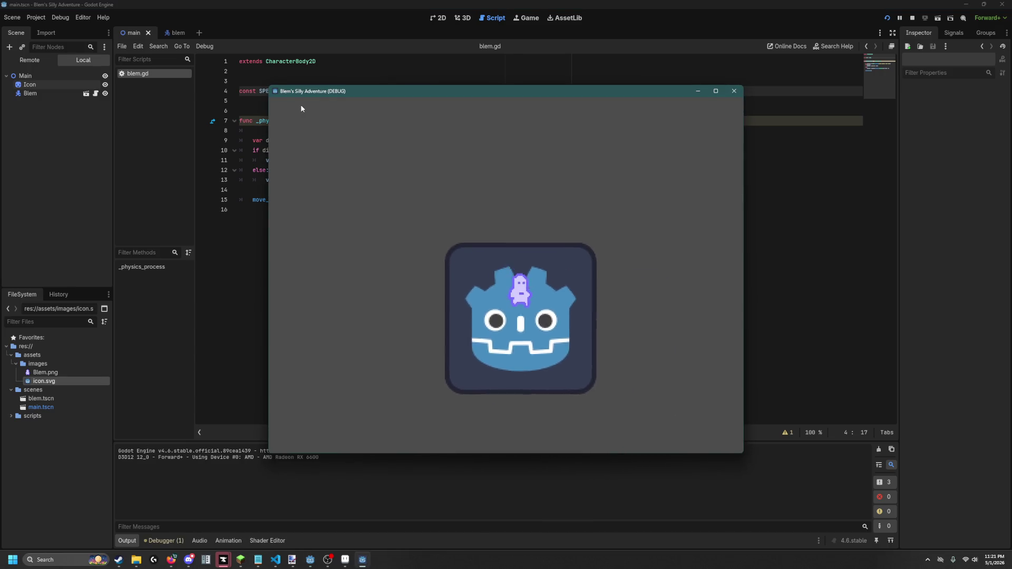
{"action": "key", "text": "Up"}
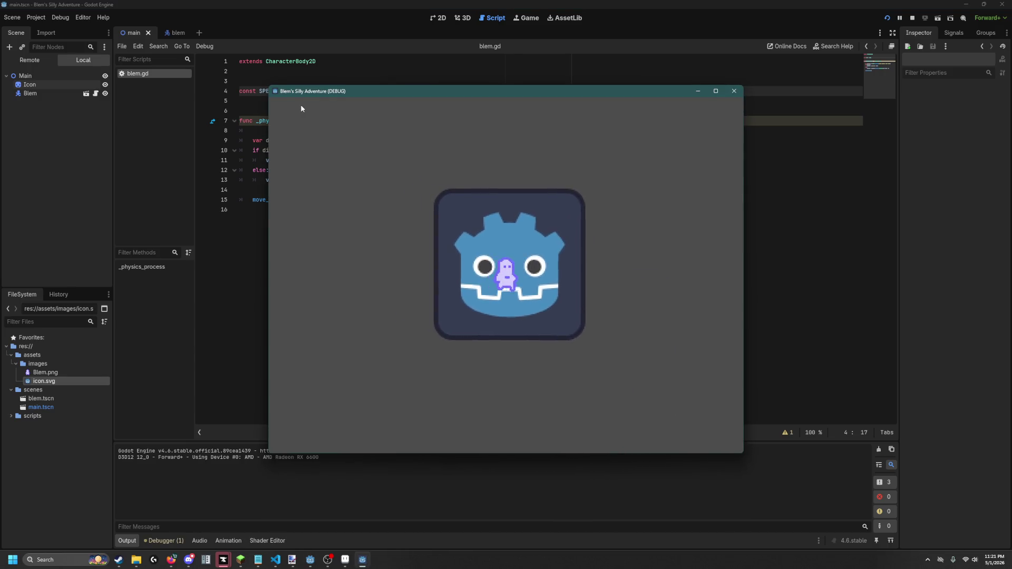
{"action": "key", "text": "Down"}
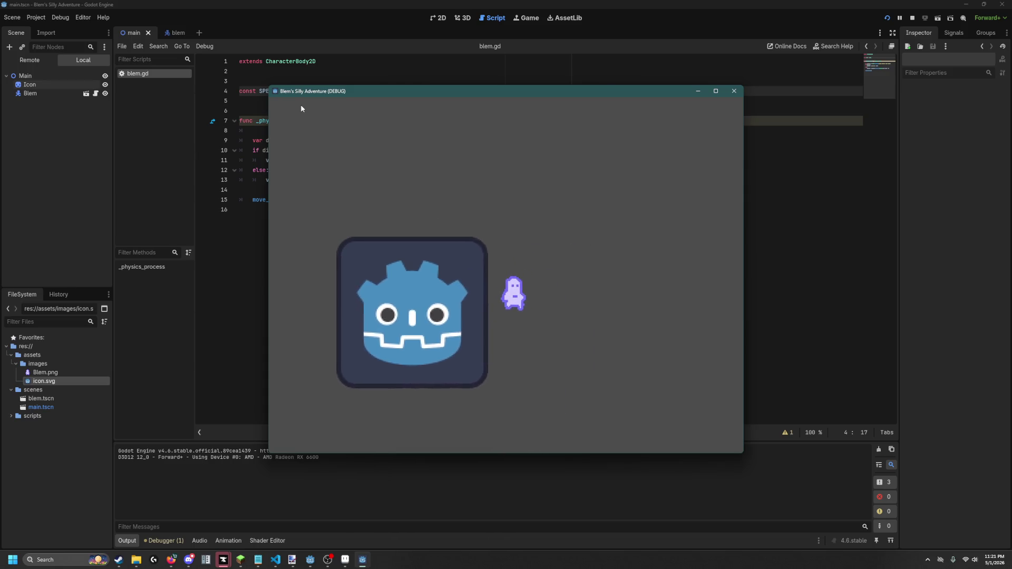
{"action": "key", "text": "Left"}
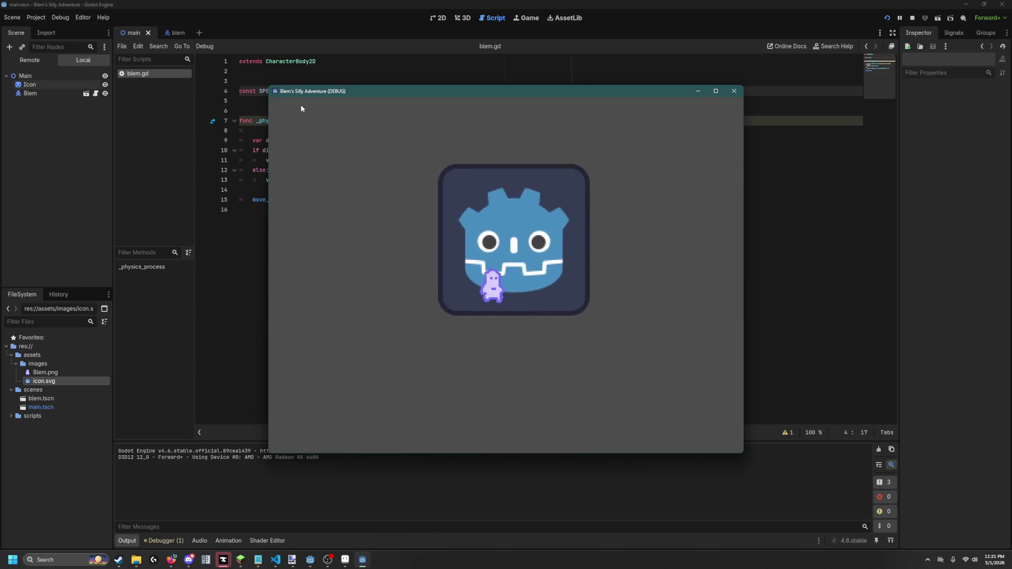
{"action": "key", "text": "Up"}
{"action": "key", "text": "Right"}
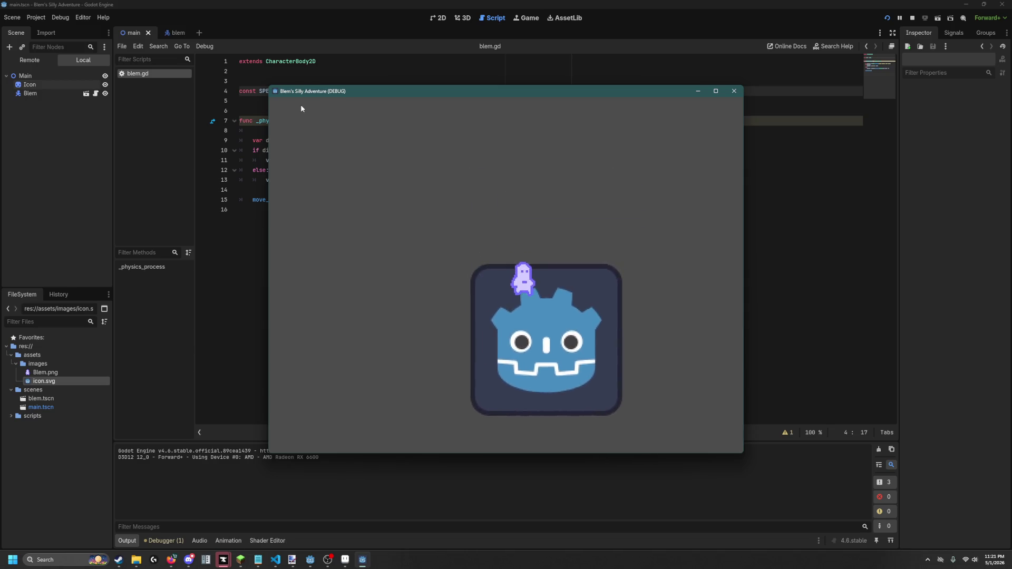
{"action": "key", "text": "Up"}
{"action": "key", "text": "Down"}
{"action": "key", "text": "Left"}
{"action": "key", "text": "Up"}
{"action": "key", "text": "Left"}
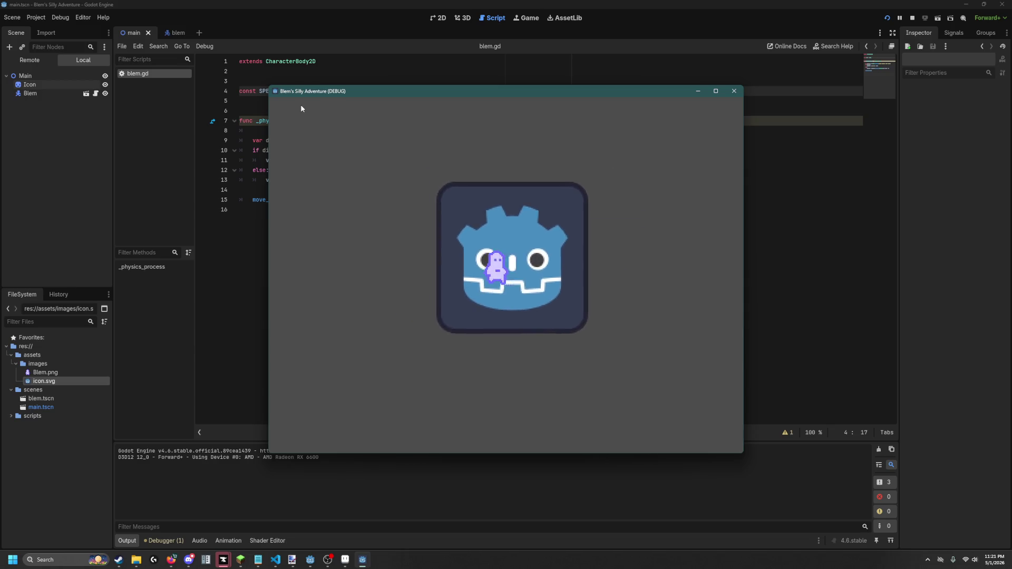
{"action": "key", "text": "Down"}
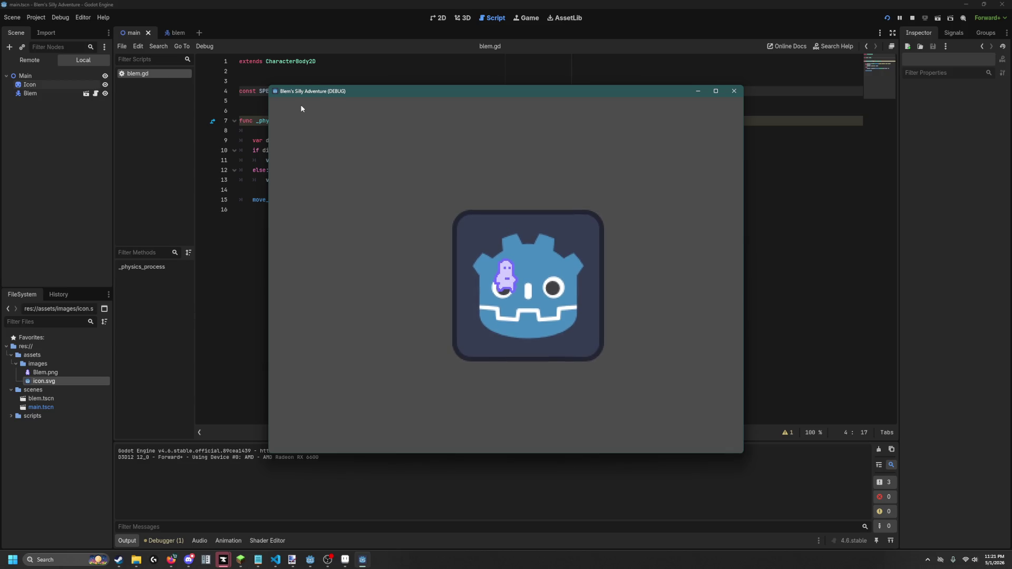
{"action": "key", "text": "Right"}
{"action": "key", "text": "Up"}
{"action": "key", "text": "Down"}
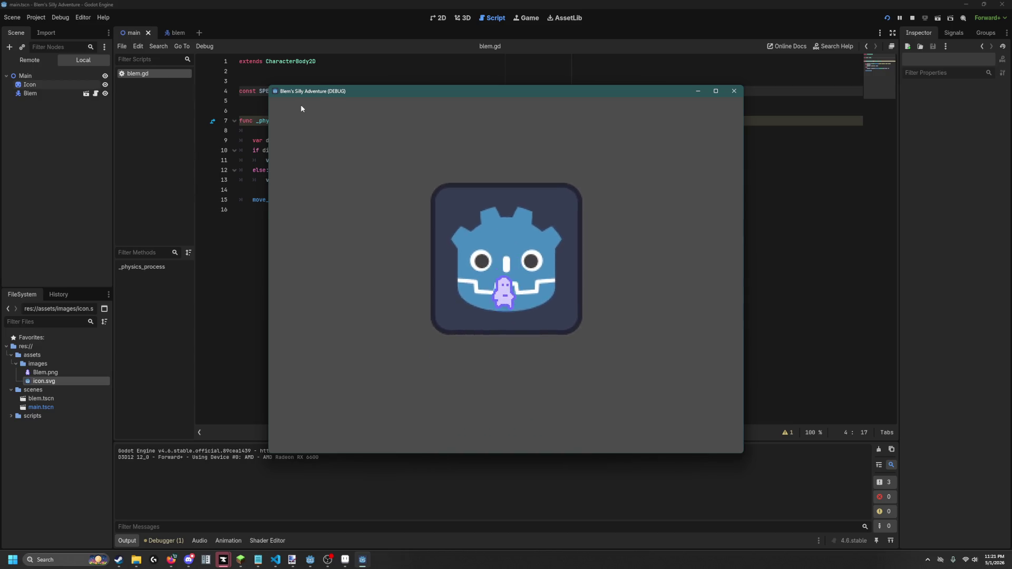
{"action": "key", "text": "Down"}
{"action": "key", "text": "Left"}
{"action": "key", "text": "Up"}
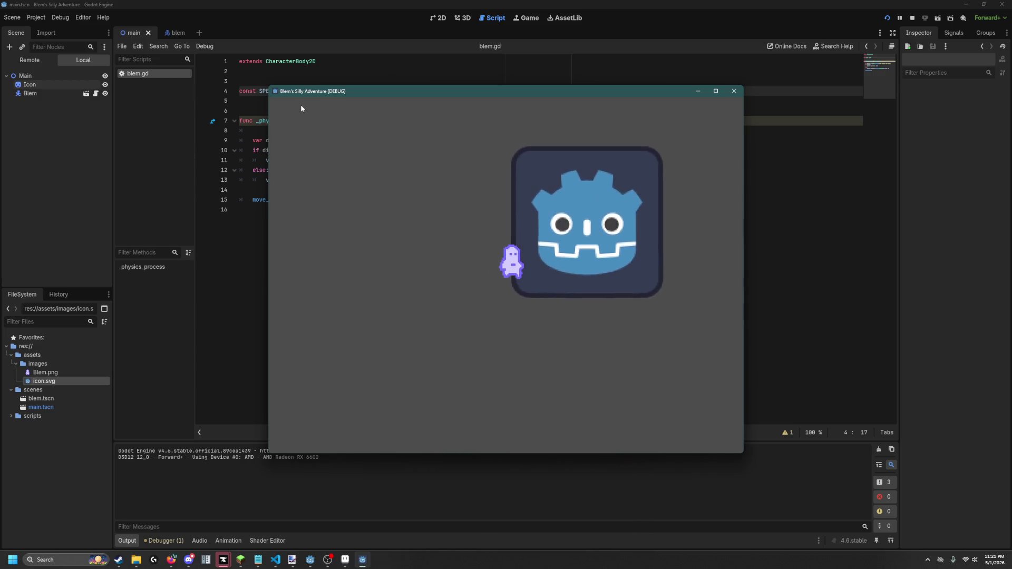
{"action": "key", "text": "Up"}
{"action": "key", "text": "Right"}
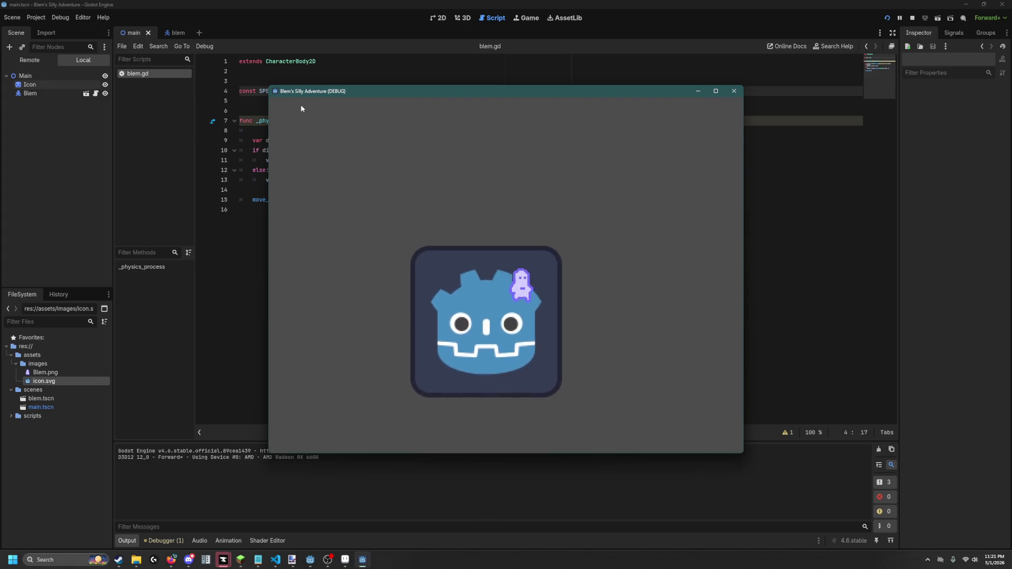
{"action": "key", "text": "Right"}
{"action": "key", "text": "Up"}
{"action": "key", "text": "Left"}
{"action": "key", "text": "Down"}
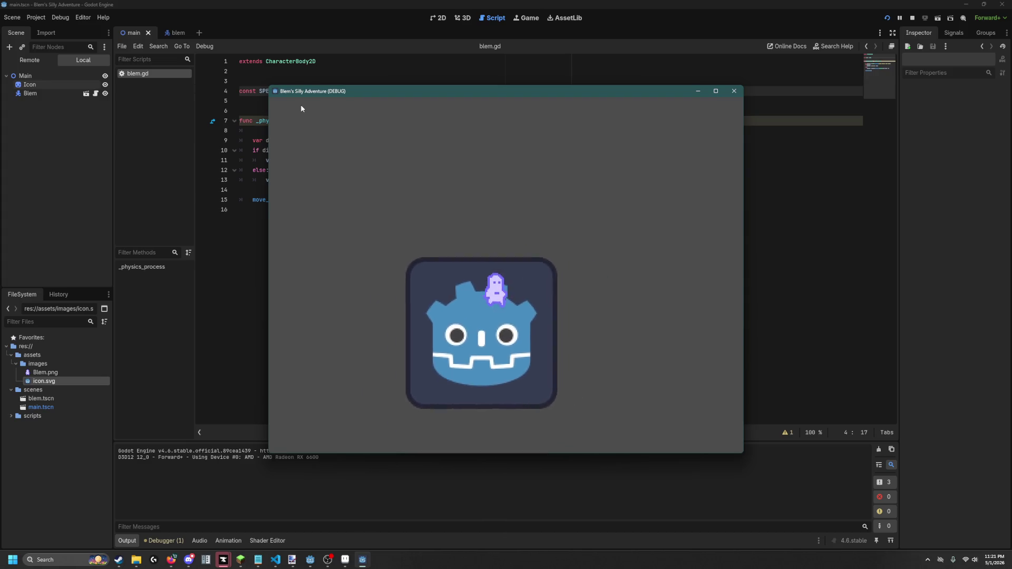
{"action": "key", "text": "Left"}
{"action": "key", "text": "Up"}
{"action": "key", "text": "Down"}
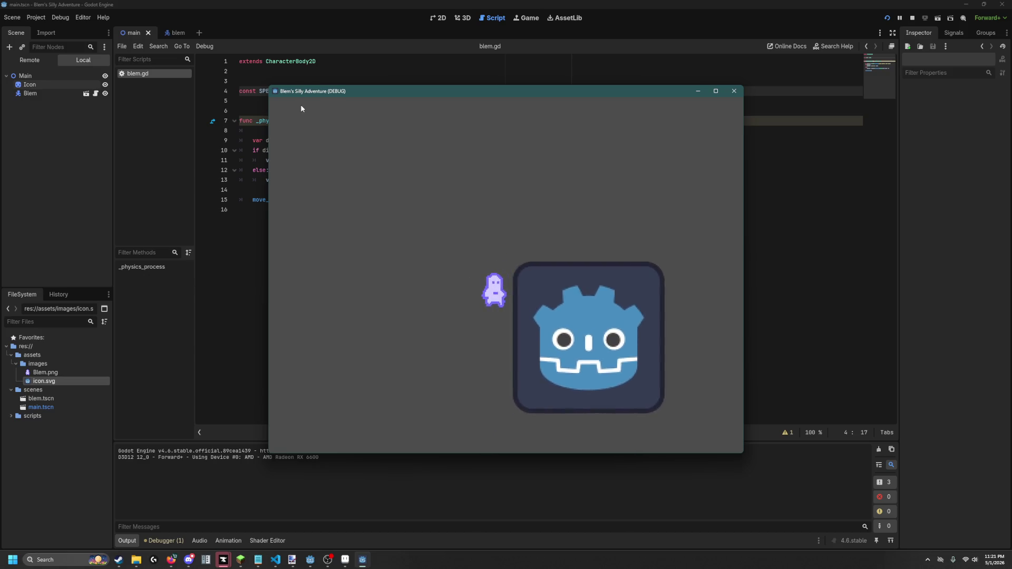
{"action": "key", "text": "Down"}
{"action": "key", "text": "Right"}
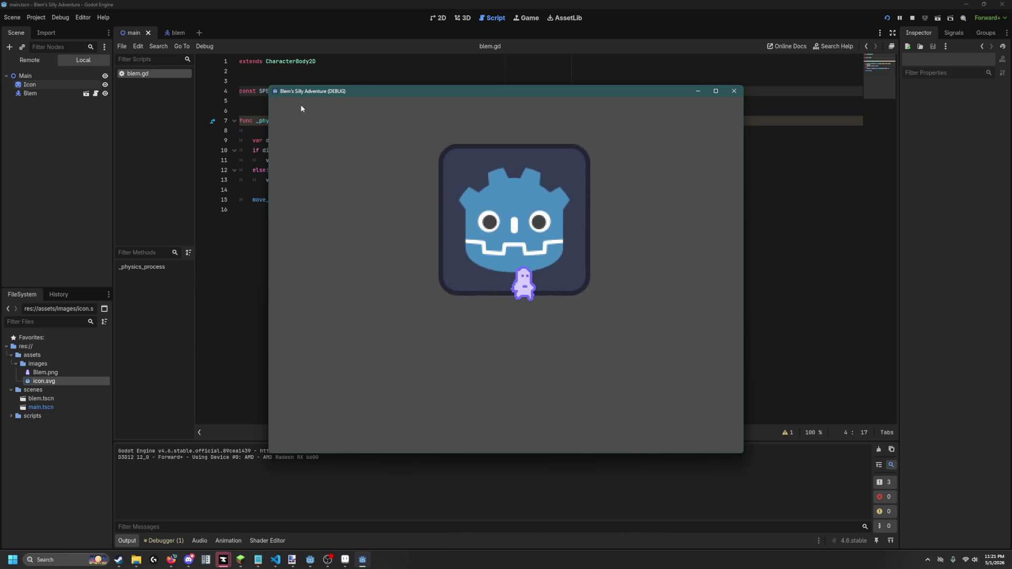
{"action": "key", "text": "Right"}
{"action": "key", "text": "Up"}
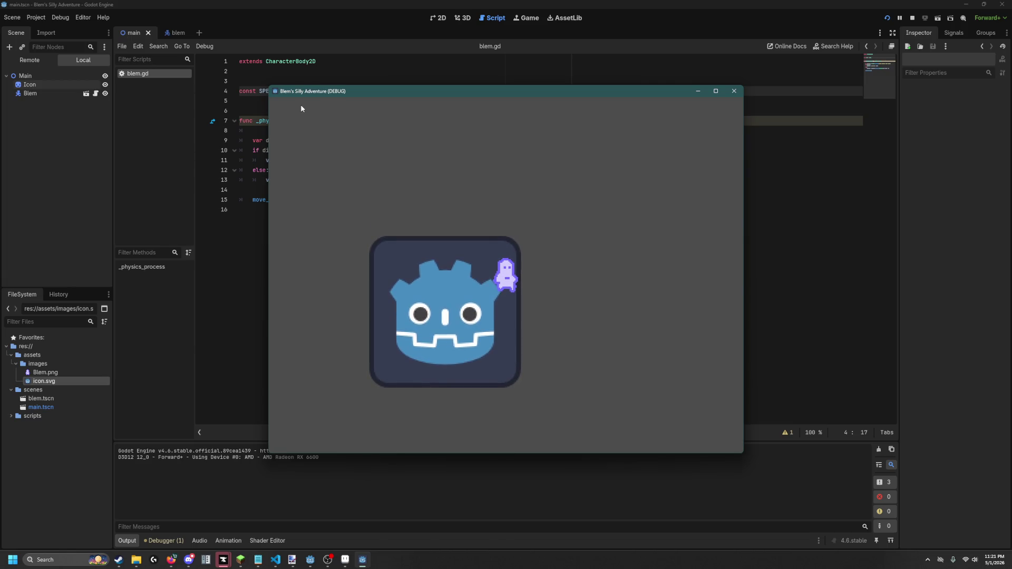
{"action": "key", "text": "Up"}
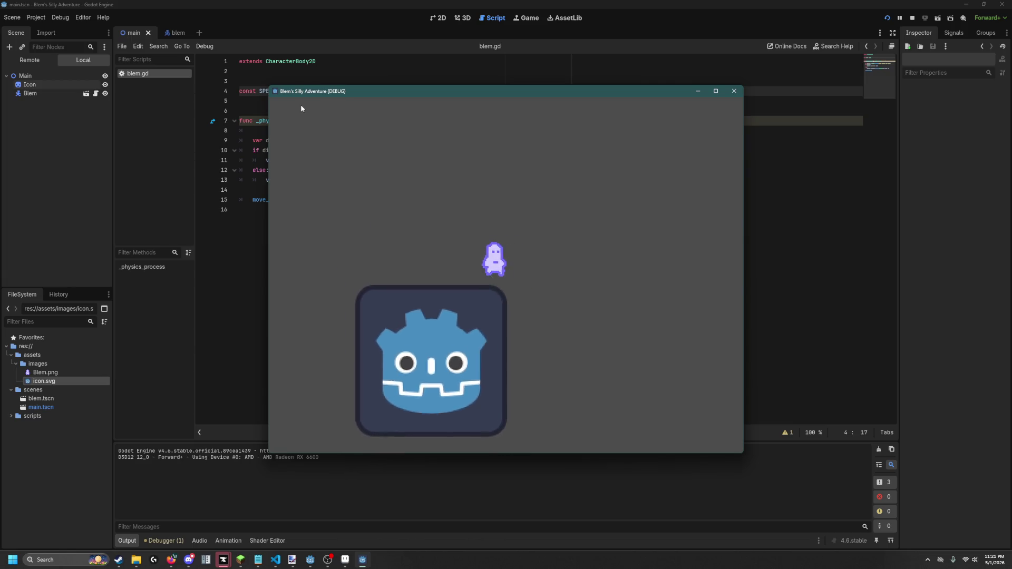
{"action": "key", "text": "Left"}
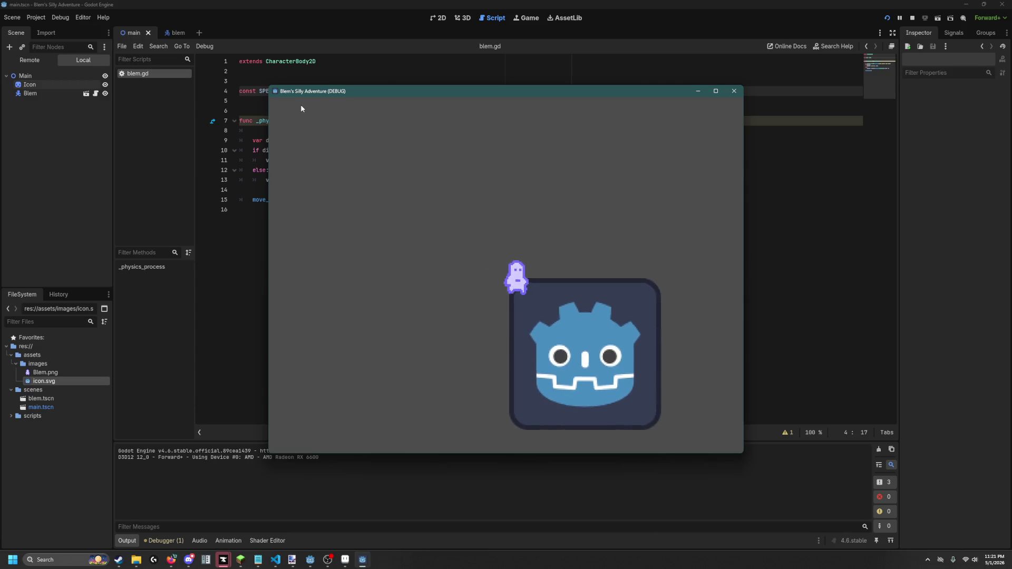
{"action": "key", "text": "Down"}
{"action": "key", "text": "Right"}
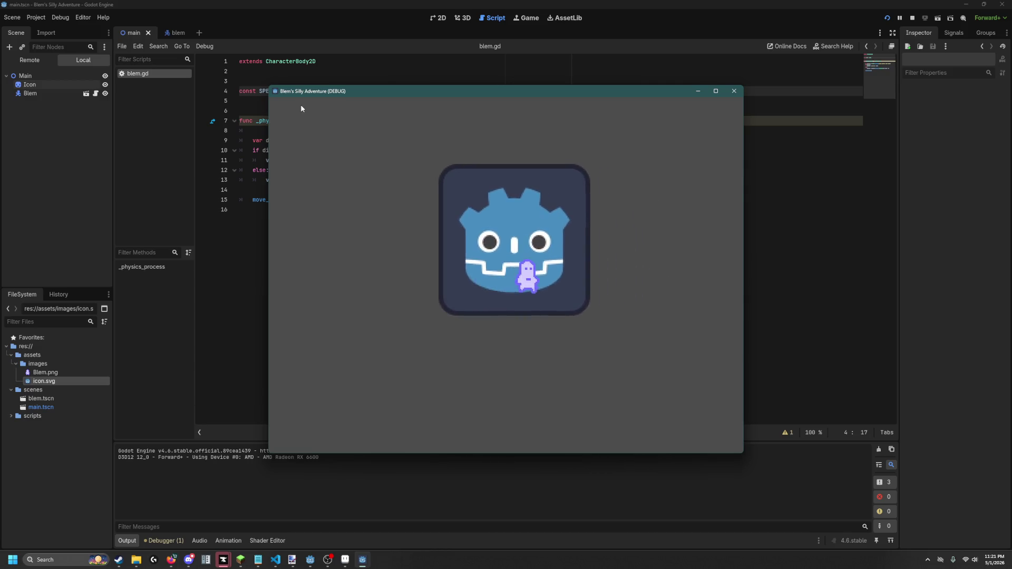
{"action": "key", "text": "Up"}
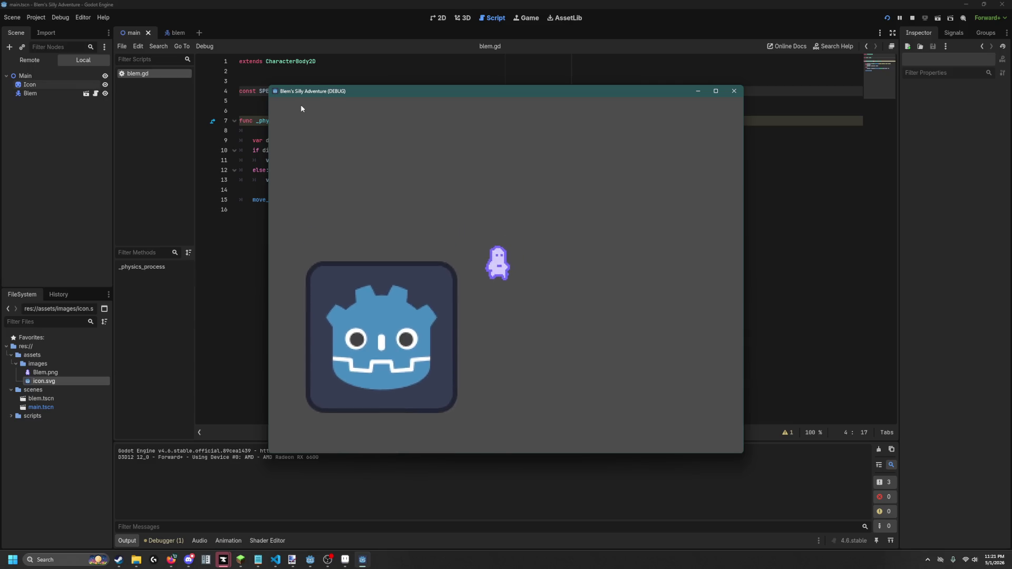
{"action": "key", "text": "Down"}
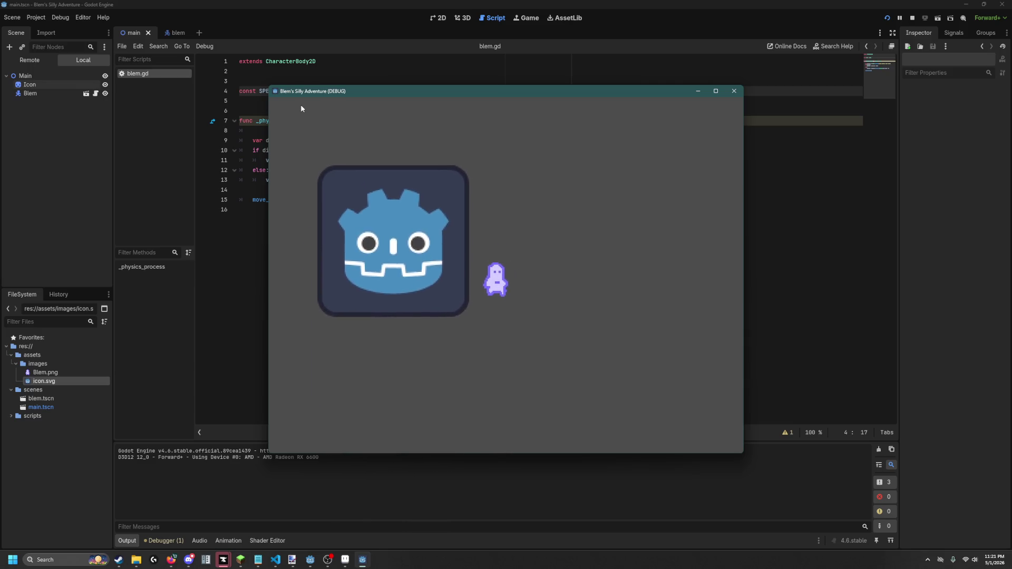
{"action": "key", "text": "Left"}
{"action": "key", "text": "Right"}
{"action": "key", "text": "Left"}
{"action": "key", "text": "Up"}
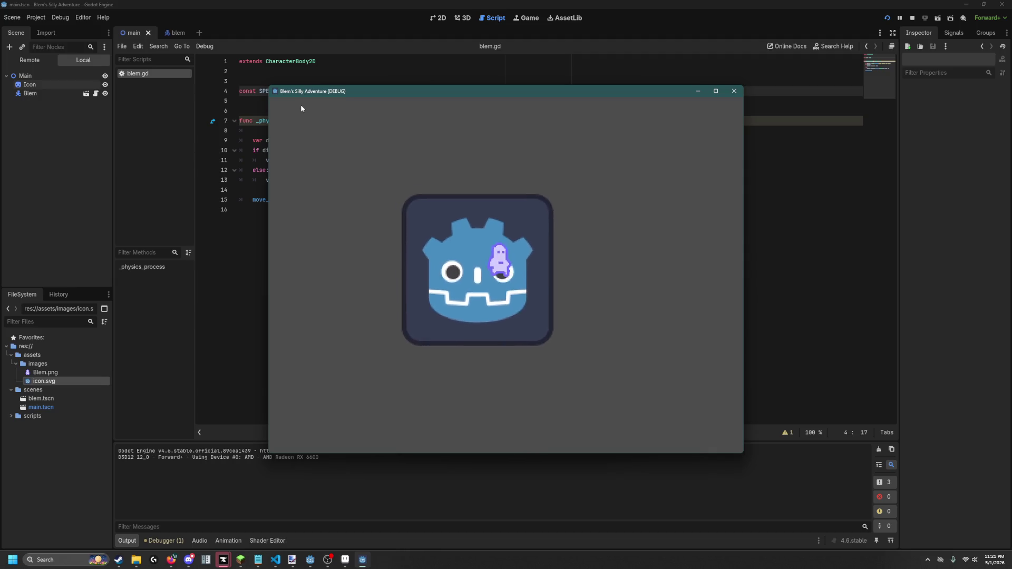
{"action": "key", "text": "Up"}
{"action": "key", "text": "Down"}
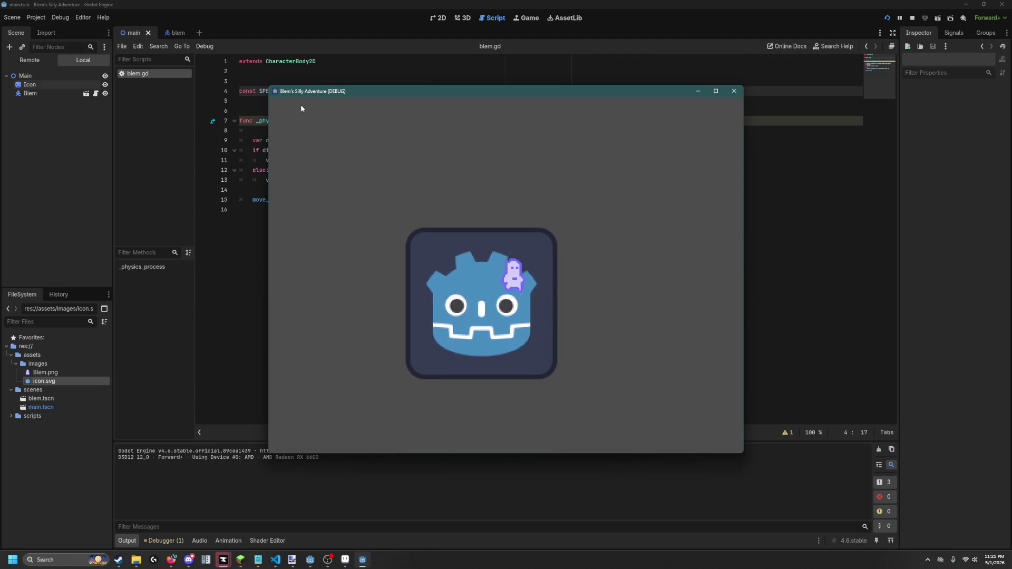
{"action": "key", "text": "Left"}
{"action": "key", "text": "Up"}
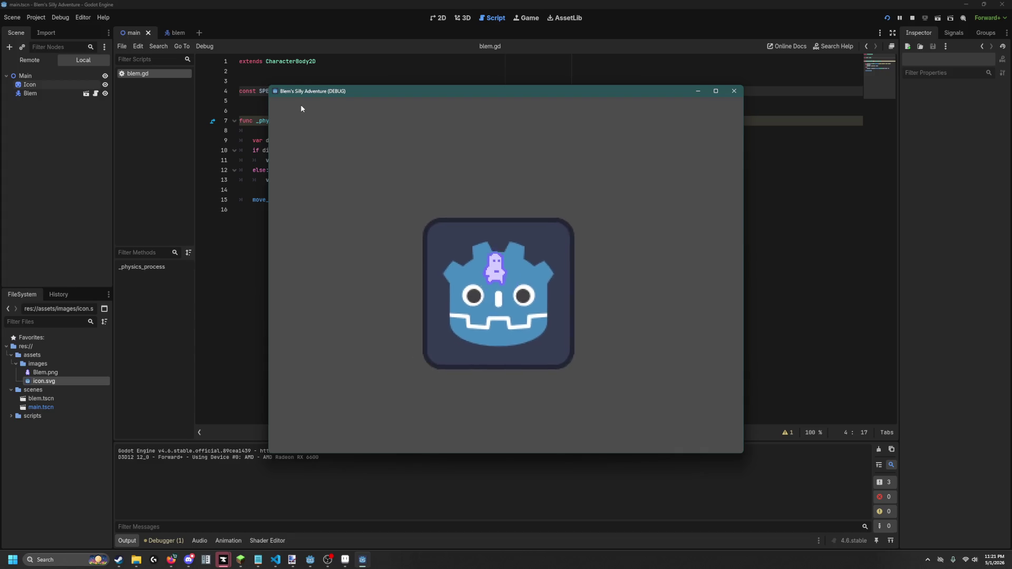
{"action": "key", "text": "Right"}
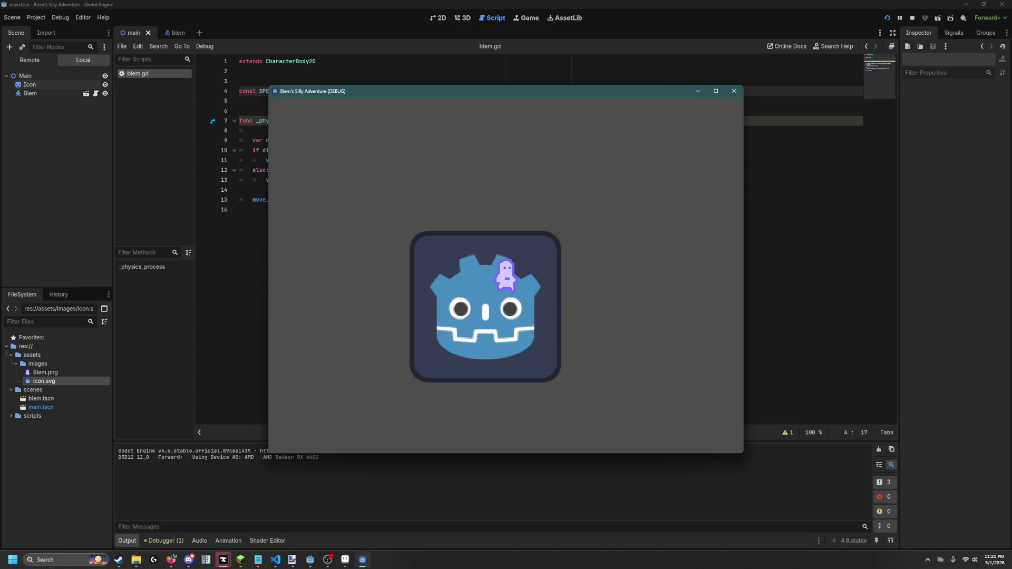
{"action": "key", "text": "alt+Tab"}
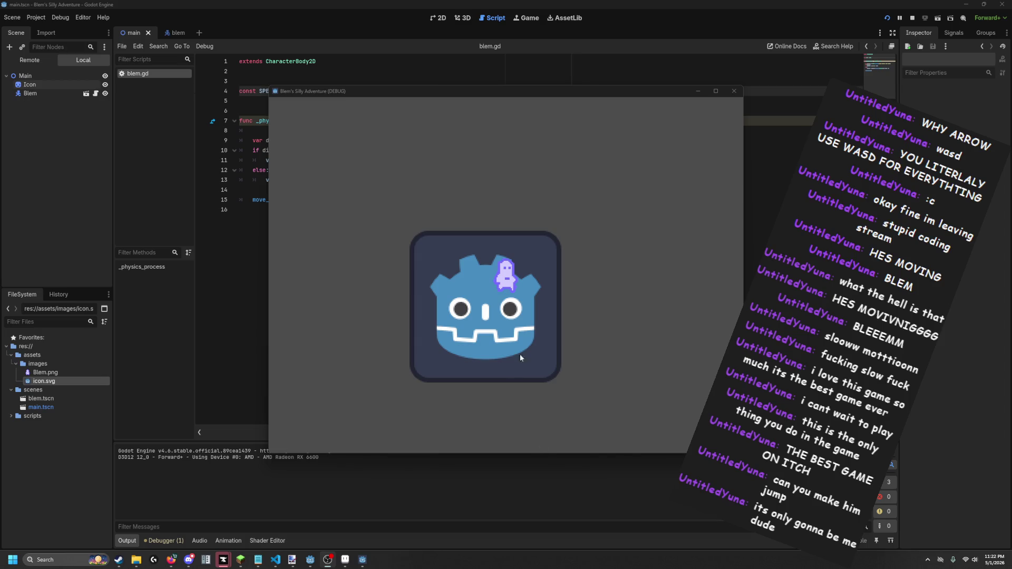
{"action": "left_click", "coordinate": [534, 342]}
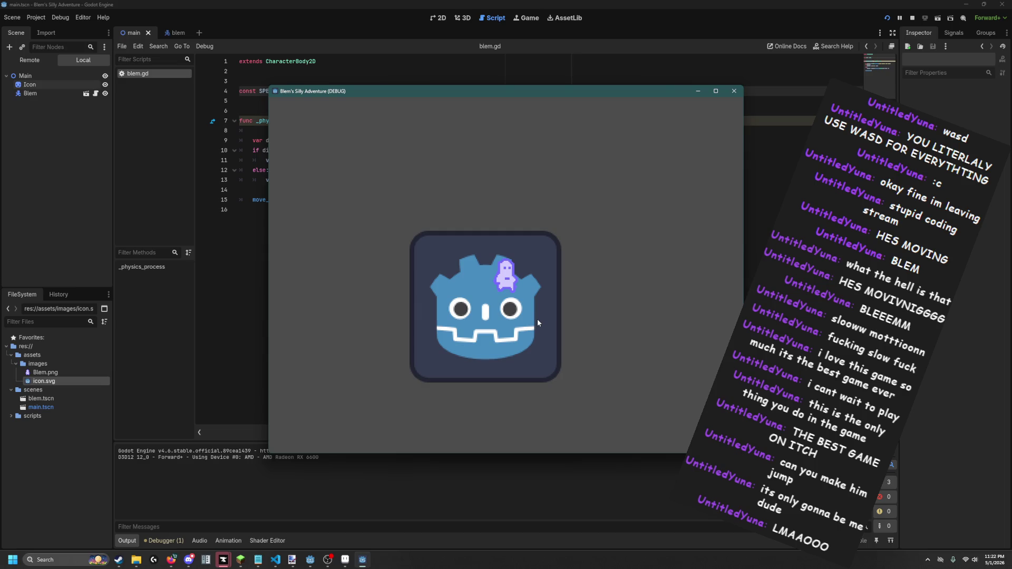
Step: Walk Blem in a loop around the Godot icon, then refocus the game window
{"action": "key", "text": "Down"}
{"action": "key", "text": "Left"}
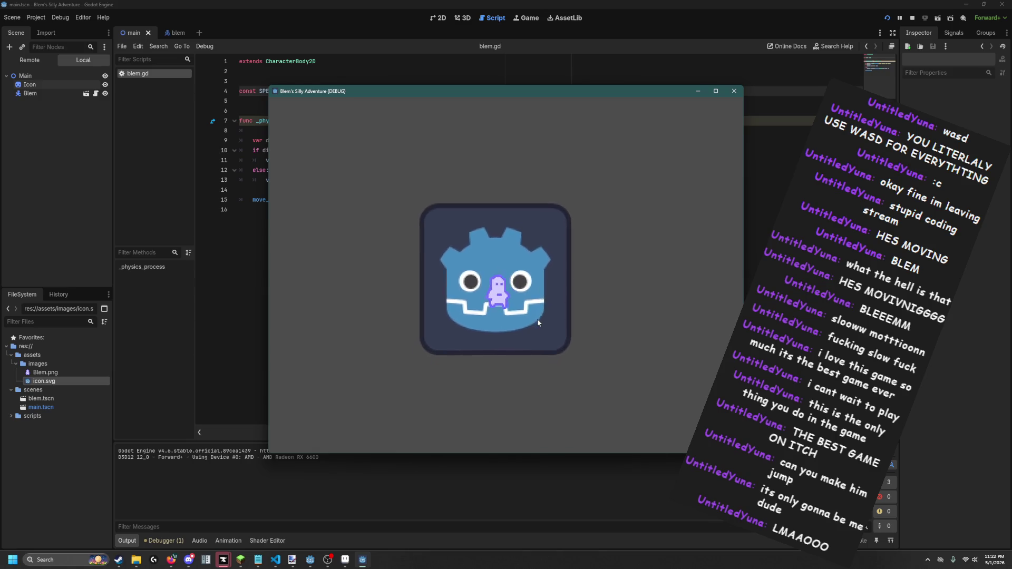
{"action": "key", "text": "Left"}
{"action": "key", "text": "Up"}
{"action": "key", "text": "Right"}
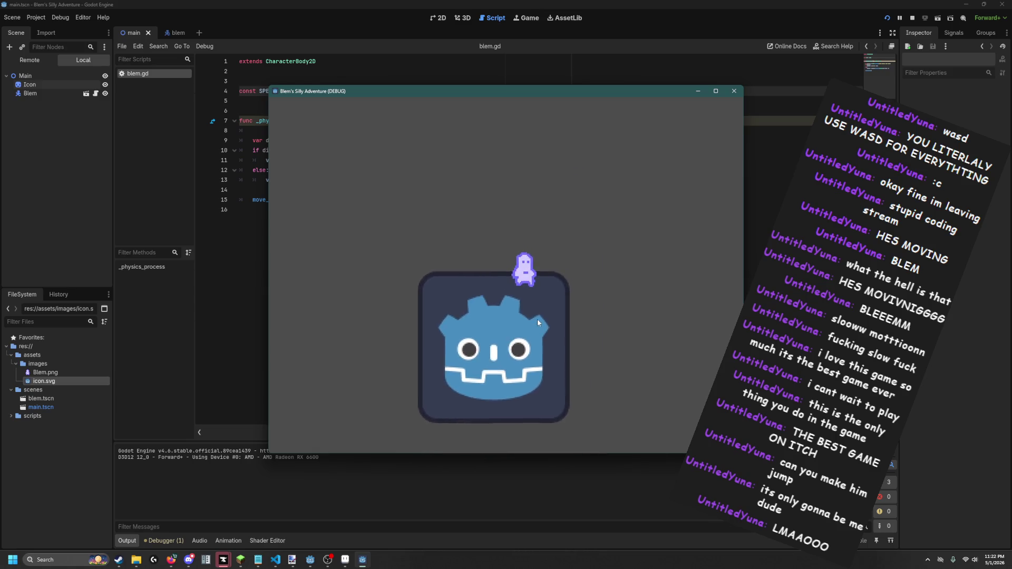
{"action": "key", "text": "Down"}
{"action": "key", "text": "Down"}
{"action": "key", "text": "Left"}
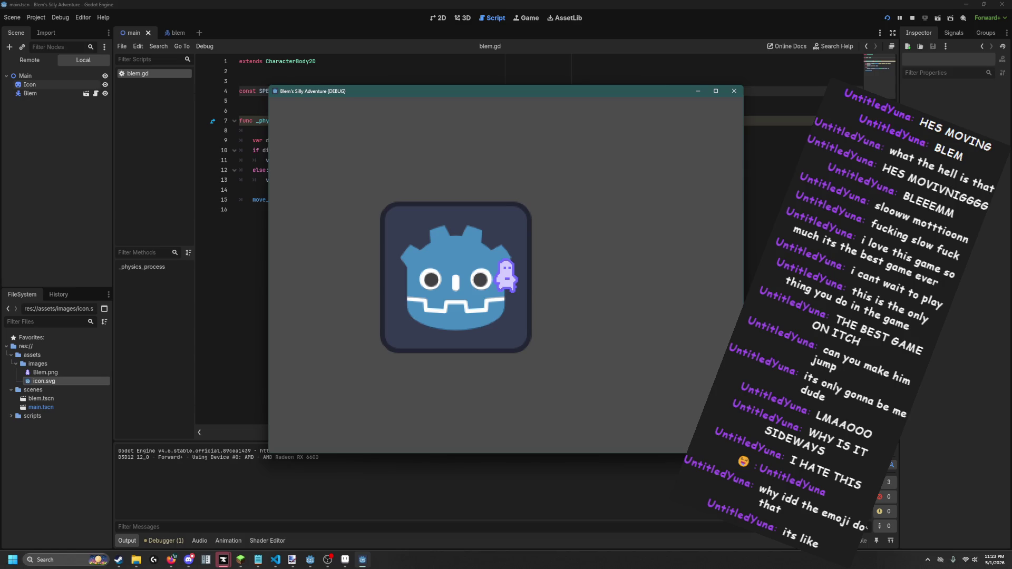
{"action": "key", "text": "alt+Tab"}
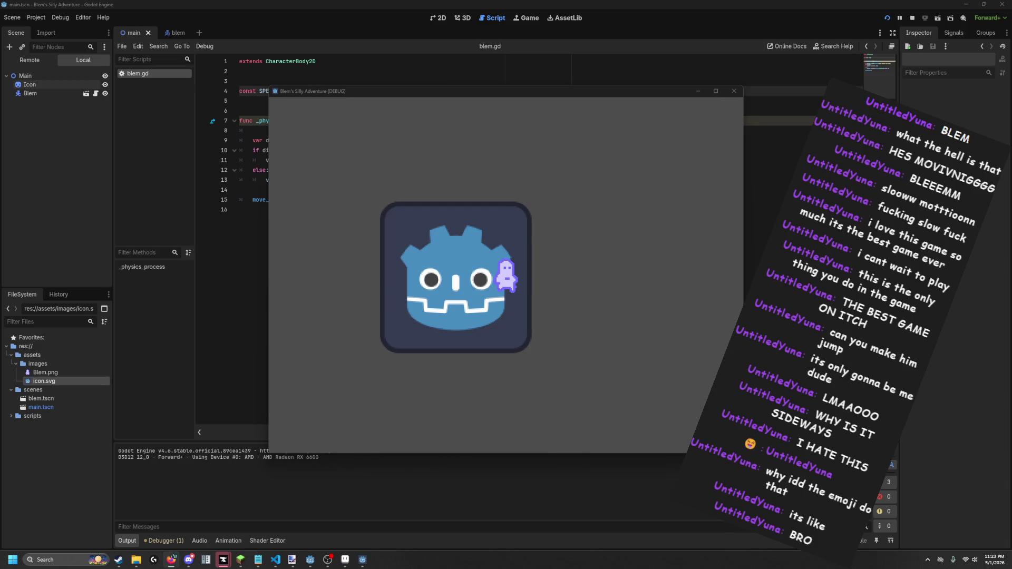
{"action": "left_click", "coordinate": [355, 314]}
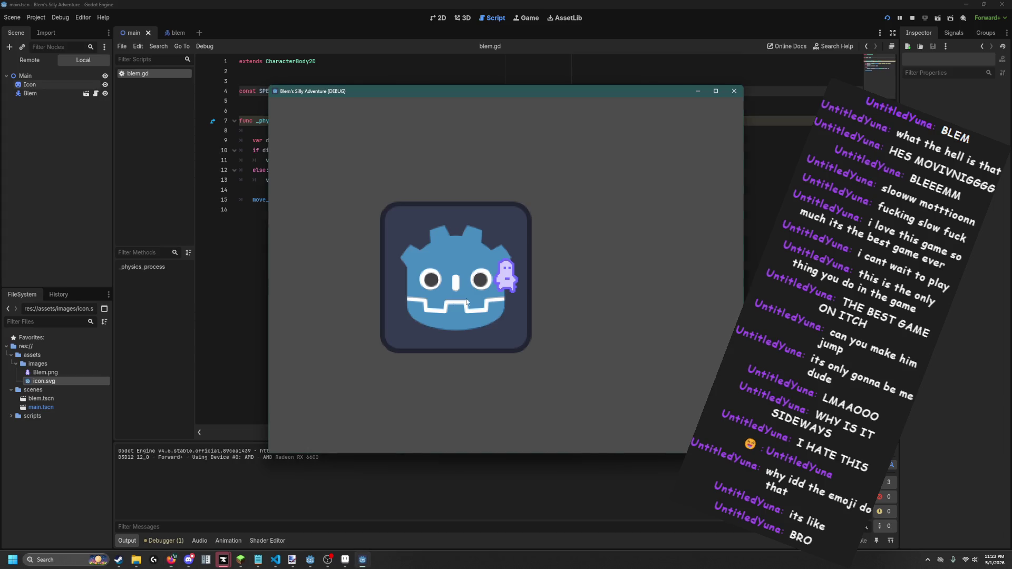
Step: Walk Blem with the arrow keys in repeated loops around and across the Godot icon
{"action": "key", "text": "Left"}
{"action": "key", "text": "Up"}
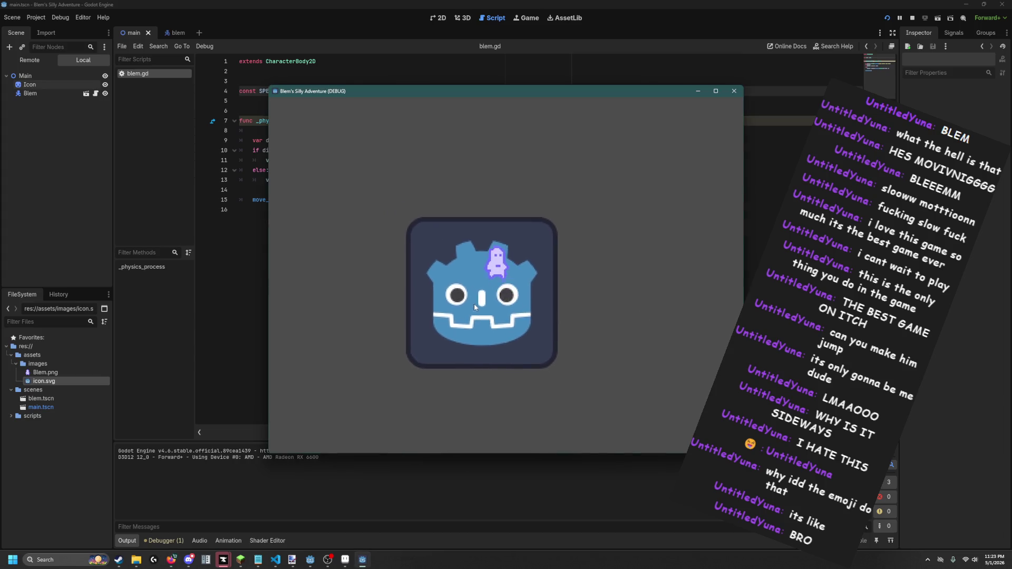
{"action": "key", "text": "Down"}
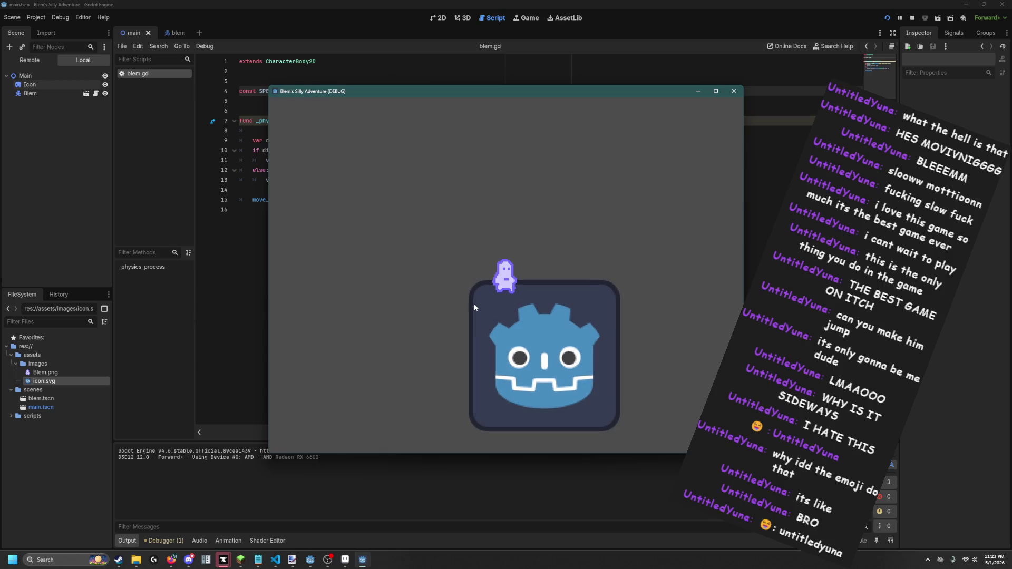
{"action": "key", "text": "Right"}
{"action": "key", "text": "Down"}
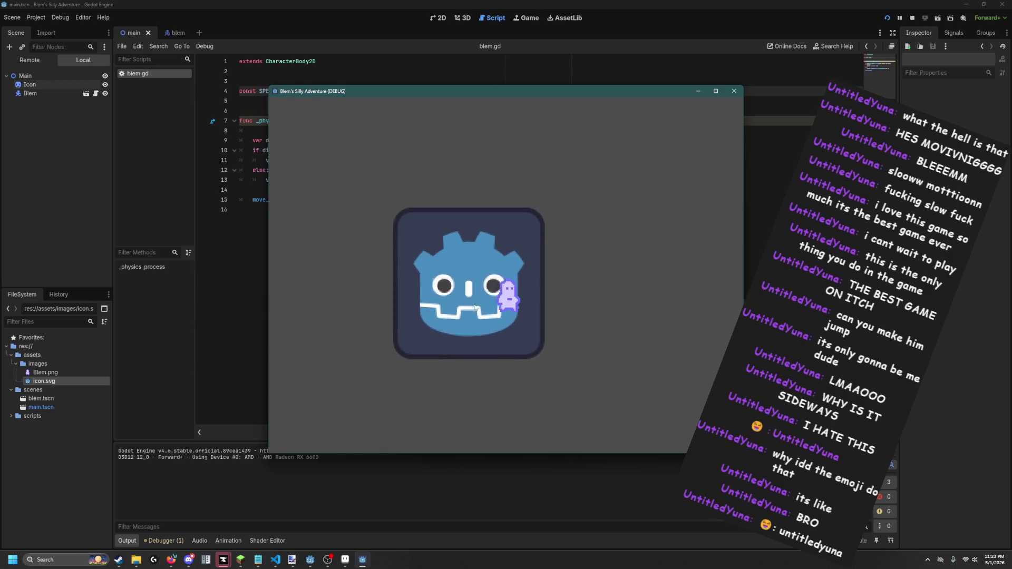
{"action": "key", "text": "Left"}
{"action": "key", "text": "Up"}
{"action": "key", "text": "Right"}
{"action": "key", "text": "Up"}
{"action": "key", "text": "Left"}
{"action": "key", "text": "Down"}
{"action": "key", "text": "Right"}
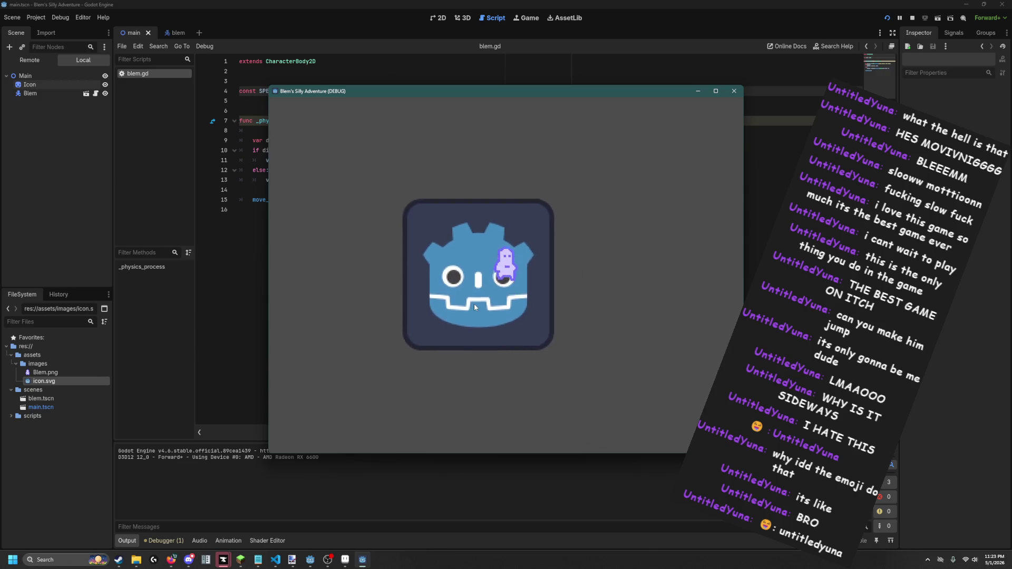
{"action": "key", "text": "Up"}
{"action": "key", "text": "Left"}
{"action": "key", "text": "Left"}
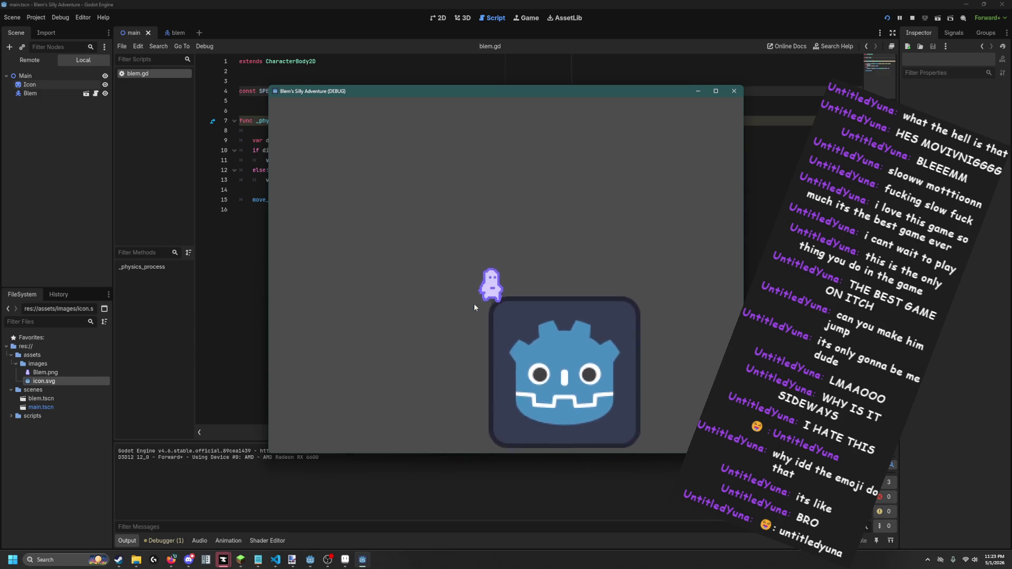
{"action": "key", "text": "Down"}
{"action": "key", "text": "Down"}
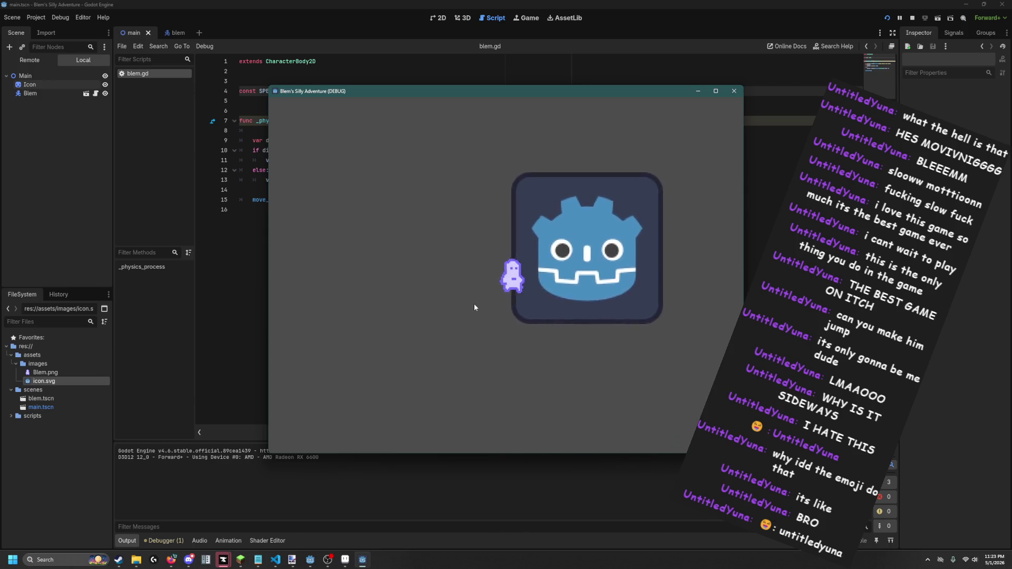
{"action": "key", "text": "Right"}
{"action": "key", "text": "Up"}
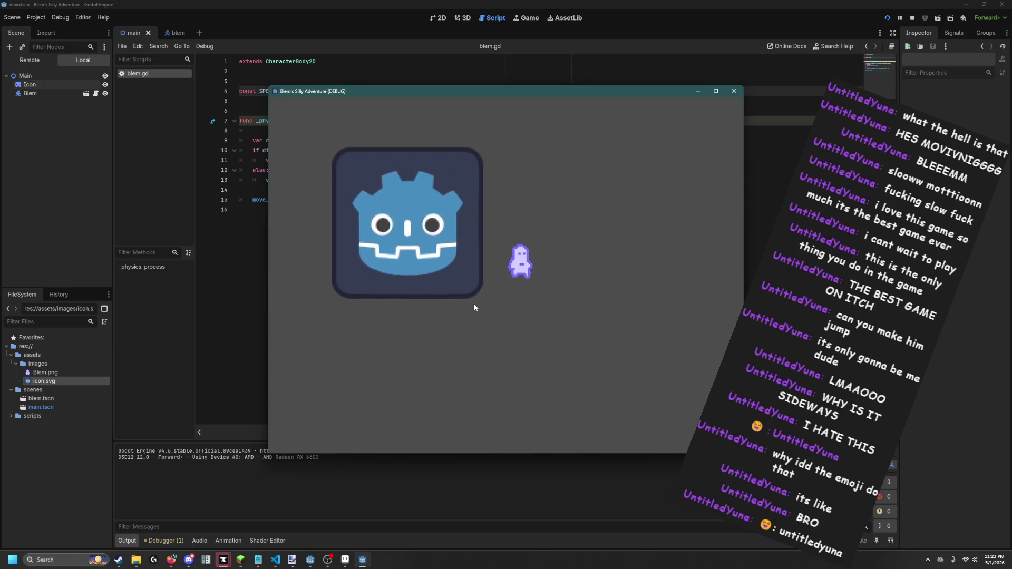
{"action": "key", "text": "Left"}
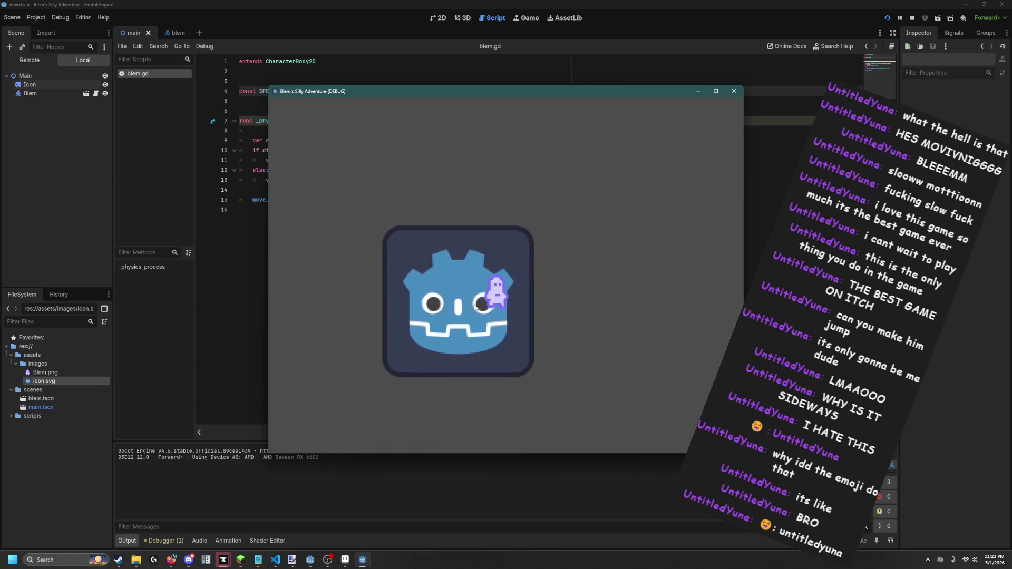
{"action": "key", "text": "Down"}
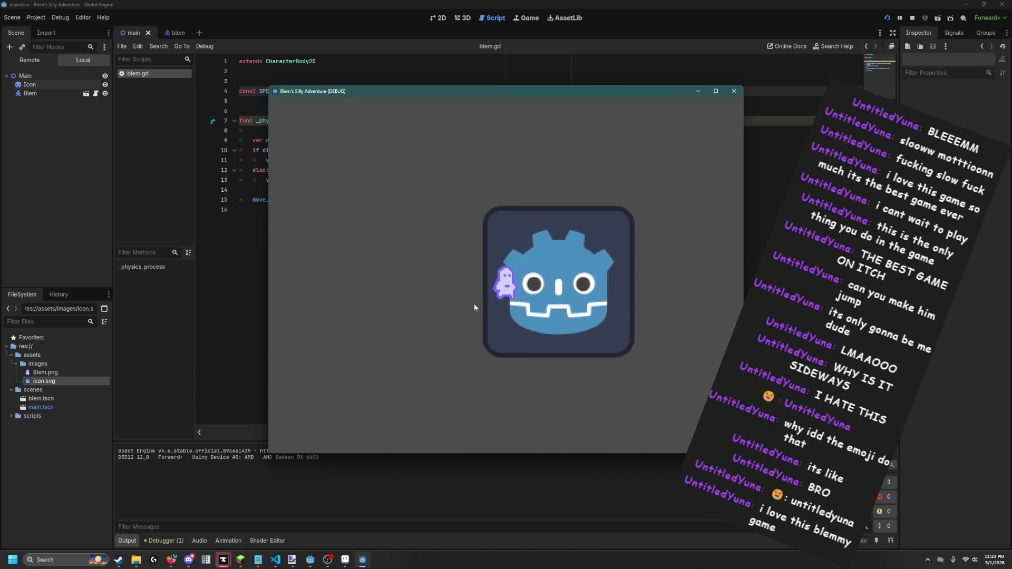
{"action": "key", "text": "Right"}
{"action": "key", "text": "Up"}
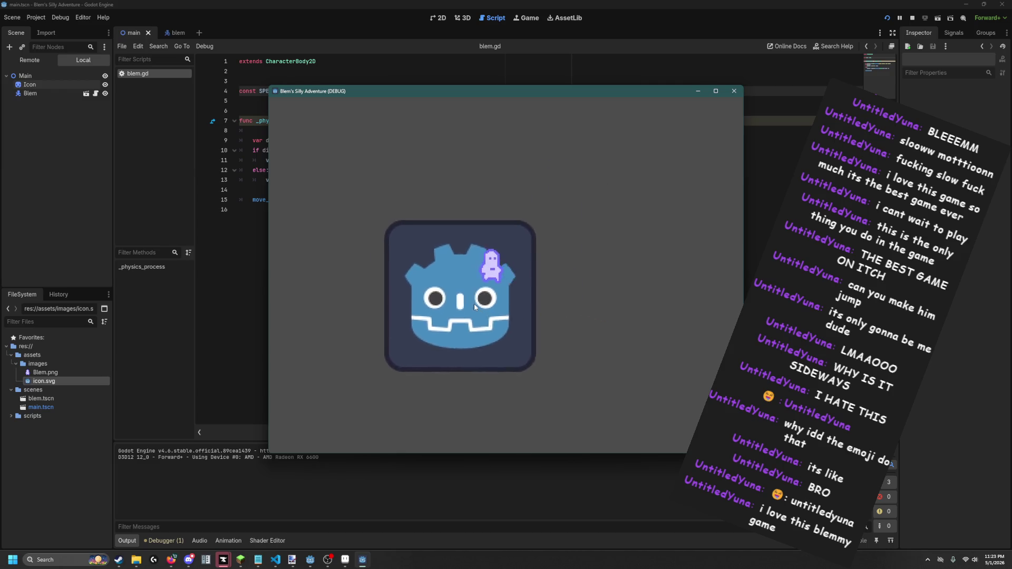
{"action": "key", "text": "Down"}
{"action": "key", "text": "Left"}
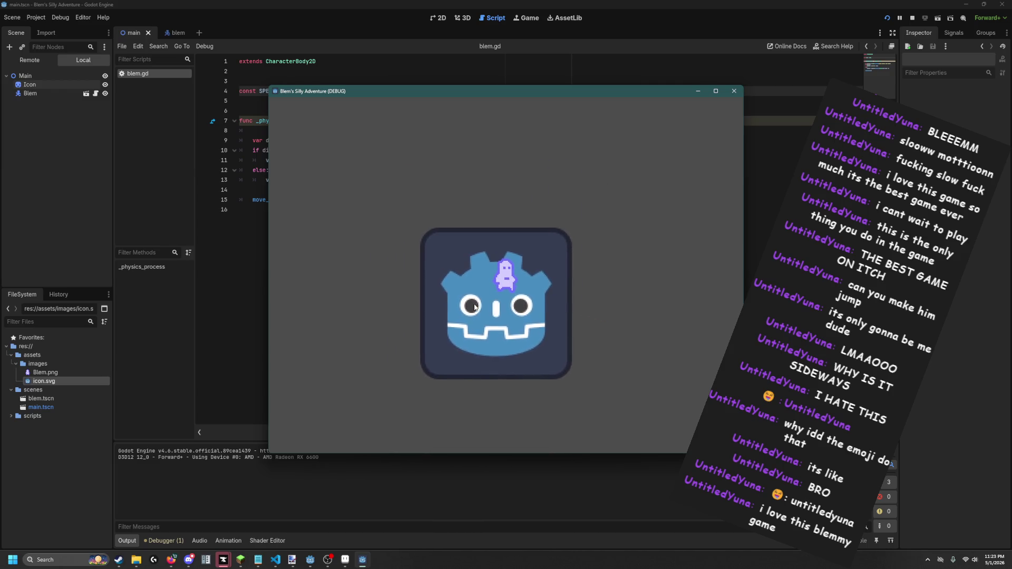
{"action": "key", "text": "Up"}
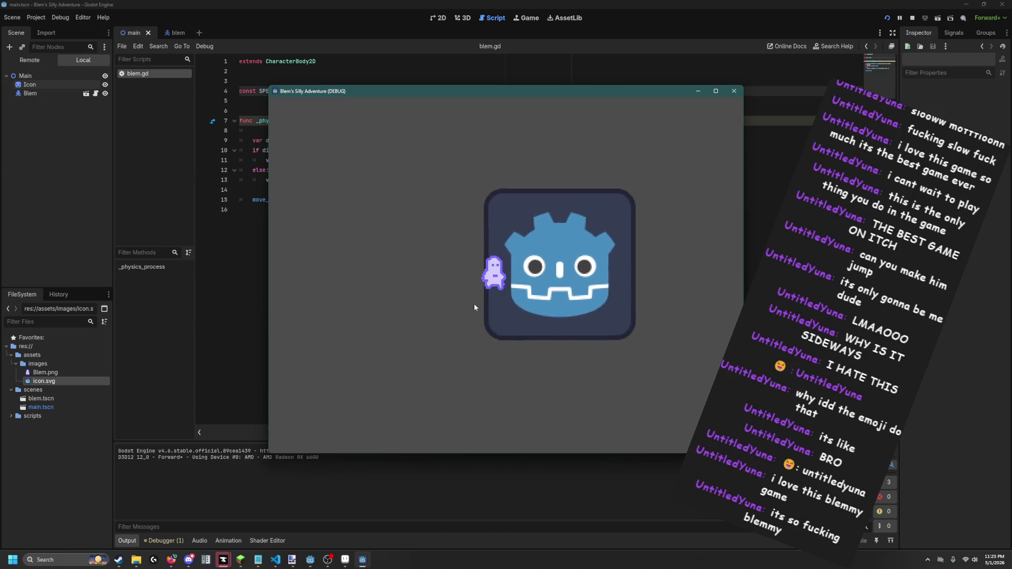
{"action": "key", "text": "Right"}
{"action": "key", "text": "Down"}
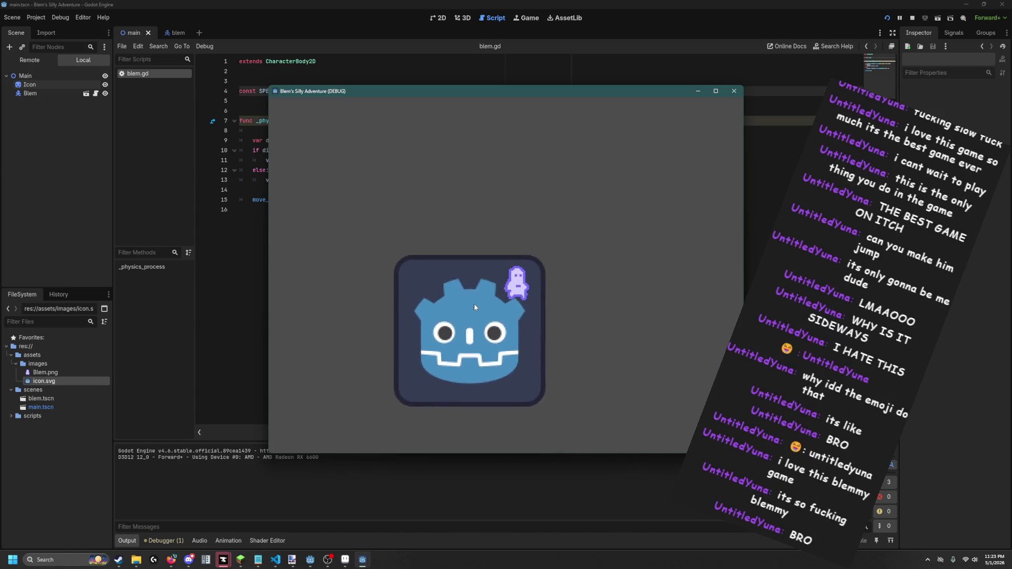
{"action": "key", "text": "Up"}
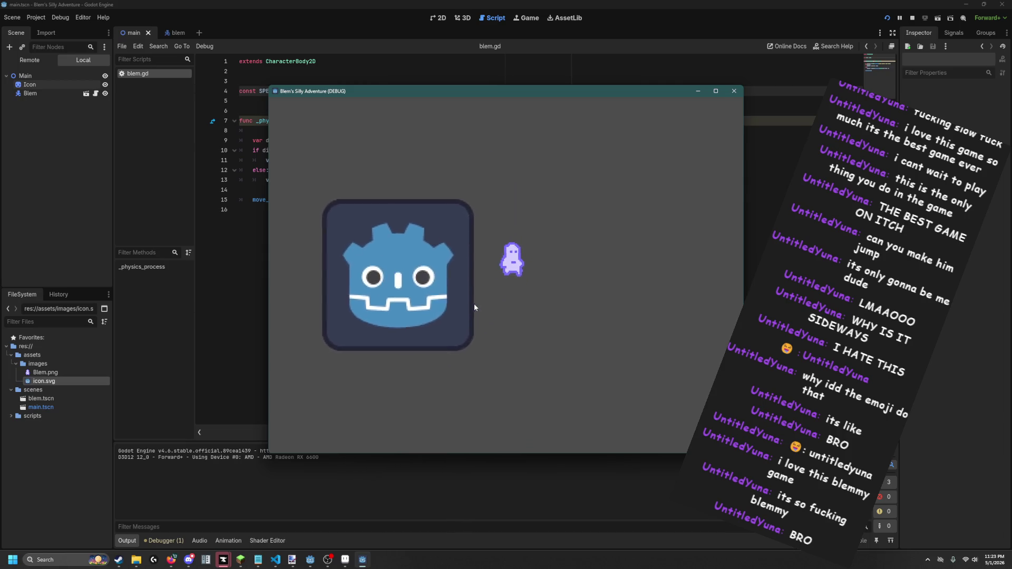
{"action": "key", "text": "Left"}
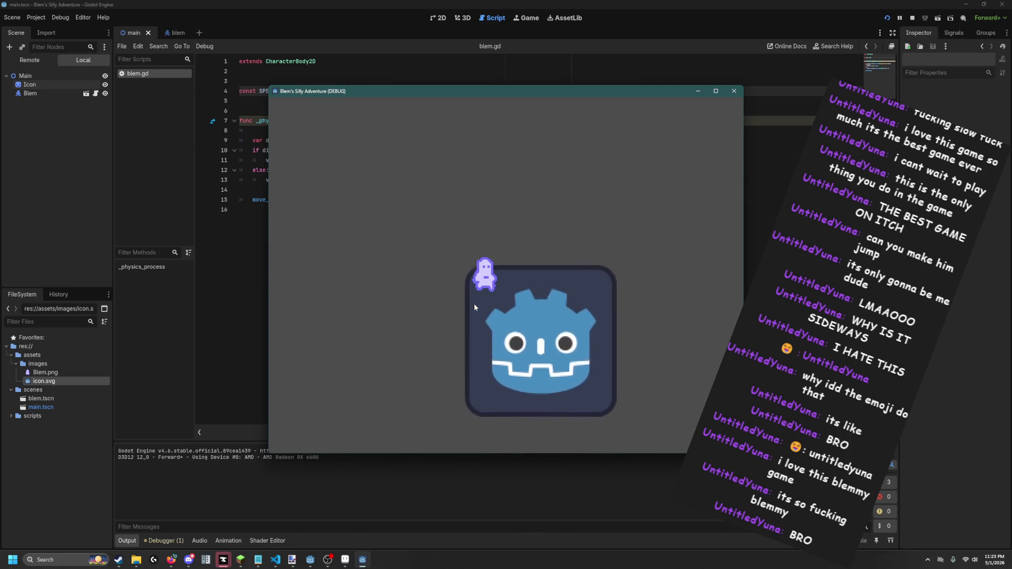
{"action": "key", "text": "Down"}
{"action": "key", "text": "Right"}
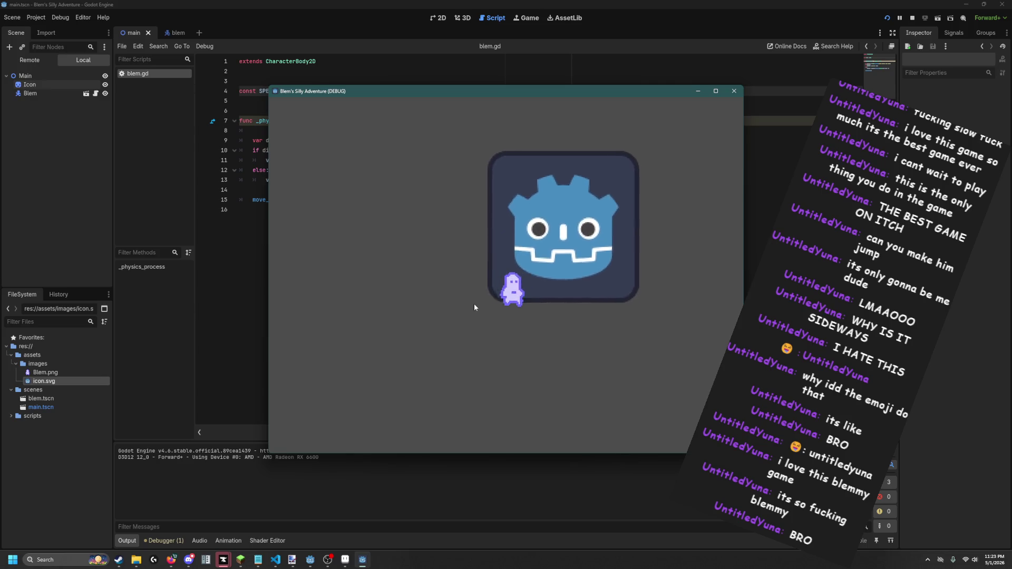
{"action": "key", "text": "Up"}
{"action": "key", "text": "Right"}
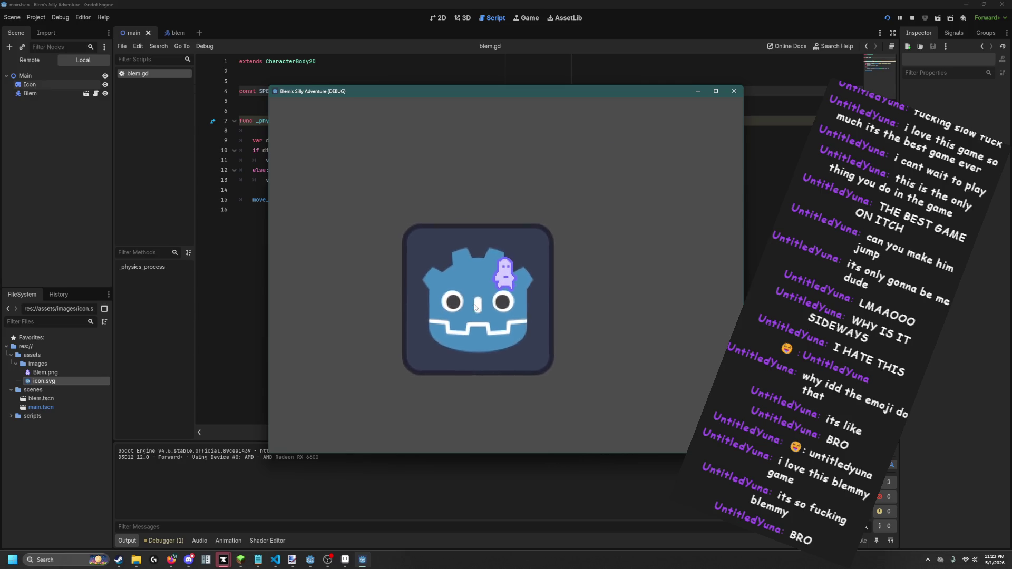
{"action": "key", "text": "Left"}
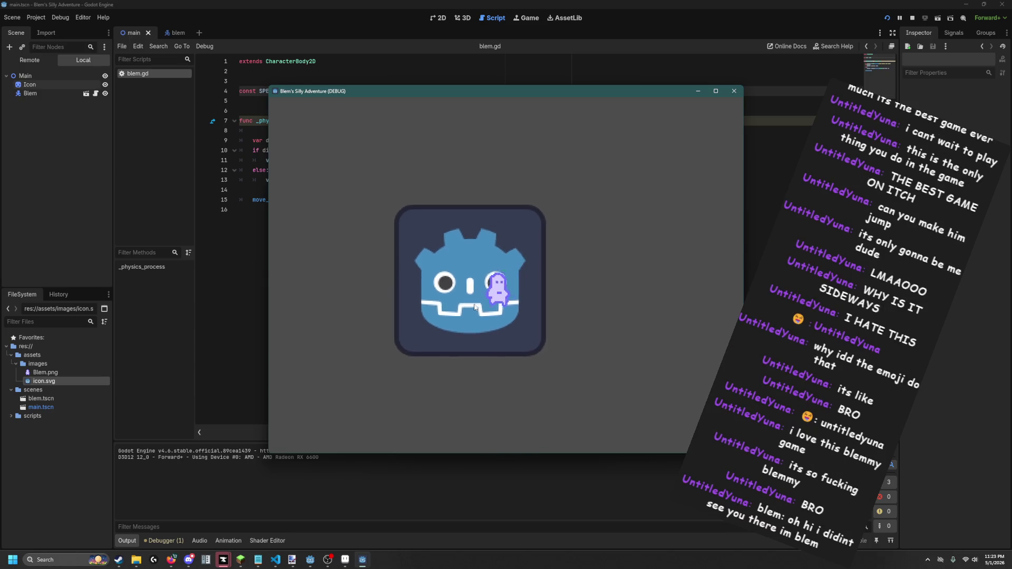
{"action": "key", "text": "Right"}
{"action": "key", "text": "Up"}
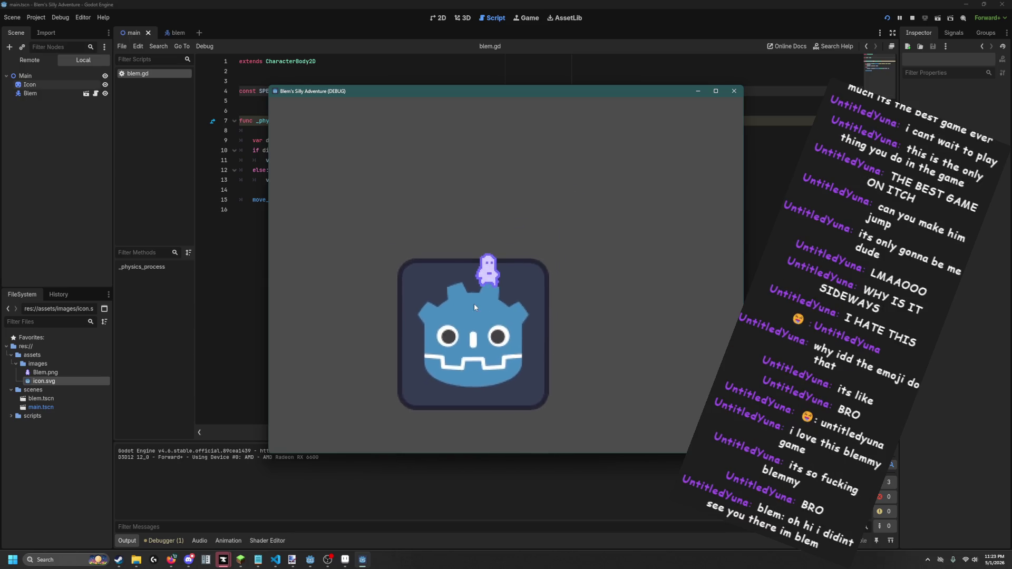
{"action": "key", "text": "Left"}
{"action": "key", "text": "Right"}
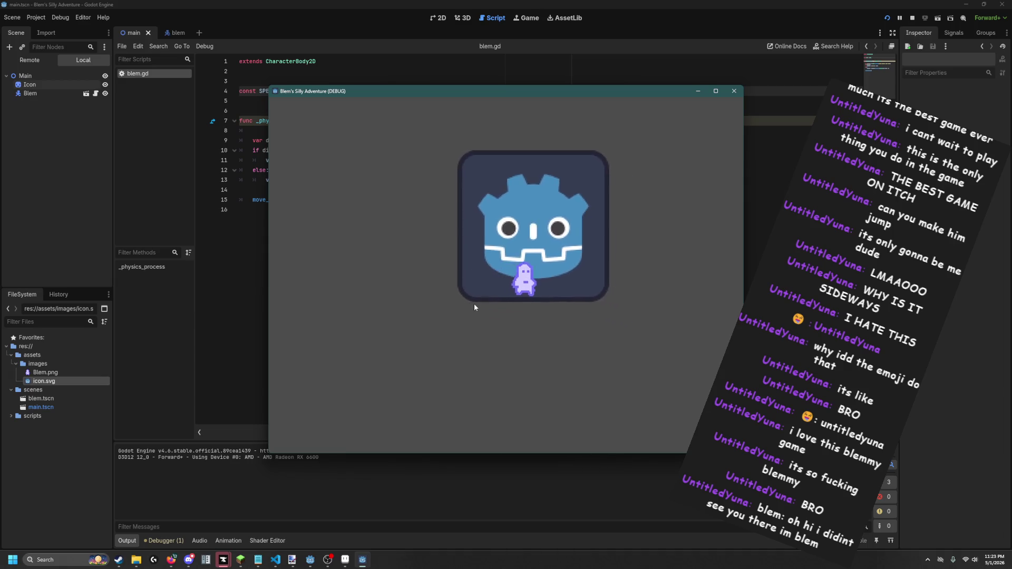
{"action": "key", "text": "Up"}
{"action": "key", "text": "Left"}
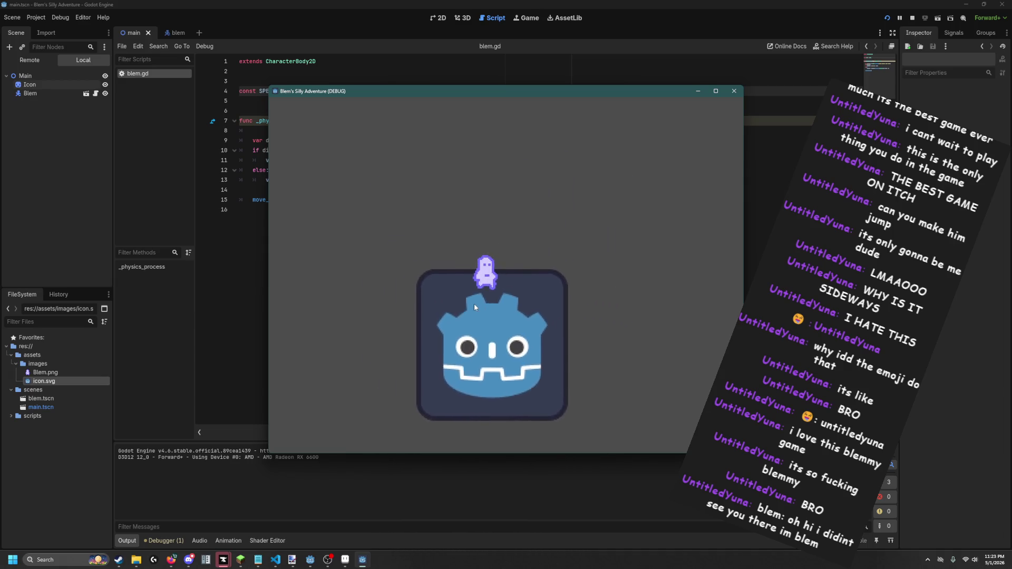
{"action": "key", "text": "Down"}
{"action": "key", "text": "Right"}
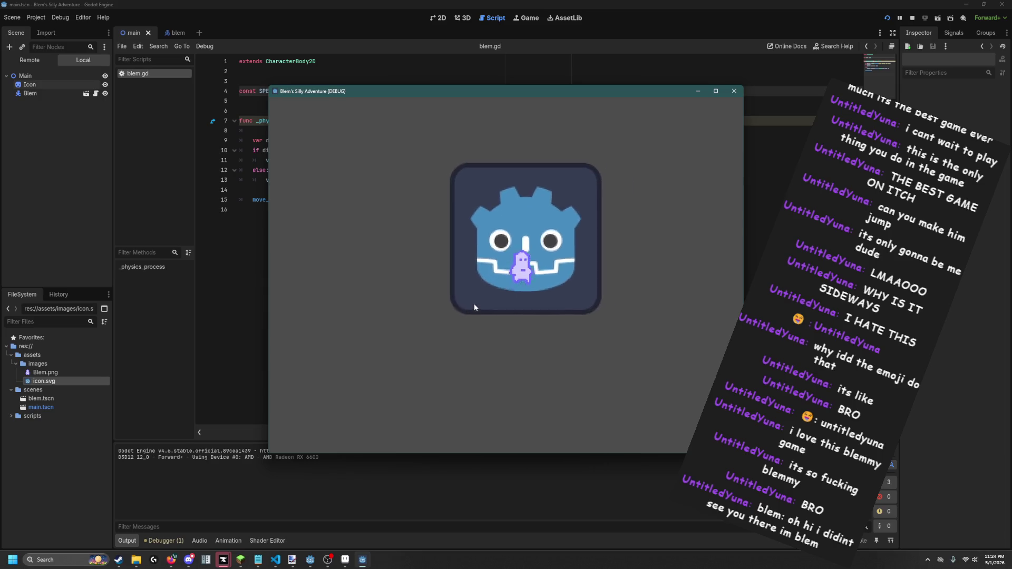
{"action": "key", "text": "Up"}
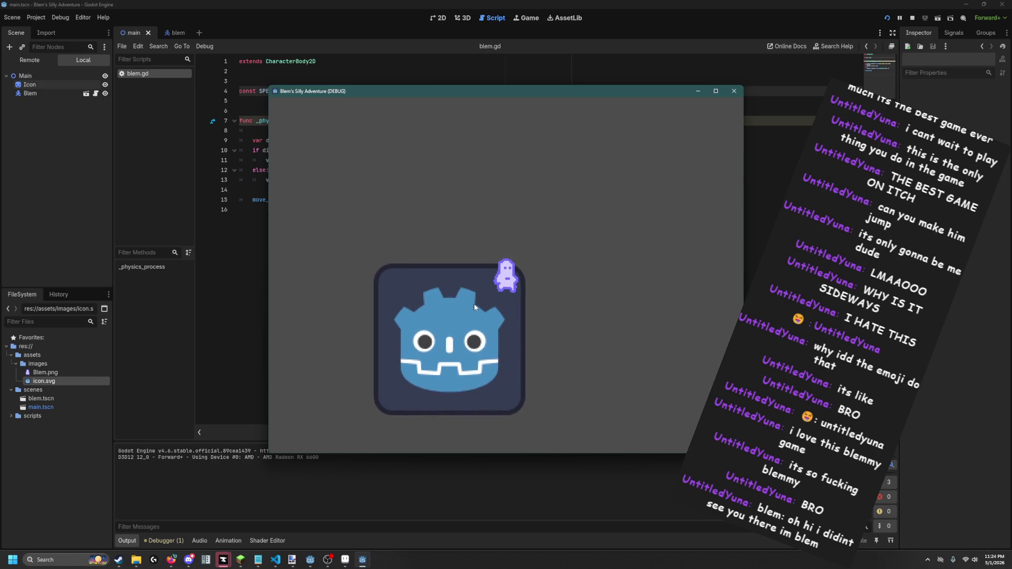
{"action": "key", "text": "Down"}
{"action": "key", "text": "Down"}
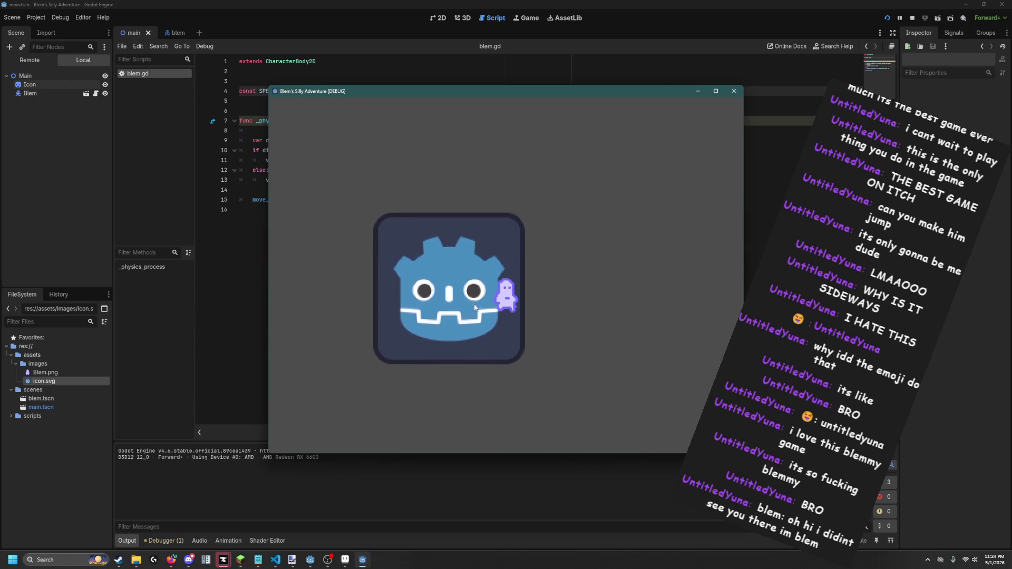
{"action": "key", "text": "Left"}
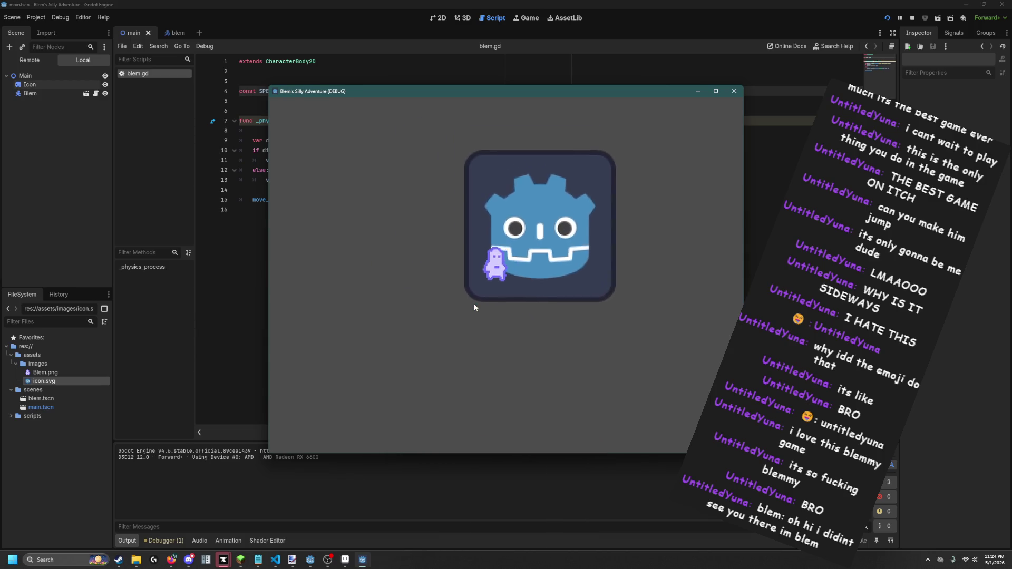
{"action": "key", "text": "Up"}
{"action": "key", "text": "Right"}
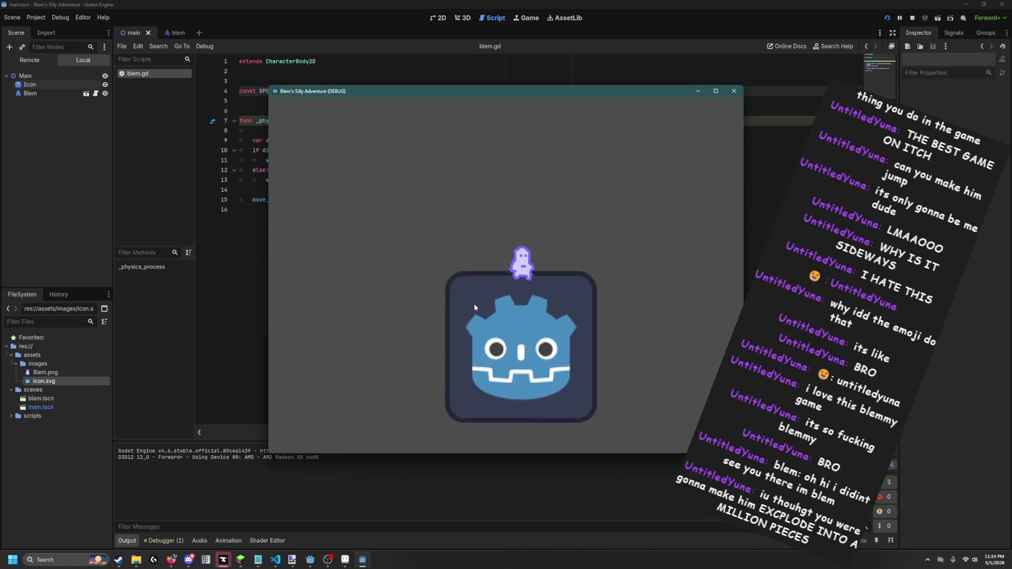
{"action": "key", "text": "Down"}
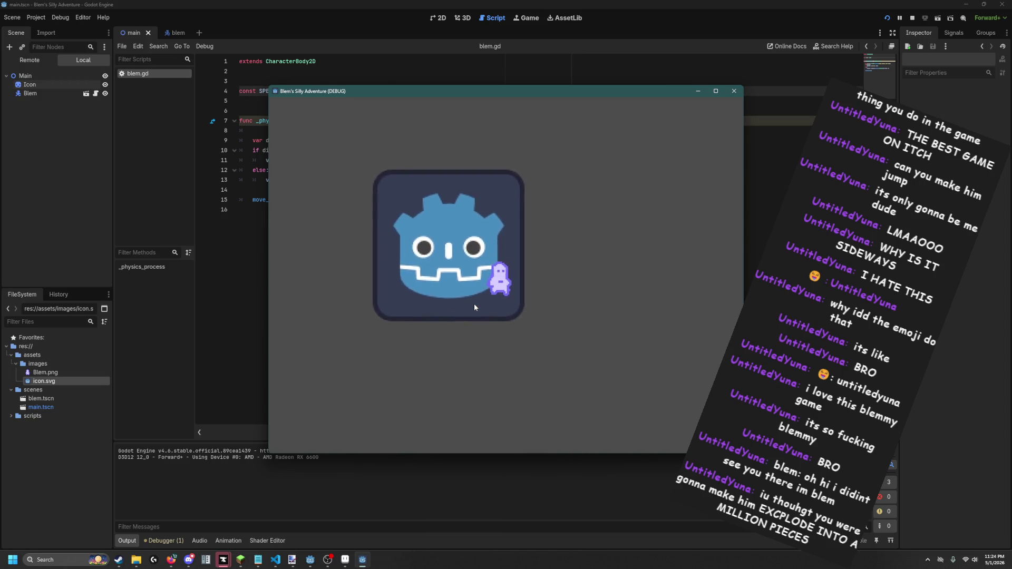
{"action": "key", "text": "Left"}
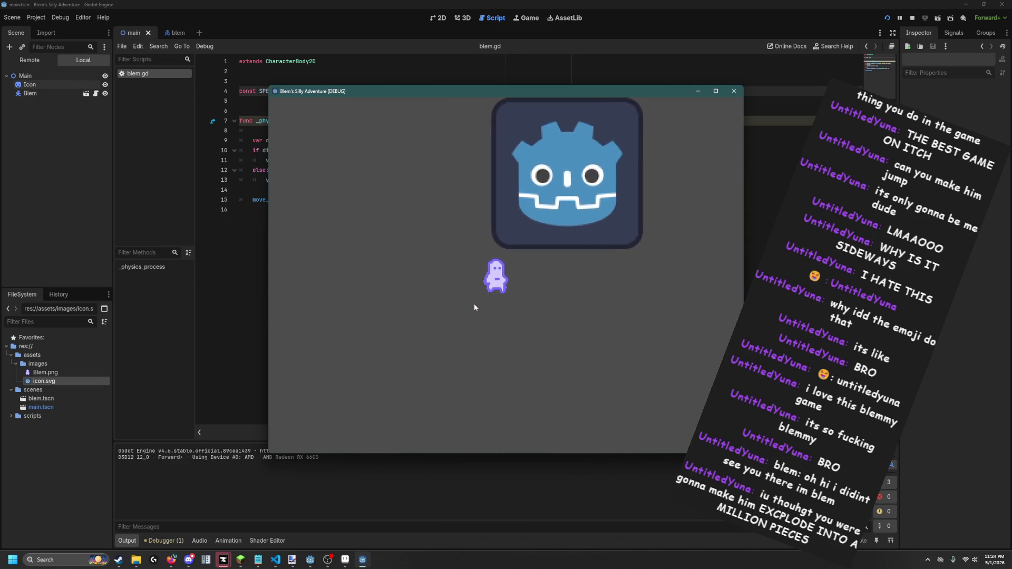
{"action": "key", "text": "Up"}
{"action": "key", "text": "Right"}
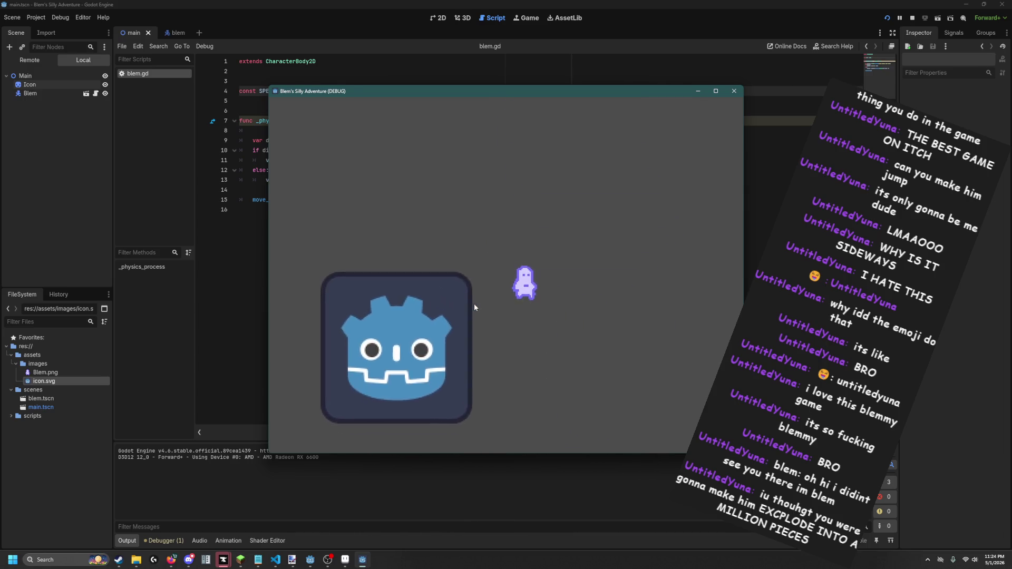
{"action": "key", "text": "Down"}
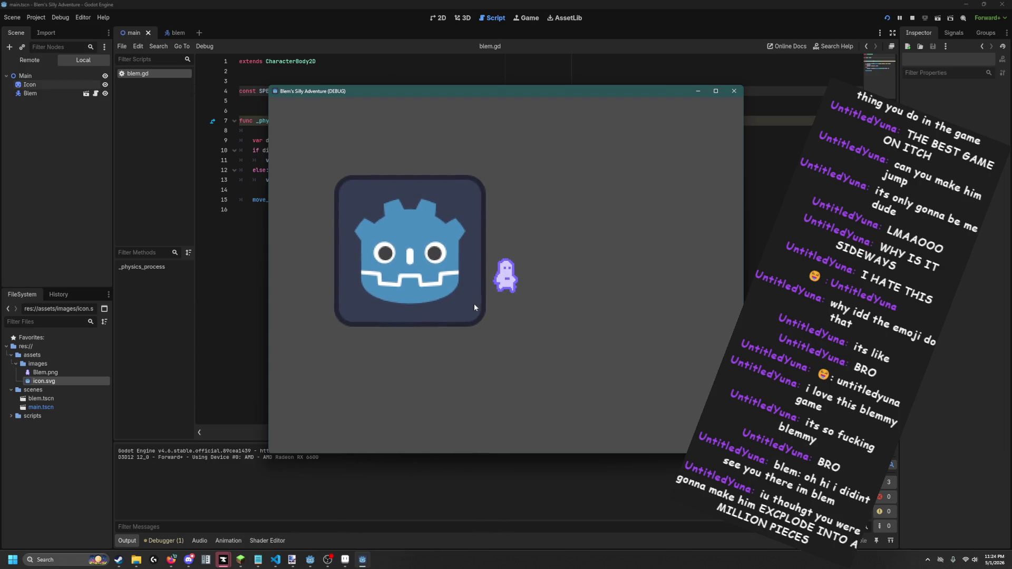
Step: Walk Blem away from the icon and past it to the right, then stop the running game
{"action": "key", "text": "Up"}
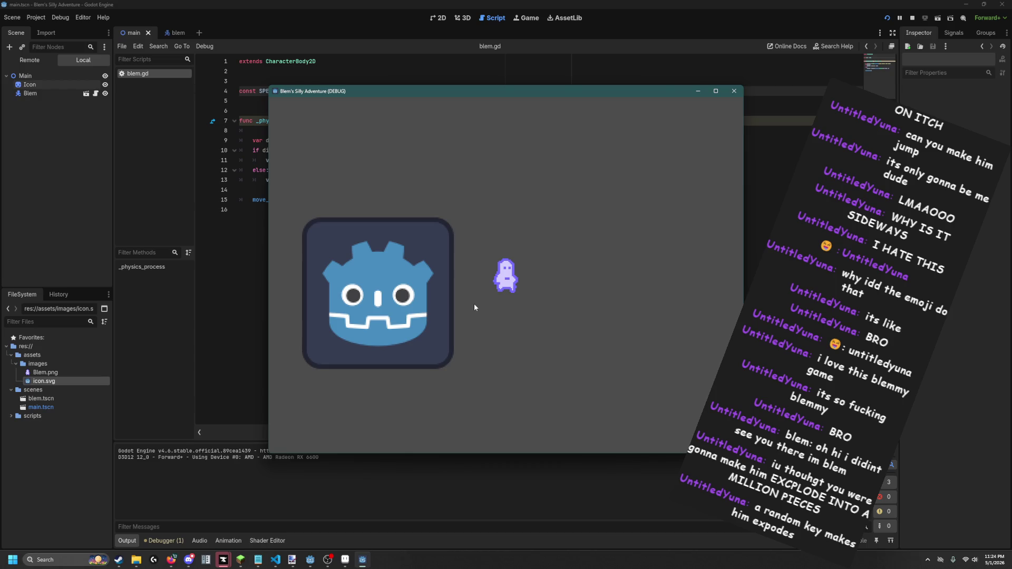
{"action": "key", "text": "Down"}
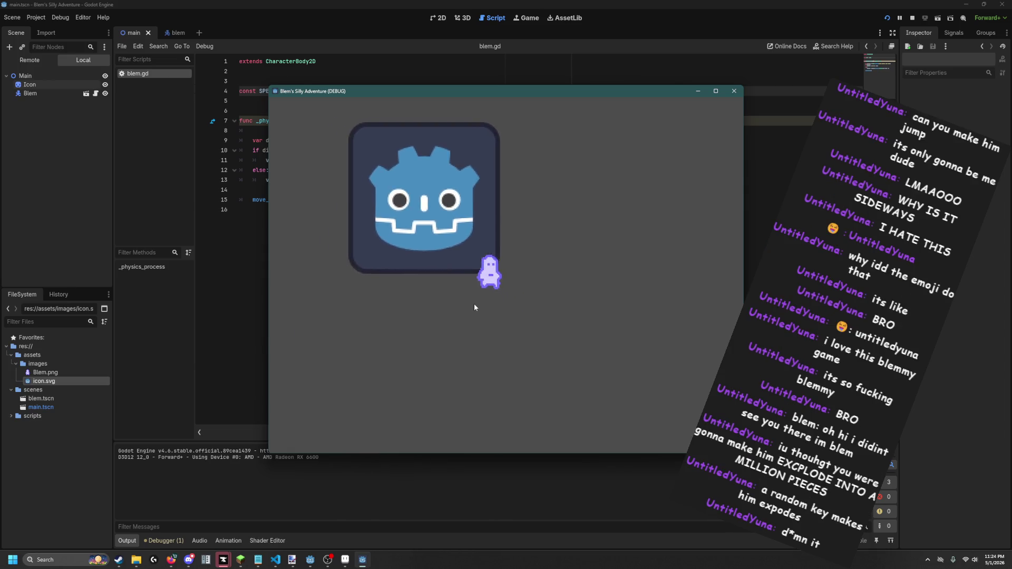
{"action": "key", "text": "Up"}
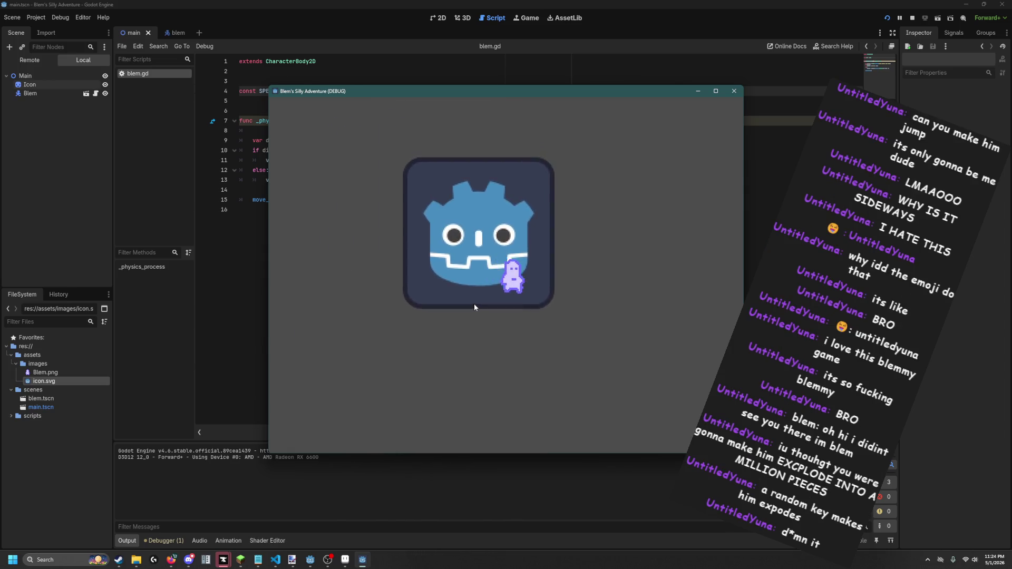
{"action": "key", "text": "Right"}
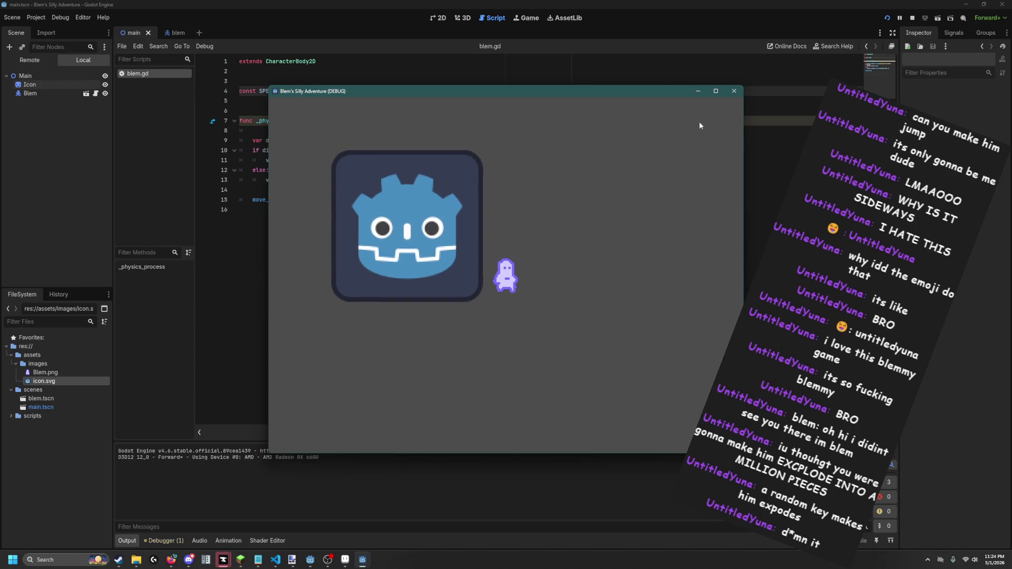
{"action": "left_click", "coordinate": [734, 91]}
{"action": "key", "text": "Down"}
{"action": "key", "text": "Down"}
{"action": "key", "text": "Down"}
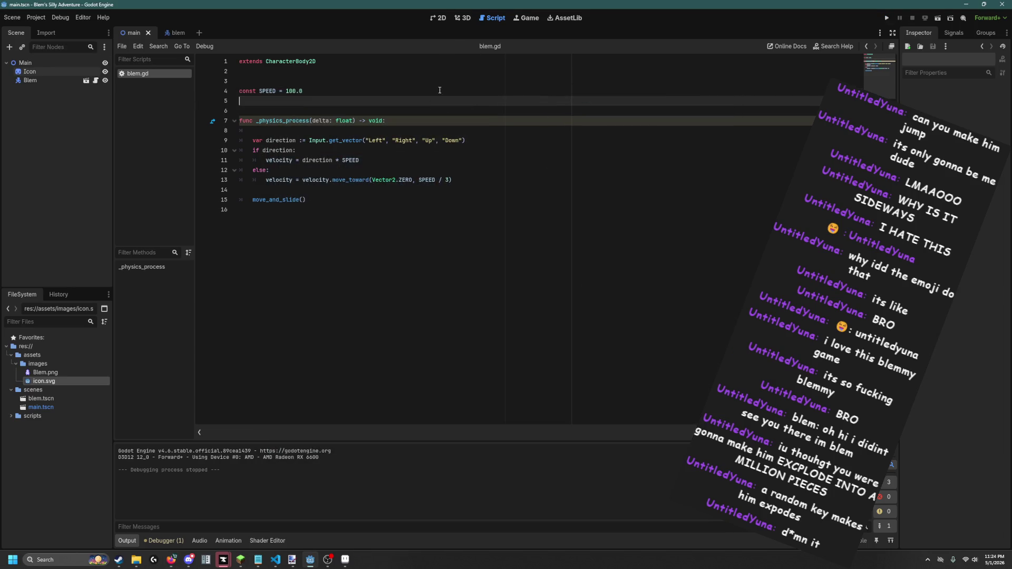
Step: Save the scene, then switch to the 2D view and zoom the canvas to about 146%
{"action": "key", "text": "ctrl+s"}
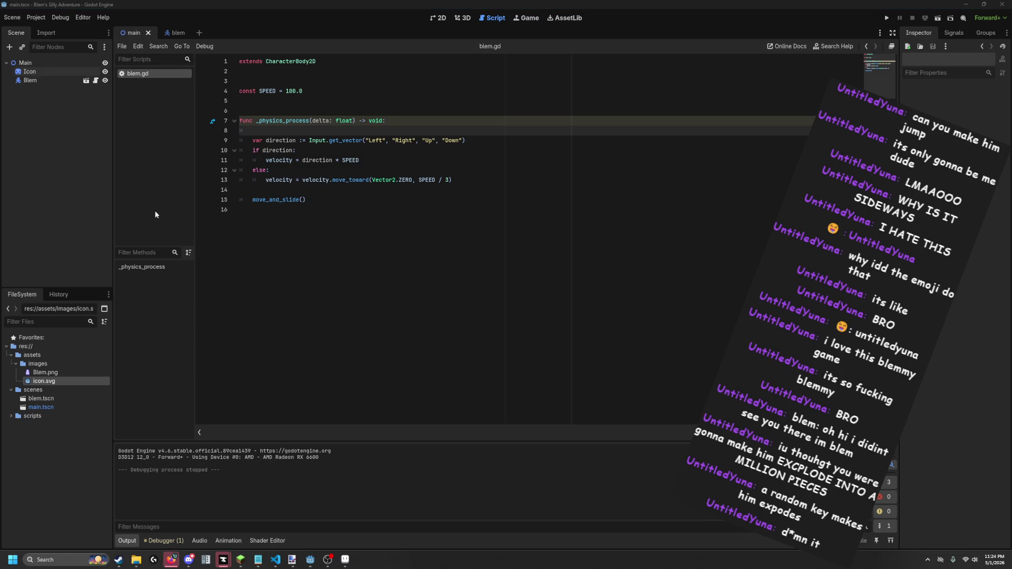
{"action": "left_click", "coordinate": [262, 232]}
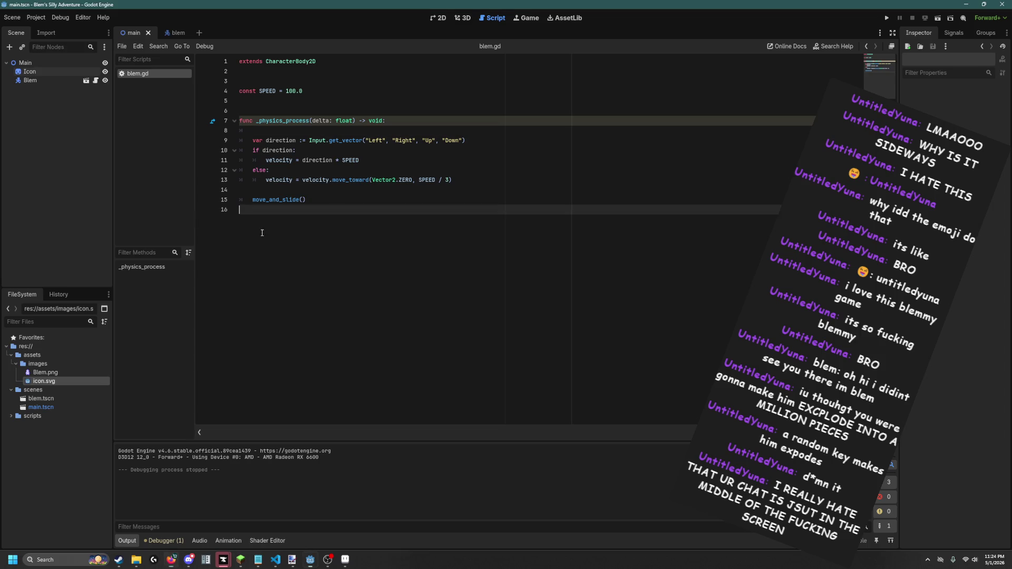
{"action": "left_click", "coordinate": [440, 20]}
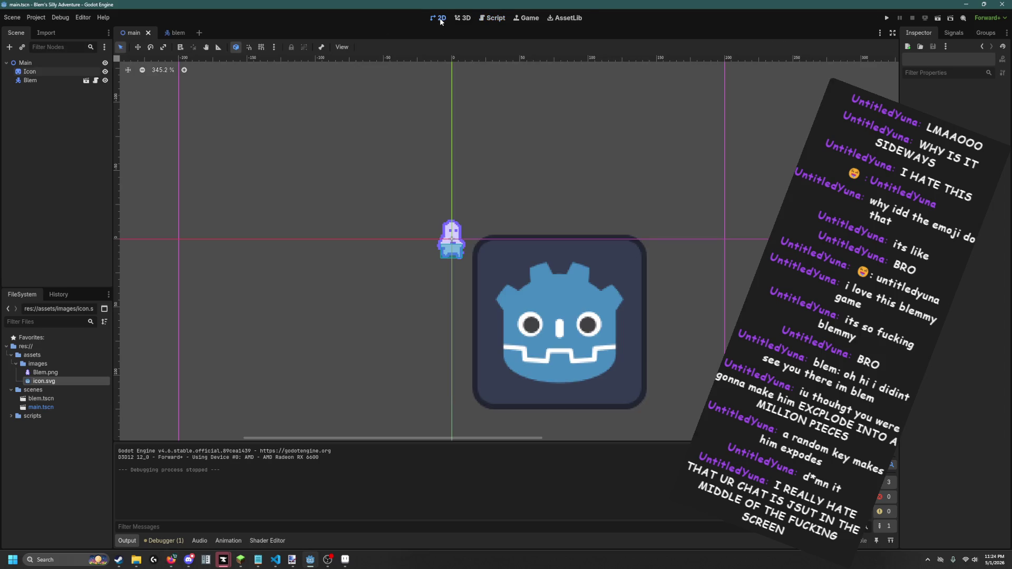
{"action": "scroll", "coordinate": [444, 258], "scroll_direction": "down", "scroll_amount": 2}
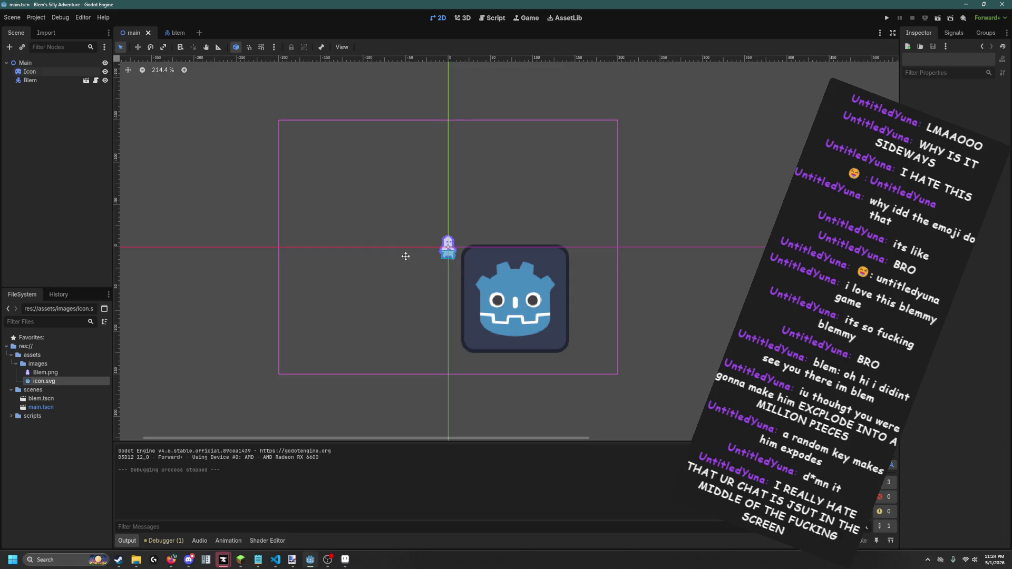
{"action": "scroll", "coordinate": [406, 256], "scroll_direction": "down", "scroll_amount": 1}
{"action": "scroll", "coordinate": [367, 218], "scroll_direction": "down", "scroll_amount": 2}
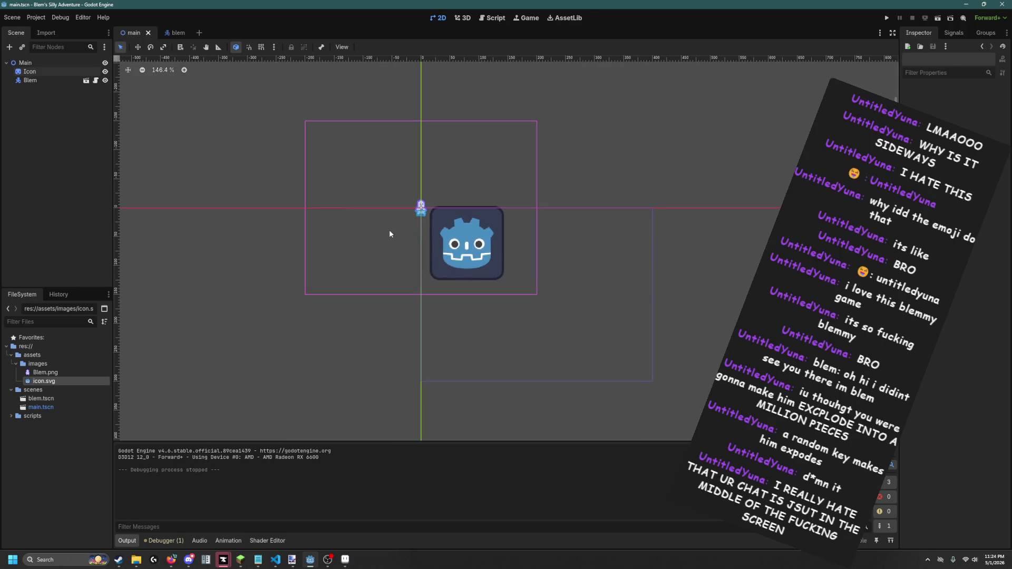
Step: Start a Windows search for 'strea', then clear it and return to Godot
{"action": "key", "text": "super"}
{"action": "type", "text": "strea"}
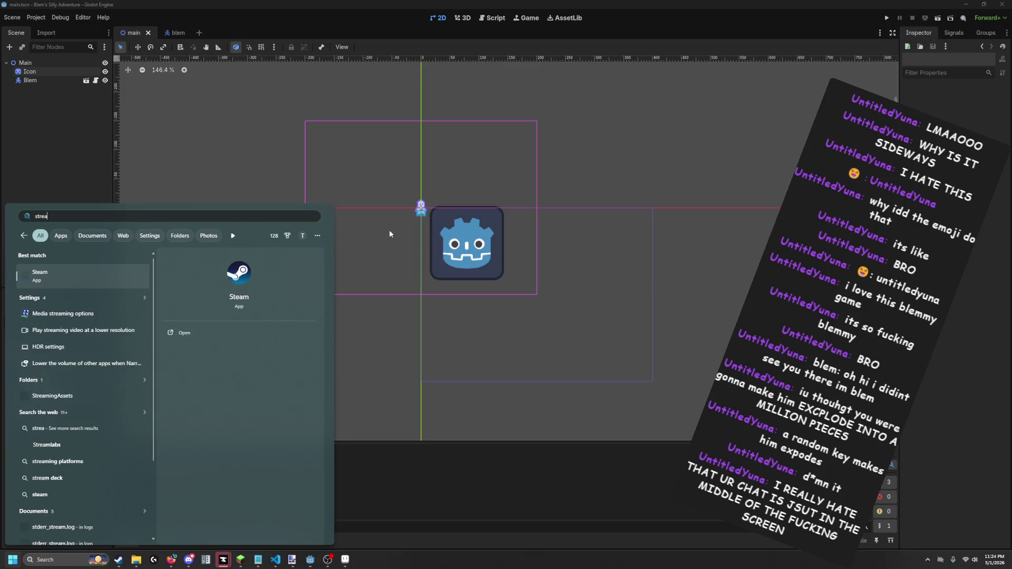
{"action": "key", "text": "BackSpace"}
{"action": "key", "text": "BackSpace"}
{"action": "key", "text": "BackSpace"}
{"action": "left_click", "coordinate": [254, 147]}
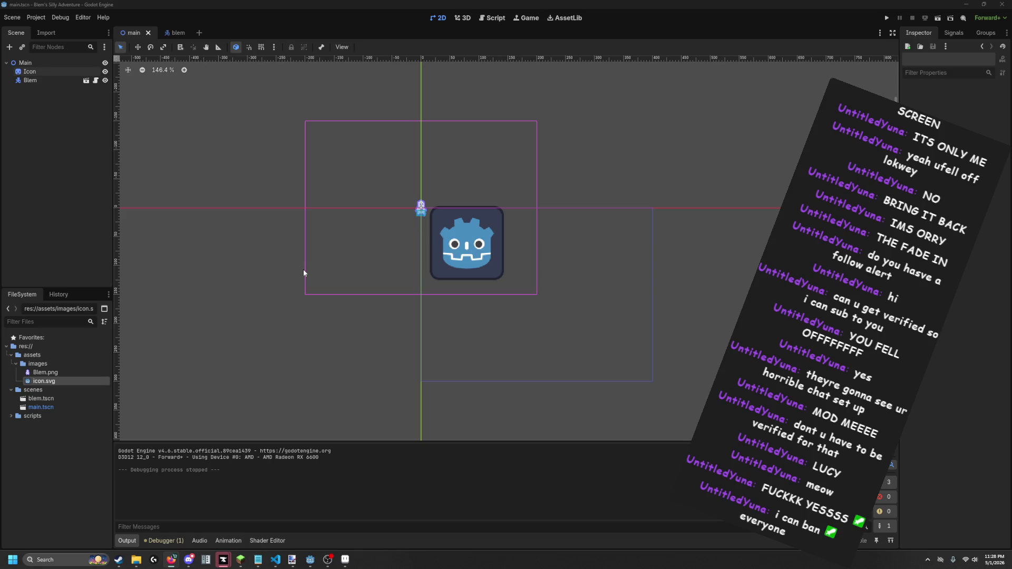
{"action": "scroll", "coordinate": [411, 253], "scroll_direction": "up", "scroll_amount": 5}
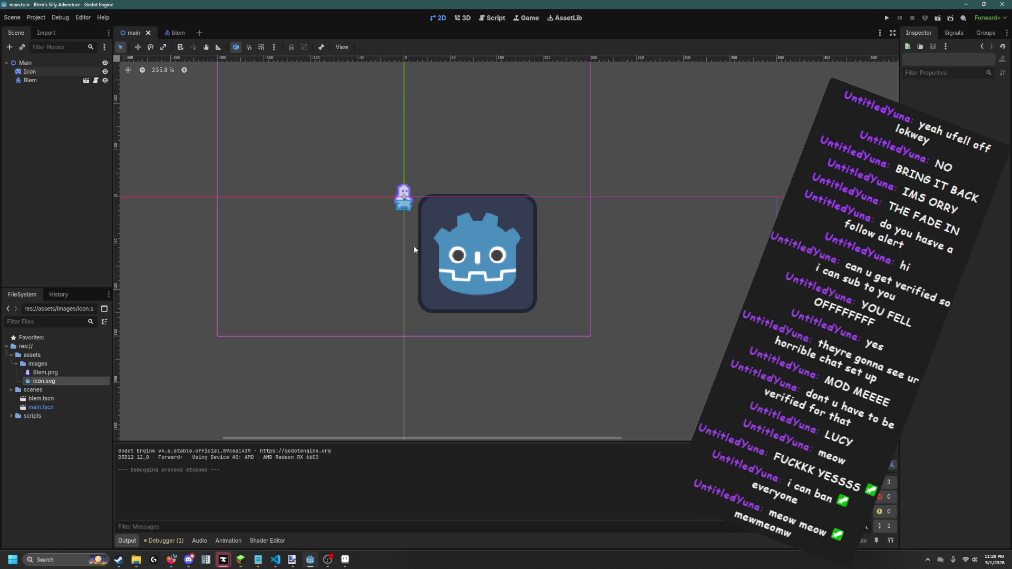
Step: Zoom around the canvas, select the Icon sprite, and open a new empty scene tab
{"action": "scroll", "coordinate": [334, 221], "scroll_direction": "up", "scroll_amount": 2}
{"action": "scroll", "coordinate": [342, 218], "scroll_direction": "down", "scroll_amount": 3}
{"action": "scroll", "coordinate": [384, 243], "scroll_direction": "up", "scroll_amount": 2}
{"action": "scroll", "coordinate": [380, 252], "scroll_direction": "down", "scroll_amount": 2}
{"action": "scroll", "coordinate": [380, 252], "scroll_direction": "up", "scroll_amount": 3}
{"action": "scroll", "coordinate": [389, 260], "scroll_direction": "down", "scroll_amount": 1}
{"action": "scroll", "coordinate": [381, 239], "scroll_direction": "down", "scroll_amount": 2}
{"action": "scroll", "coordinate": [390, 244], "scroll_direction": "up", "scroll_amount": 3}
{"action": "scroll", "coordinate": [316, 221], "scroll_direction": "down", "scroll_amount": 2}
{"action": "scroll", "coordinate": [440, 273], "scroll_direction": "up", "scroll_amount": 2}
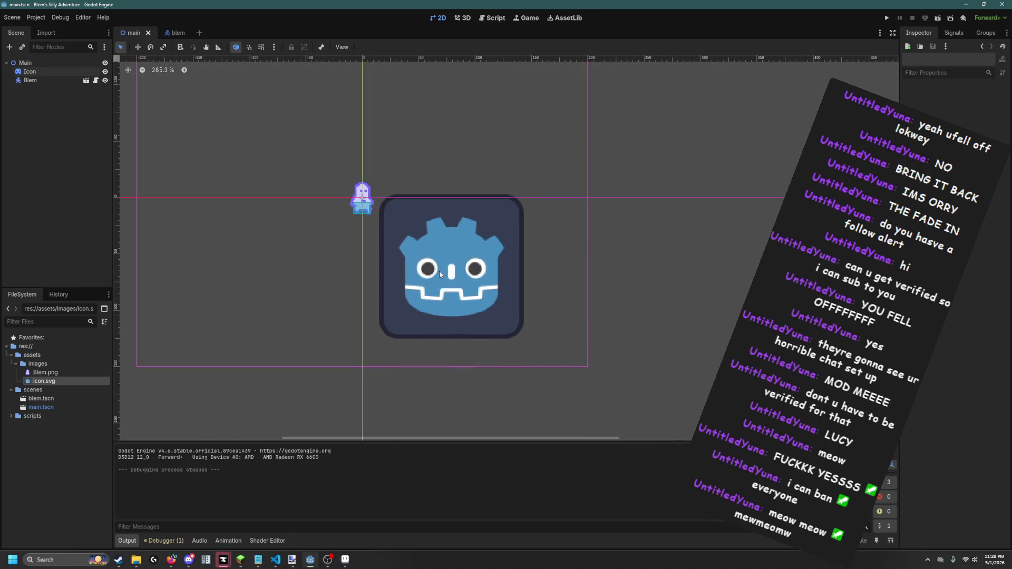
{"action": "left_click", "coordinate": [440, 274]}
{"action": "scroll", "coordinate": [440, 268], "scroll_direction": "up", "scroll_amount": 3}
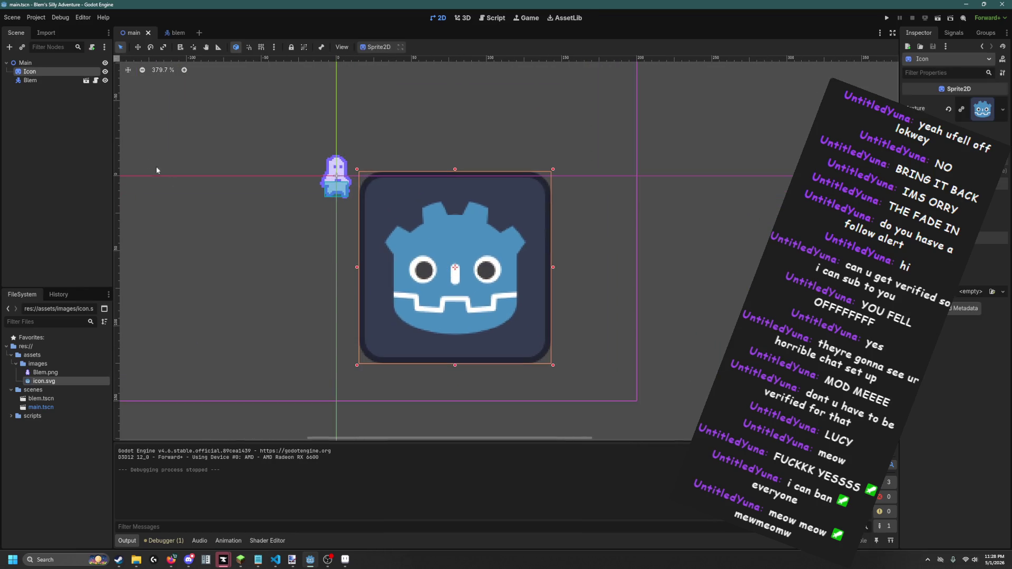
{"action": "left_click", "coordinate": [198, 32]}
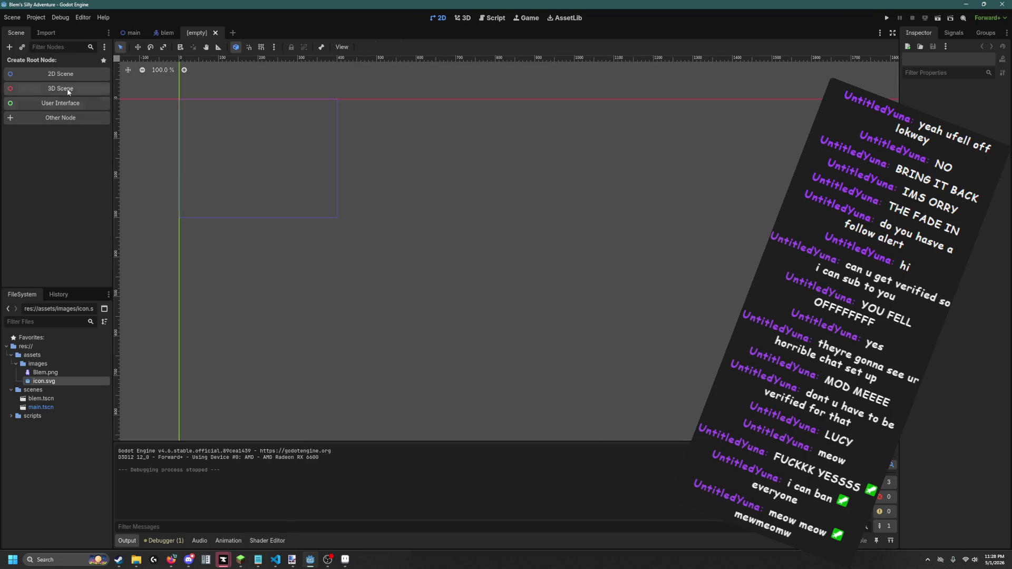
Step: Create the root through Other Node, searching 'static' to make a StaticBody2D
{"action": "left_click", "coordinate": [67, 81]}
{"action": "key", "text": "ctrl+z"}
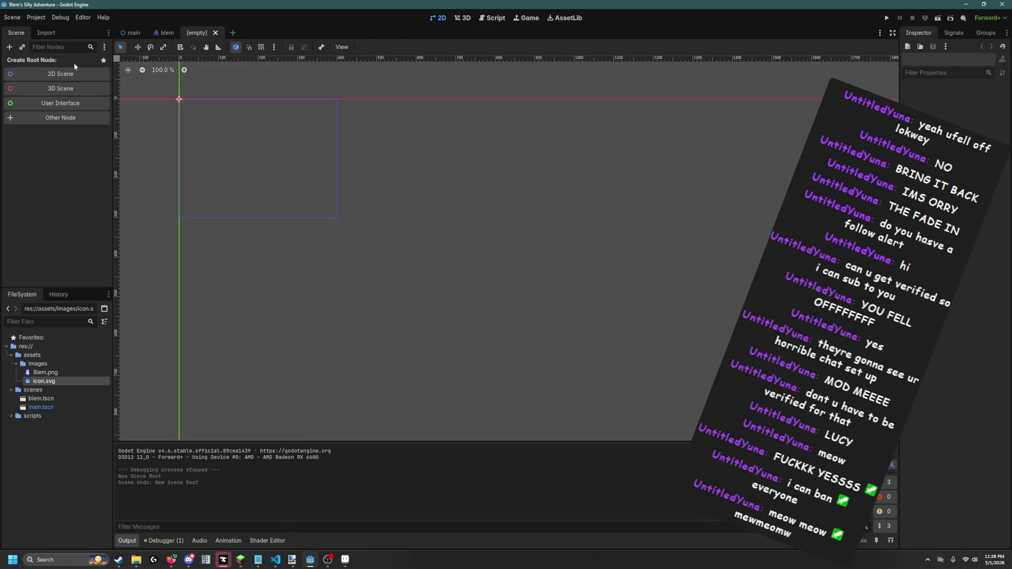
{"action": "left_click", "coordinate": [62, 119]}
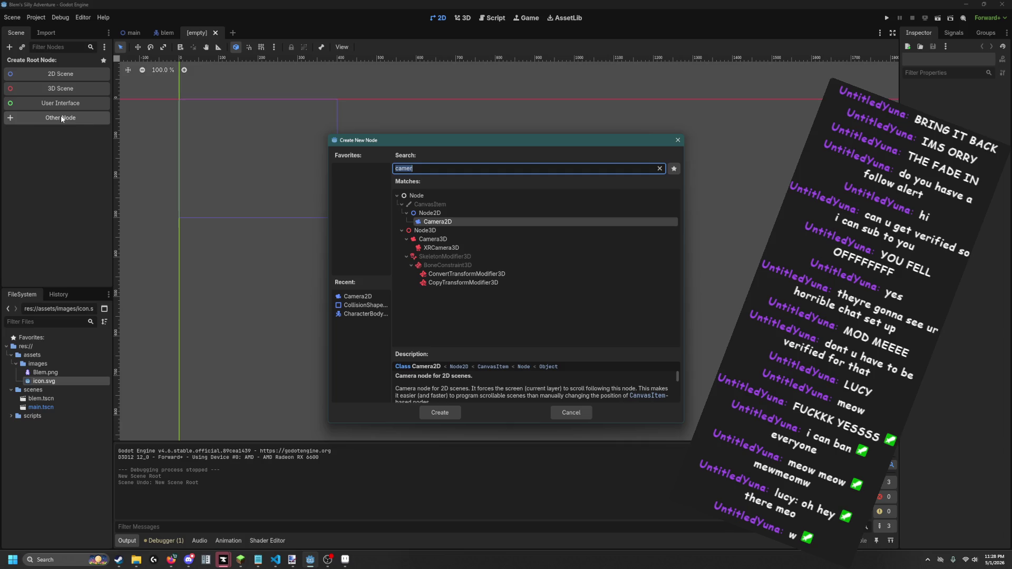
{"action": "type", "text": "coll"}
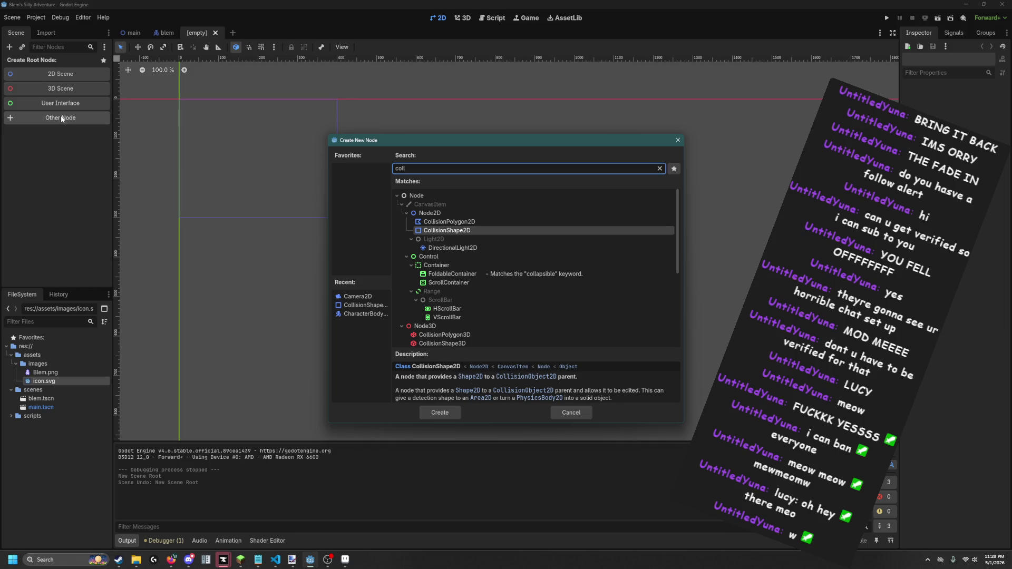
{"action": "key", "text": "BackSpace"}
{"action": "key", "text": "BackSpace"}
{"action": "key", "text": "BackSpace"}
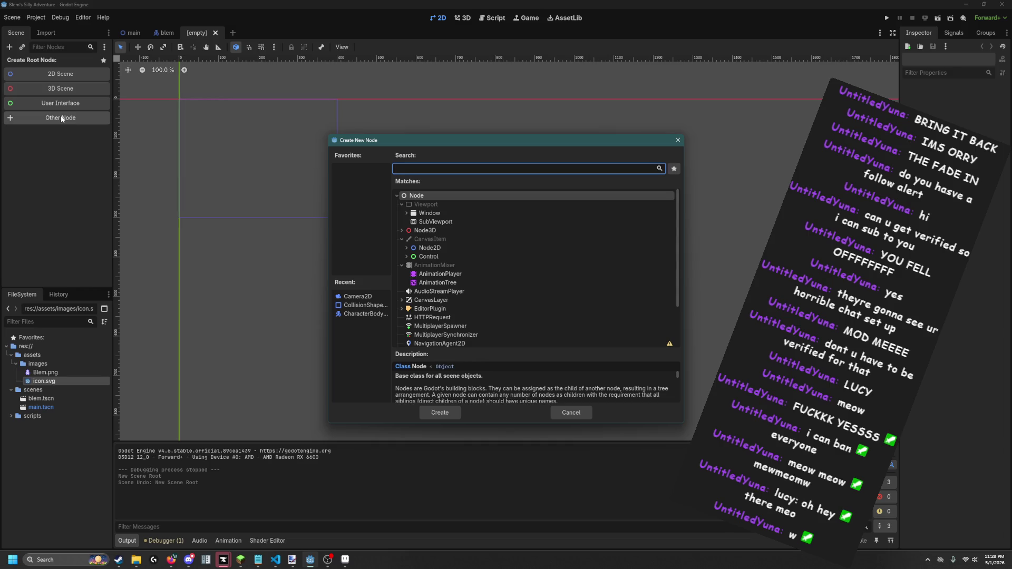
{"action": "type", "text": "rigi"}
{"action": "key", "text": "ctrl+a"}
{"action": "type", "text": "static"}
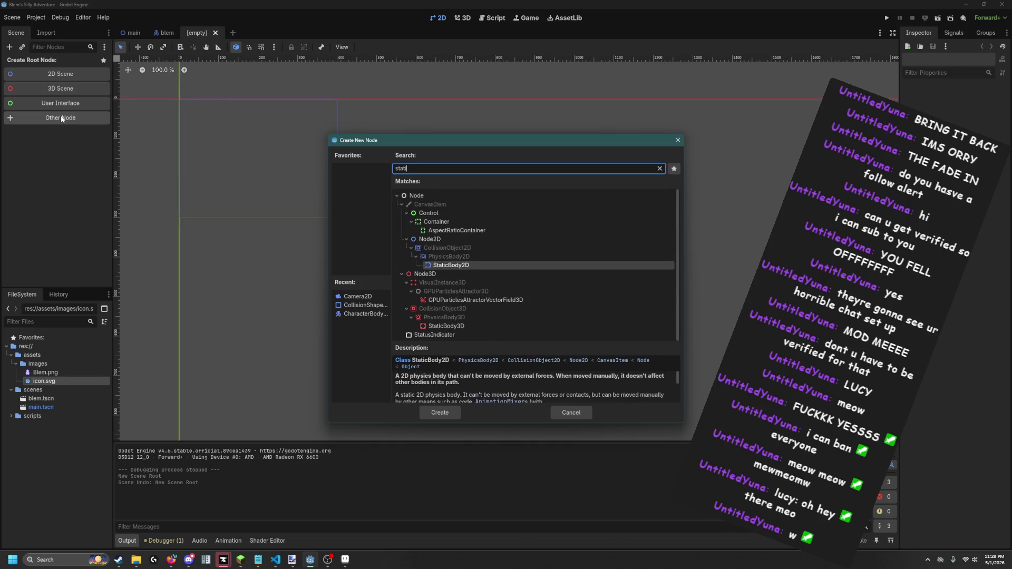
{"action": "key", "text": "Return"}
Step: Drag icon.svg into the scene as an Icon sprite and frame it in view
{"action": "key", "text": "shift+f"}
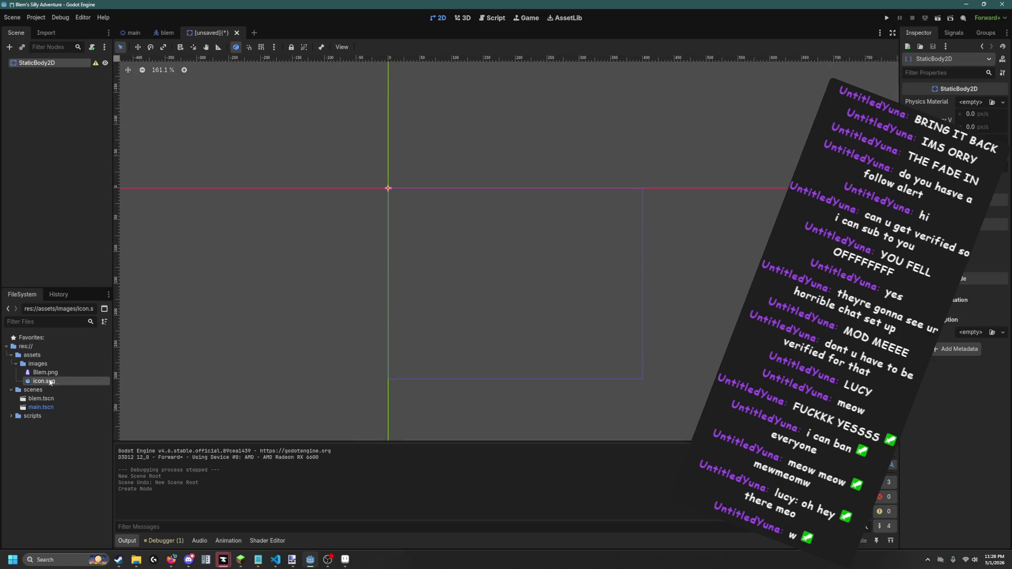
{"action": "left_click_drag", "start_coordinate": [44, 381], "coordinate": [468, 248]}
{"action": "key", "text": "shift+f"}
Step: Centre the Icon sprite on the origin and shrink it to a scale of 0.41
{"action": "left_click", "coordinate": [1003, 203]}
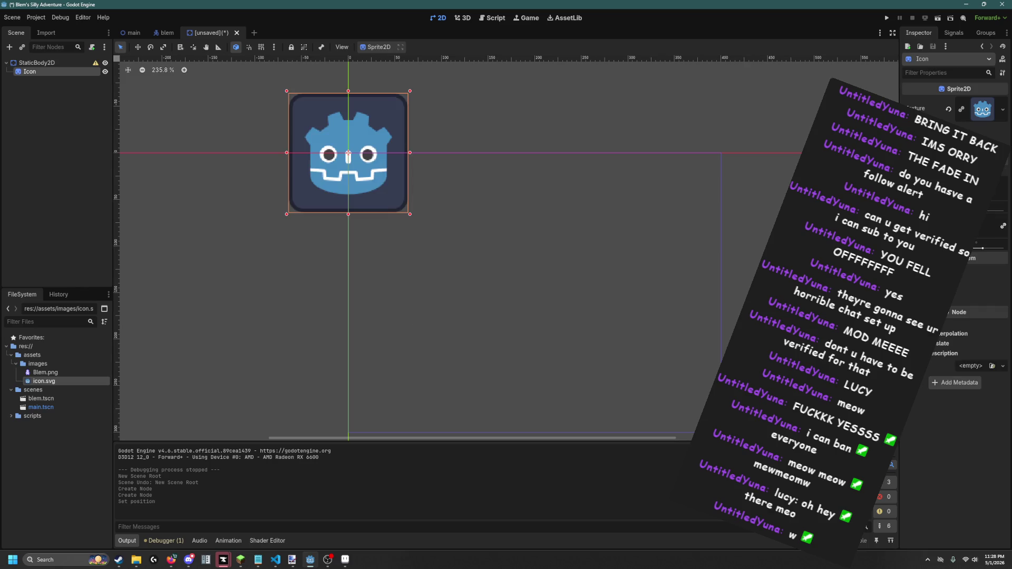
{"action": "scroll", "coordinate": [298, 182], "scroll_direction": "up", "scroll_amount": 3}
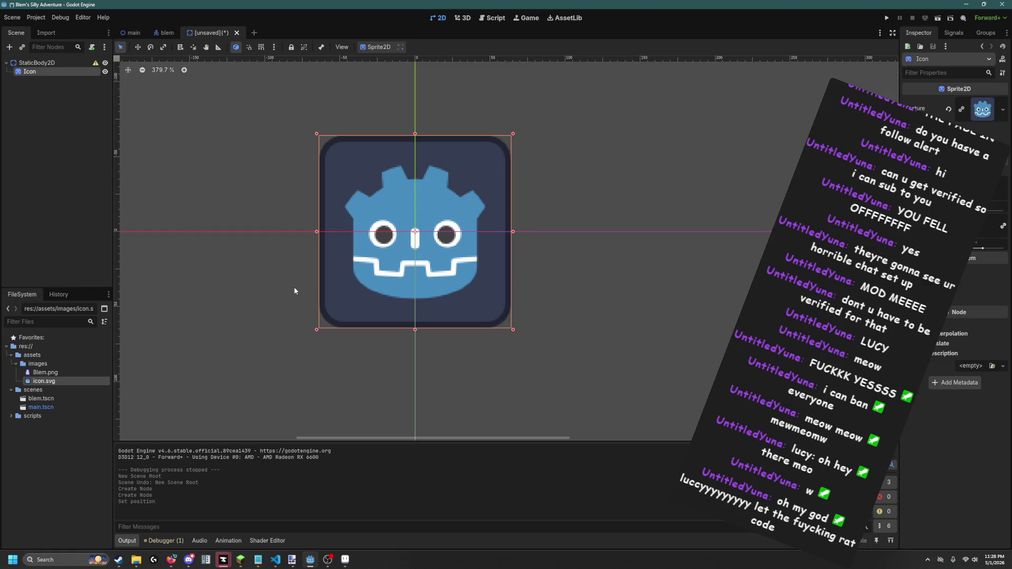
{"action": "scroll", "coordinate": [319, 227], "scroll_direction": "up", "scroll_amount": 3}
{"action": "mouse_move", "coordinate": [315, 79]}
{"action": "left_mouse_down"}
{"action": "mouse_move", "coordinate": [414, 195]}
{"action": "mouse_move", "coordinate": [438, 178]}
{"action": "mouse_move", "coordinate": [407, 163]}
{"action": "left_mouse_up"}
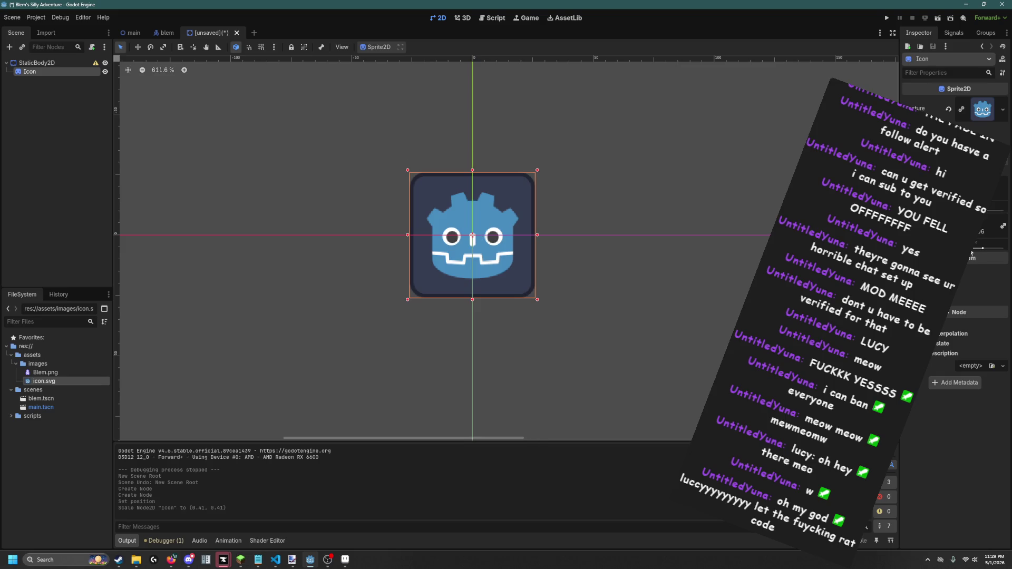
{"action": "key", "text": "Return"}
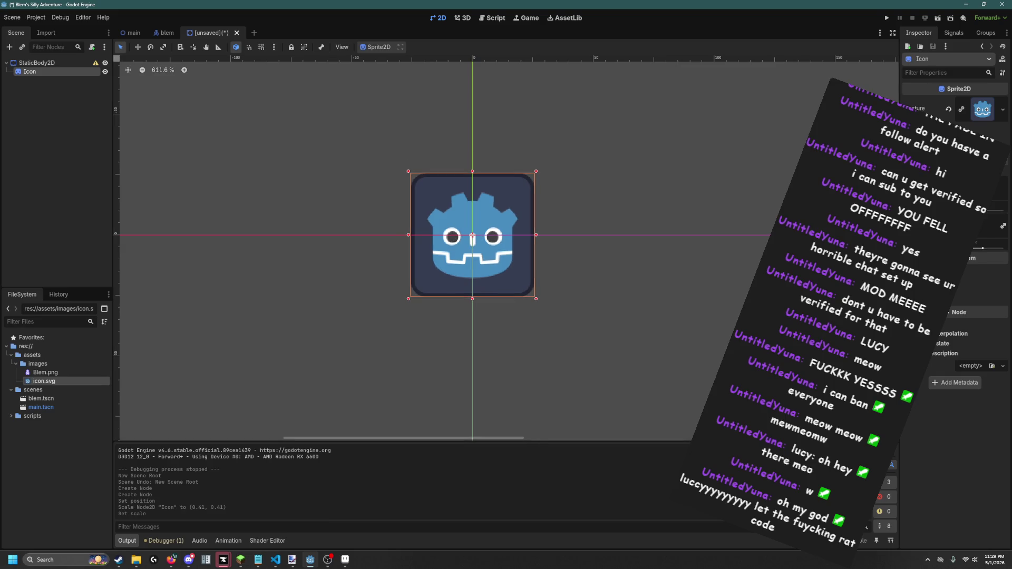
Step: Save the new scene as box.tscn
{"action": "key", "text": "ctrl+s"}
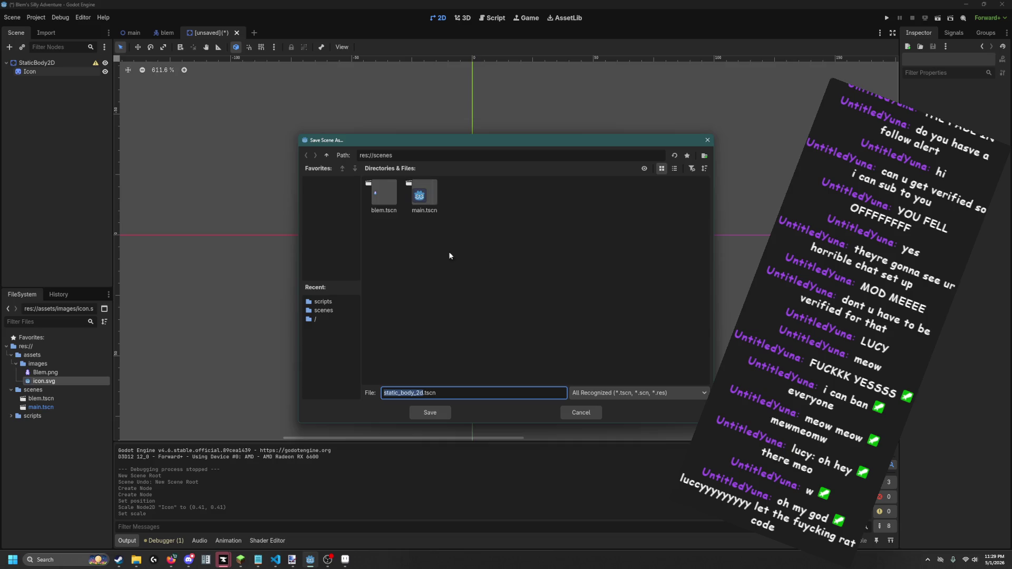
{"action": "type", "text": "box"}
{"action": "key", "text": "Return"}
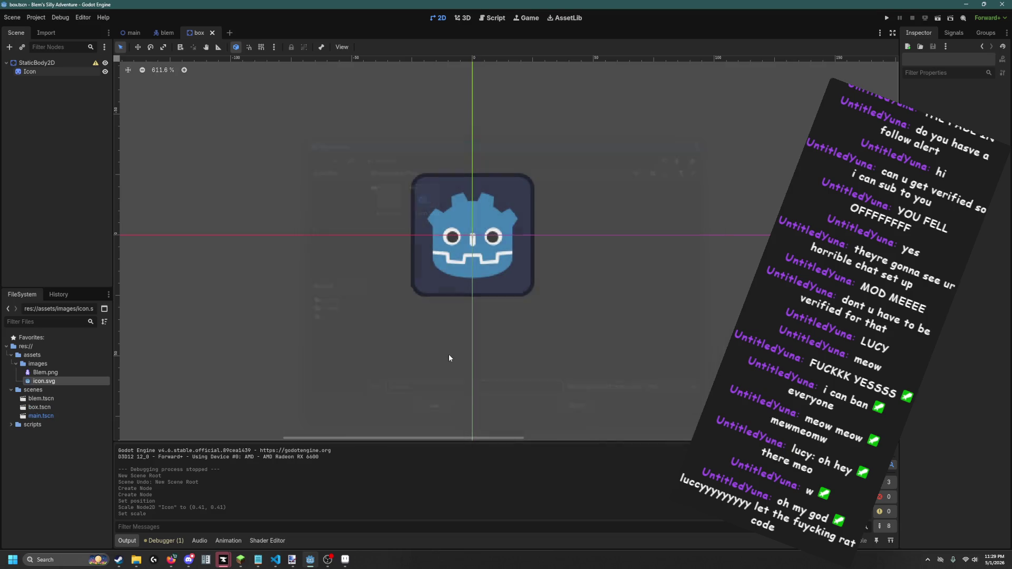
Step: In the main scene, move the large Godot icon about 380 px to the right
{"action": "left_click", "coordinate": [133, 33]}
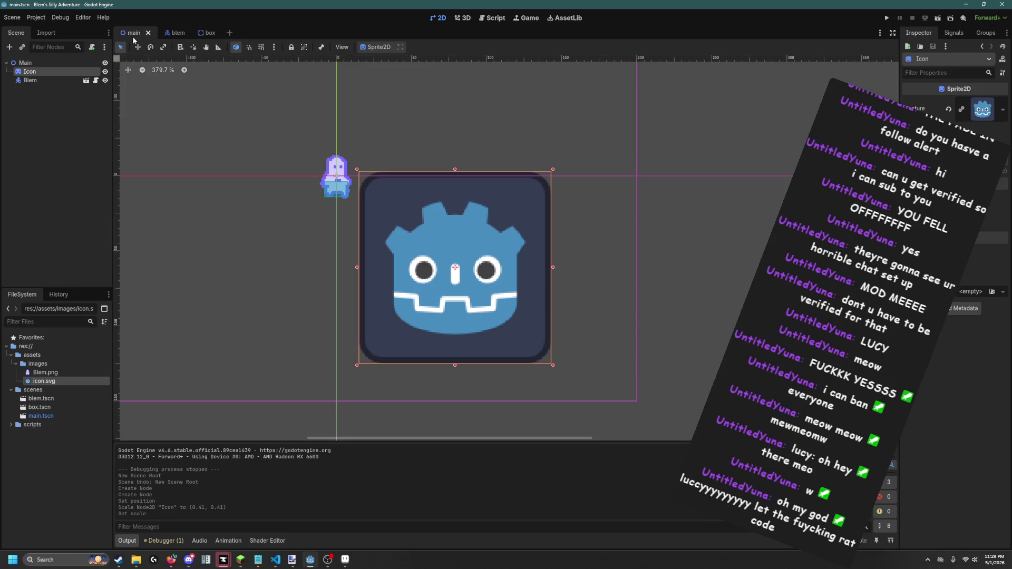
{"action": "left_click", "coordinate": [303, 366]}
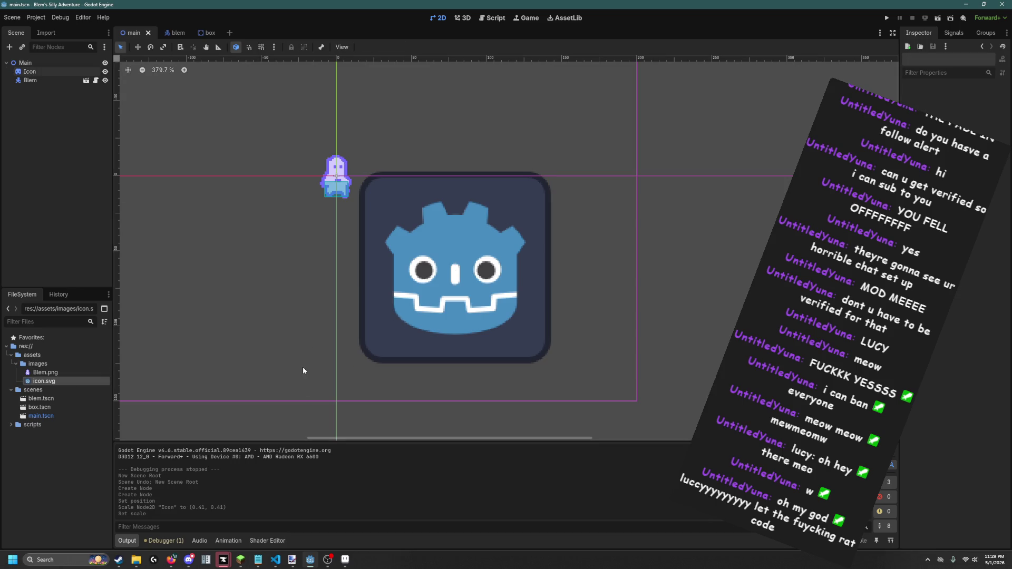
{"action": "left_click_drag", "start_coordinate": [384, 311], "coordinate": [585, 312]}
{"action": "left_click", "coordinate": [315, 309]}
Step: Drop a box.tscn instance into the main scene, save, and select the box scene's StaticBody2D root
{"action": "mouse_move", "coordinate": [40, 407]}
{"action": "left_mouse_down"}
{"action": "mouse_move", "coordinate": [121, 406]}
{"action": "mouse_move", "coordinate": [486, 287]}
{"action": "mouse_move", "coordinate": [518, 245]}
{"action": "left_mouse_up"}
{"action": "key", "text": "ctrl+s"}
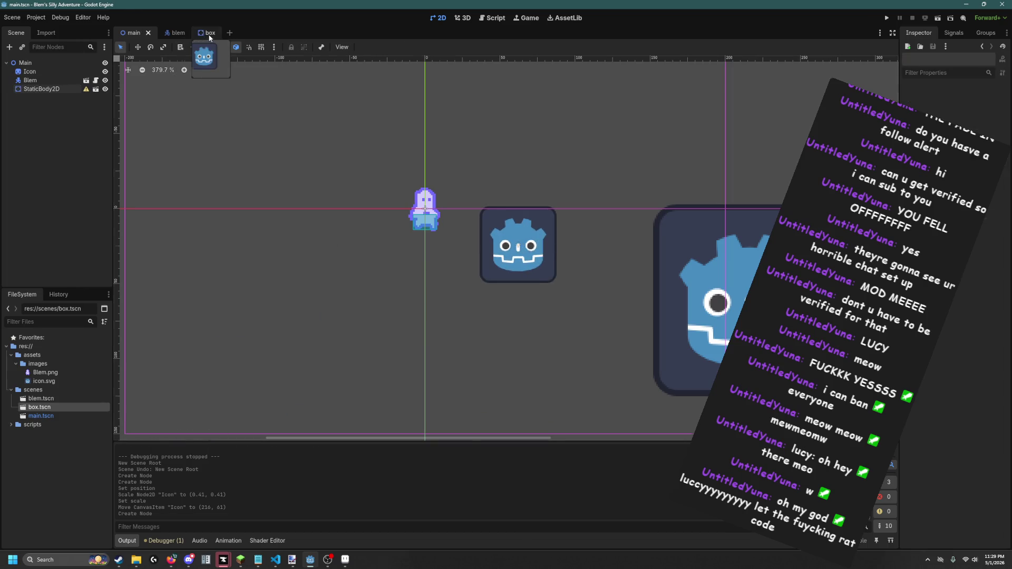
{"action": "left_click", "coordinate": [207, 34]}
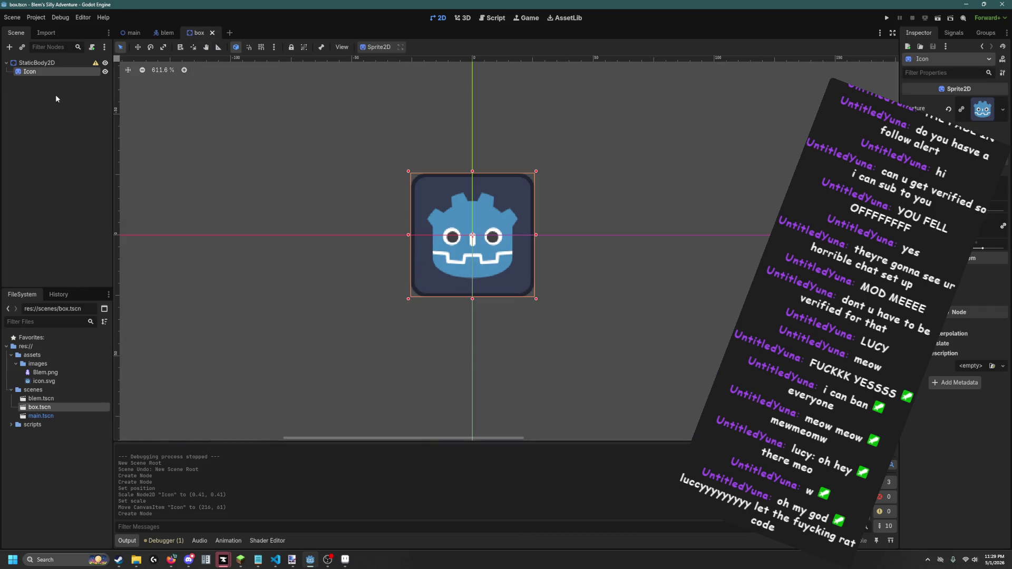
{"action": "left_click", "coordinate": [44, 63]}
Step: Add a CollisionShape2D under StaticBody2D with a new RectangleShape2D shape
{"action": "key", "text": "ctrl+a"}
{"action": "type", "text": "c"}
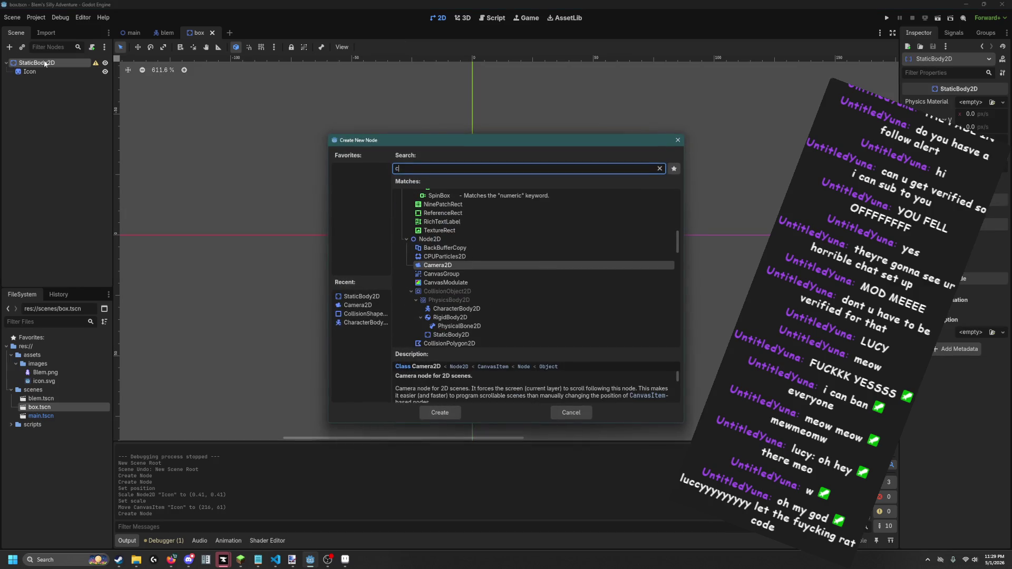
{"action": "type", "text": "ollision"}
{"action": "key", "text": "Return"}
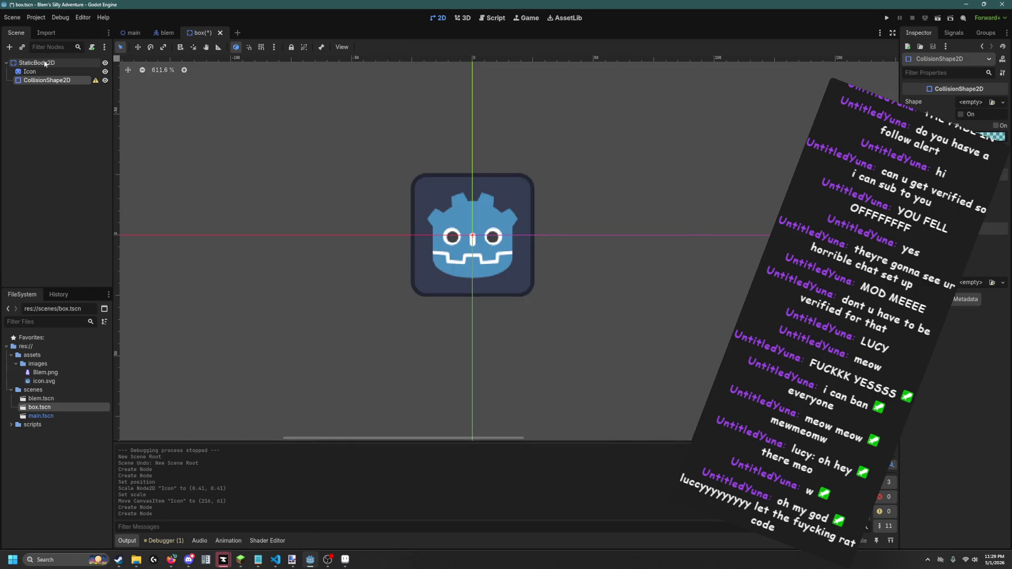
{"action": "left_click", "coordinate": [976, 106]}
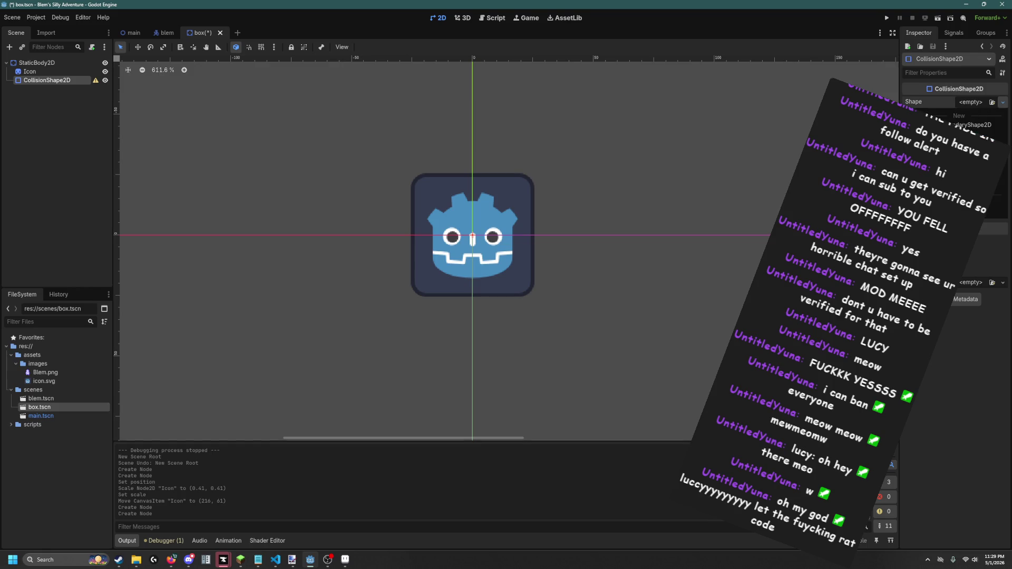
{"action": "left_click", "coordinate": [961, 126]}
Step: Resize the rectangle over the icon's lower part, then move icon and shape up together
{"action": "scroll", "coordinate": [552, 212], "scroll_direction": "up", "scroll_amount": 4}
{"action": "left_click_drag", "start_coordinate": [470, 281], "coordinate": [523, 335]}
{"action": "left_click_drag", "start_coordinate": [400, 334], "coordinate": [347, 334]}
{"action": "left_click_drag", "start_coordinate": [435, 213], "coordinate": [435, 276]}
{"action": "left_click", "coordinate": [29, 71], "text": "ctrl"}
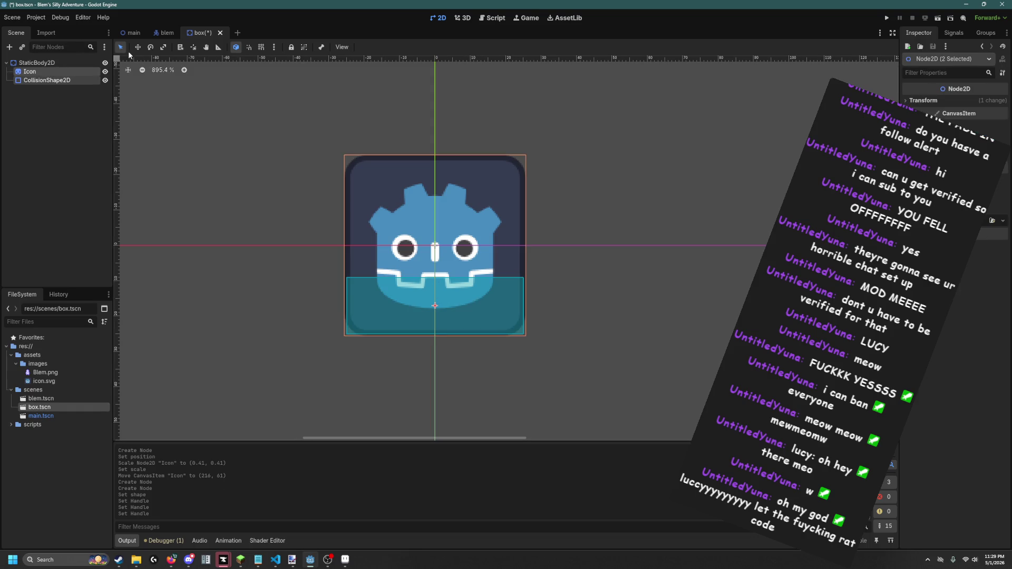
{"action": "left_click_drag", "start_coordinate": [585, 294], "coordinate": [583, 202]}
Step: Save the box scene and go back to the main scene
{"action": "scroll", "coordinate": [493, 225], "scroll_direction": "up", "scroll_amount": 2}
{"action": "left_click", "coordinate": [184, 116]}
{"action": "scroll", "coordinate": [282, 197], "scroll_direction": "up", "scroll_amount": 2}
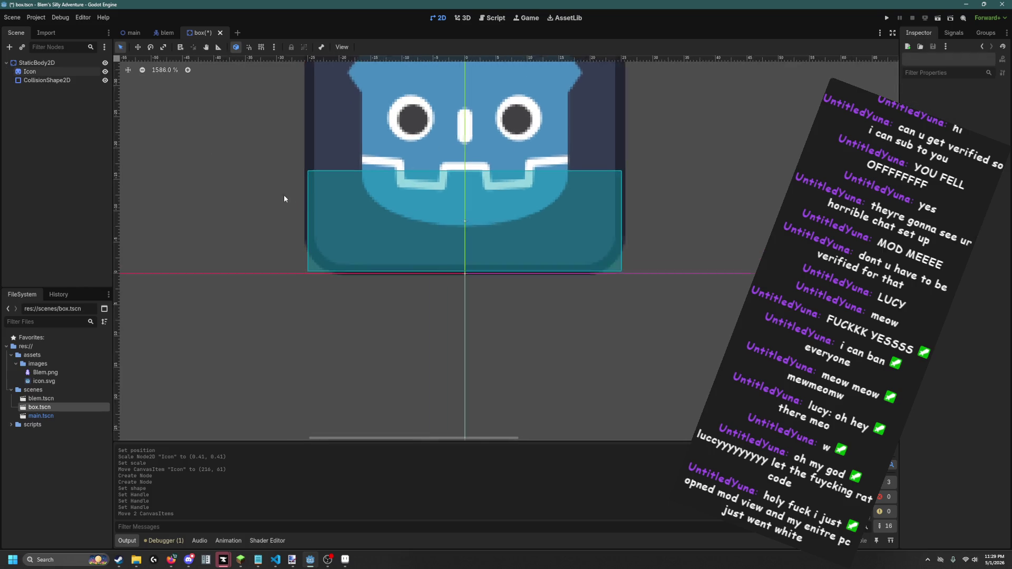
{"action": "scroll", "coordinate": [462, 301], "scroll_direction": "down", "scroll_amount": 3}
{"action": "key", "text": "ctrl+s"}
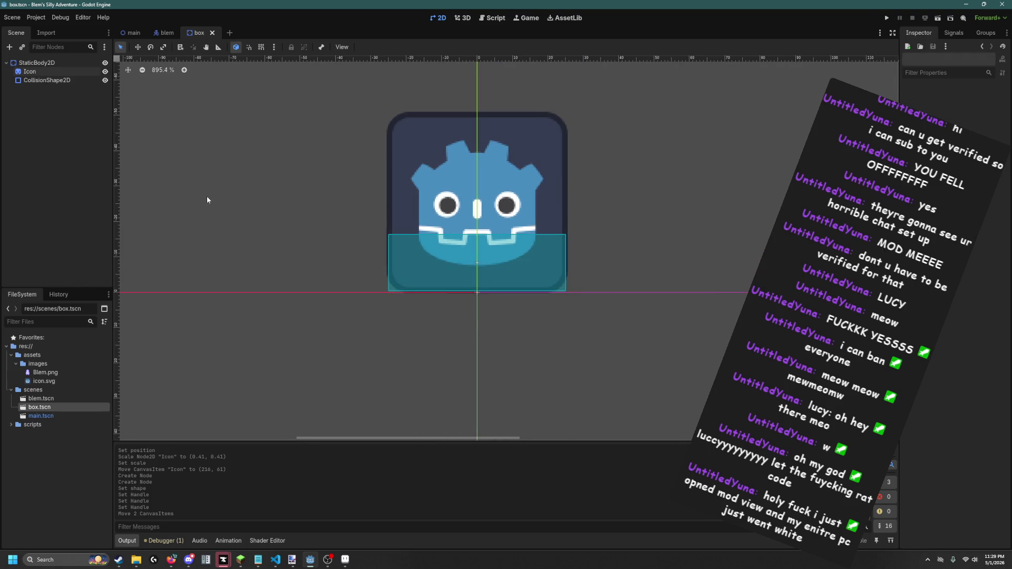
{"action": "left_click", "coordinate": [133, 33]}
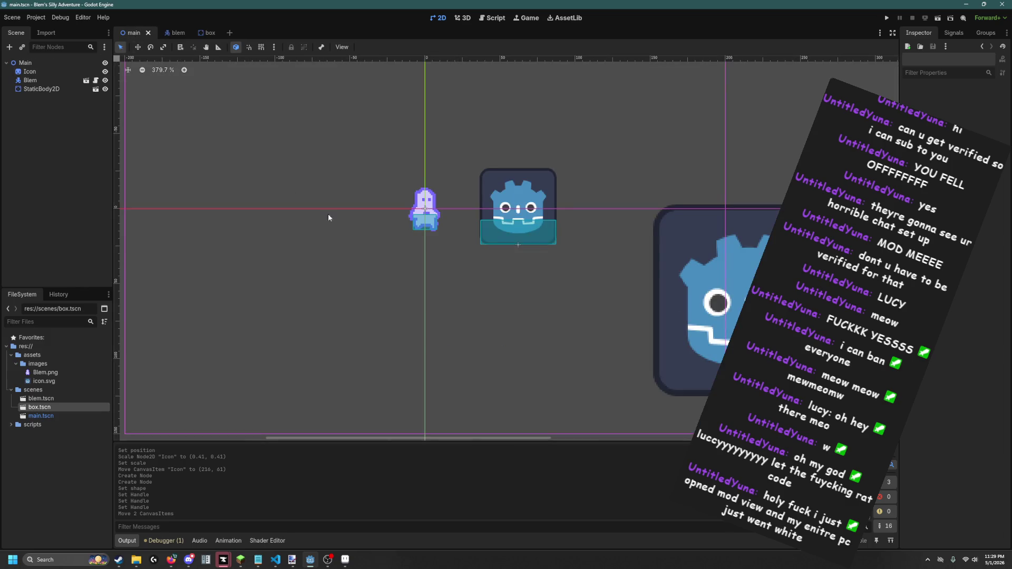
Step: Select the Main root node and save the main scene
{"action": "scroll", "coordinate": [353, 239], "scroll_direction": "down", "scroll_amount": 3}
{"action": "left_click", "coordinate": [44, 63]}
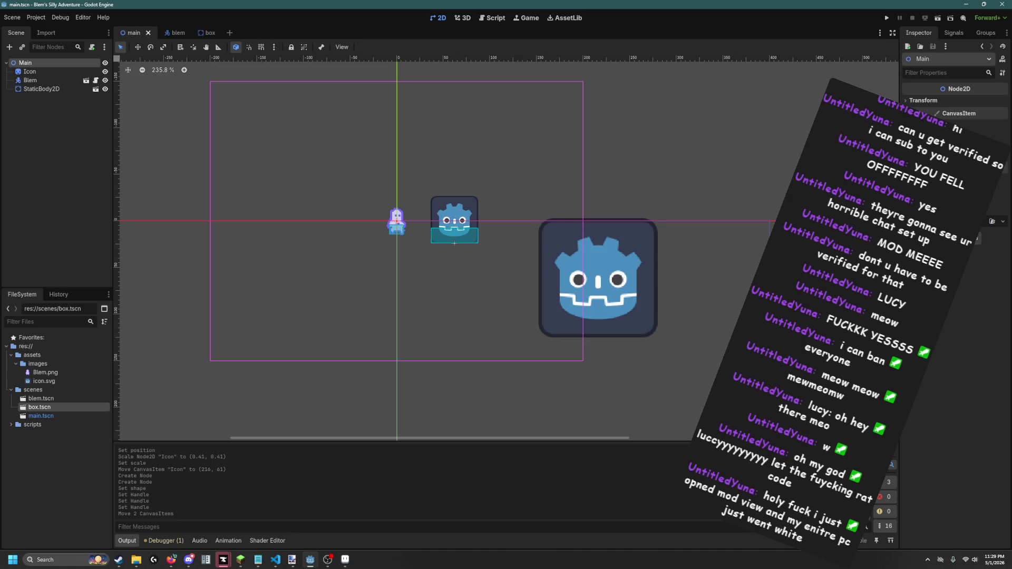
{"action": "key", "text": "ctrl+s"}
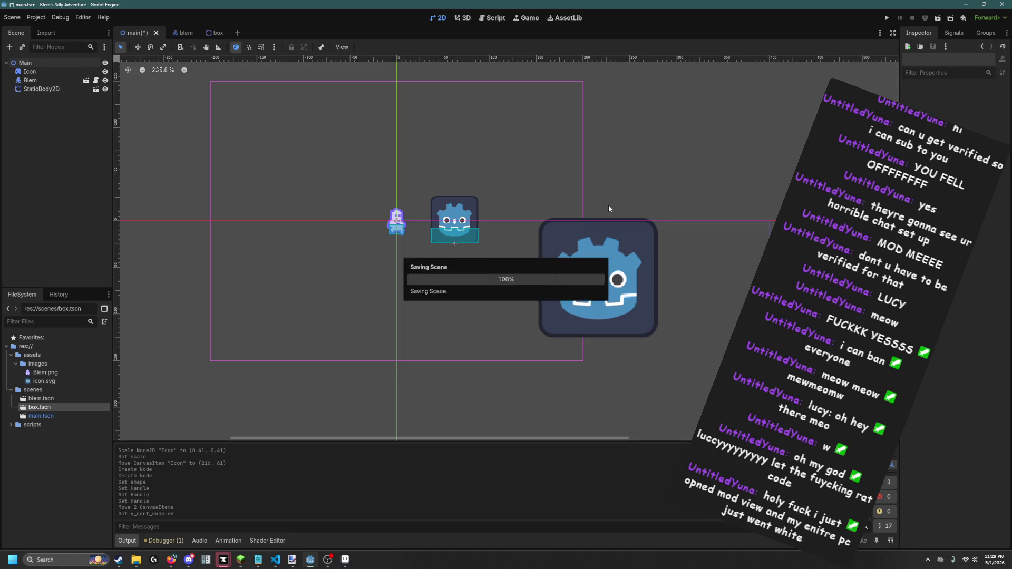
Step: Move the box instance up-left to (107, 8), just above Blem
{"action": "scroll", "coordinate": [462, 228], "scroll_direction": "up", "scroll_amount": 3}
{"action": "left_click", "coordinate": [42, 88]}
{"action": "left_click", "coordinate": [137, 47]}
{"action": "mouse_move", "coordinate": [556, 179]}
{"action": "left_mouse_down"}
{"action": "mouse_move", "coordinate": [461, 194]}
{"action": "mouse_move", "coordinate": [455, 136]}
{"action": "mouse_move", "coordinate": [556, 179]}
{"action": "left_mouse_up"}
{"action": "left_click", "coordinate": [172, 36]}
Step: Raise Blem's sprite and collision shape about 15 px and save the blem scene
{"action": "scroll", "coordinate": [454, 301], "scroll_direction": "up", "scroll_amount": 5}
{"action": "left_click", "coordinate": [48, 71]}
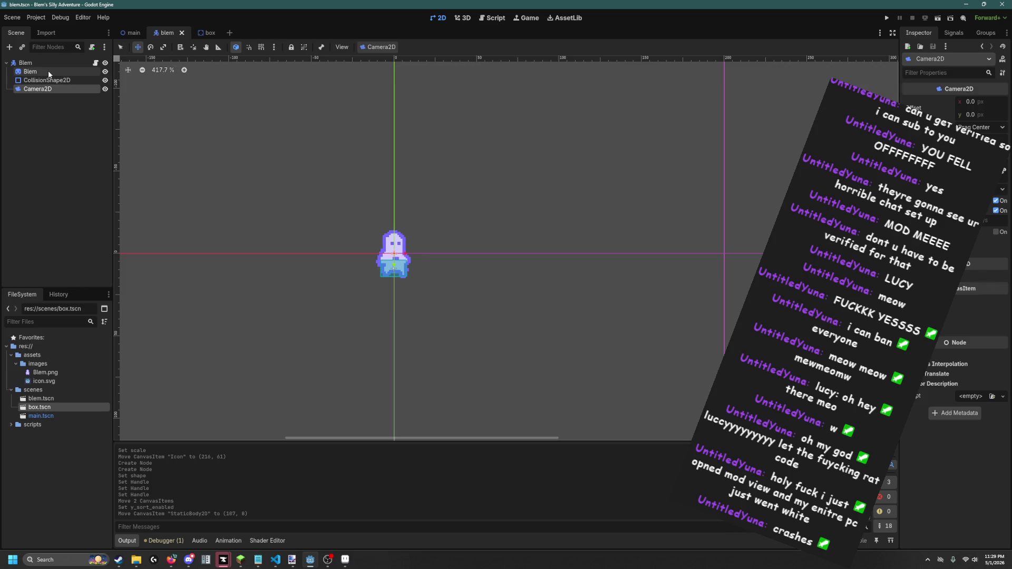
{"action": "left_click", "coordinate": [48, 89], "text": "shift"}
{"action": "scroll", "coordinate": [353, 206], "scroll_direction": "up", "scroll_amount": 4}
{"action": "left_click_drag", "start_coordinate": [477, 251], "coordinate": [476, 253]}
{"action": "key", "text": "ctrl+z"}
{"action": "left_click_drag", "start_coordinate": [419, 216], "coordinate": [418, 176]}
{"action": "key", "text": "ctrl+d"}
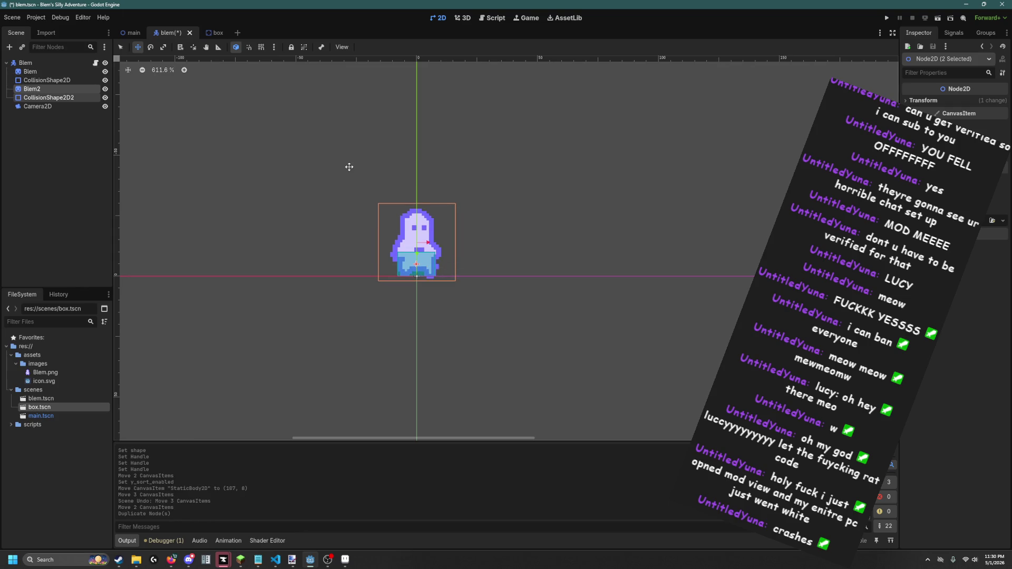
{"action": "key", "text": "ctrl+z"}
{"action": "key", "text": "ctrl+s"}
Step: In the main scene, move the box left beside Blem, save, and run the game
{"action": "left_click", "coordinate": [133, 33]}
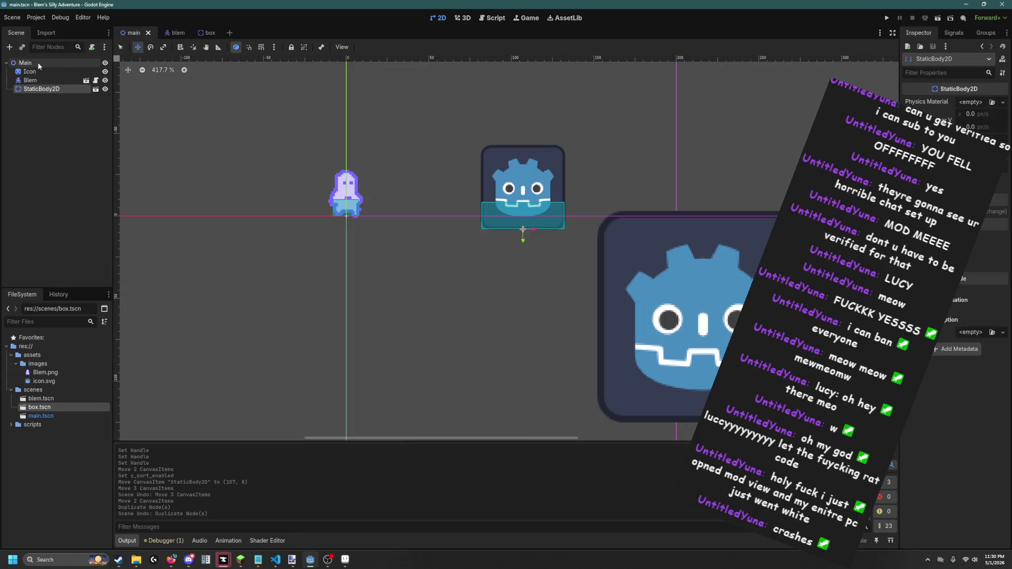
{"action": "mouse_move", "coordinate": [545, 158]}
{"action": "left_mouse_down"}
{"action": "mouse_move", "coordinate": [364, 140]}
{"action": "mouse_move", "coordinate": [459, 169]}
{"action": "left_mouse_up"}
{"action": "left_click", "coordinate": [120, 47]}
{"action": "left_click", "coordinate": [677, 110]}
{"action": "key", "text": "ctrl+s"}
{"action": "left_click", "coordinate": [895, 19]}
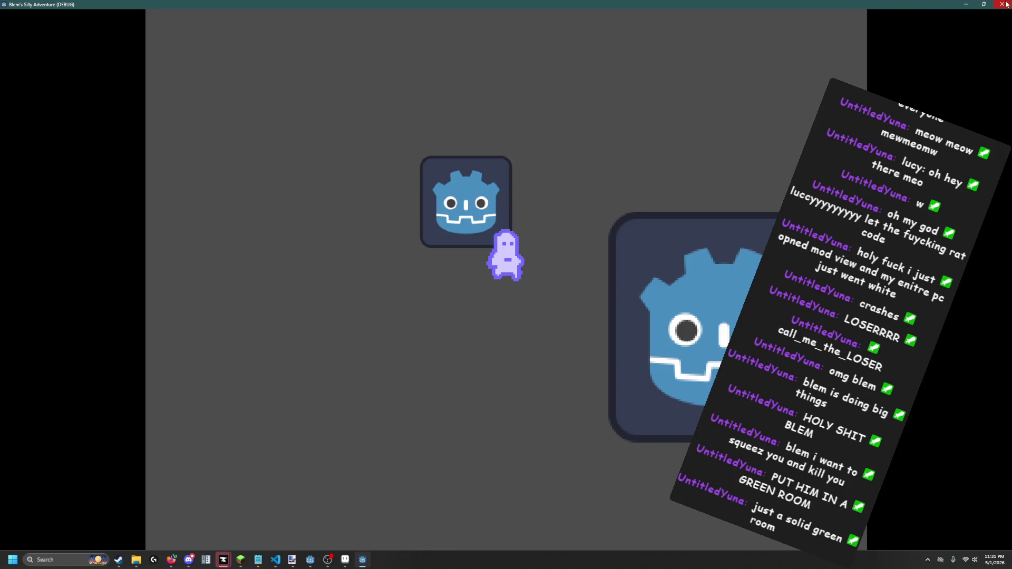
Step: Close the test run, view Blem.png in Aseprite, then return to the Godot editor
{"action": "left_click", "coordinate": [1002, 4]}
{"action": "mouse_move", "coordinate": [346, 559]}
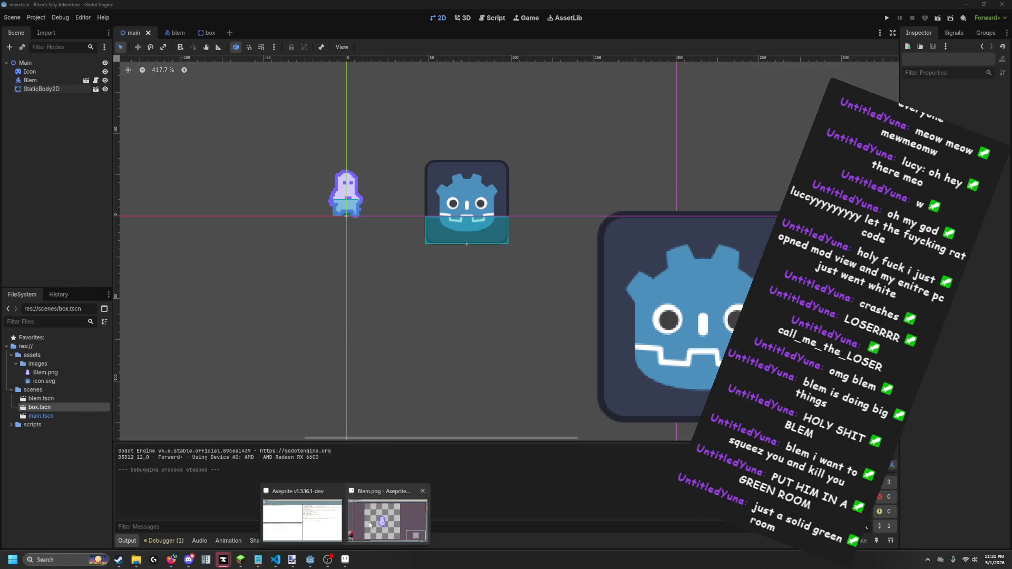
{"action": "left_click", "coordinate": [371, 525]}
{"action": "scroll", "coordinate": [484, 286], "scroll_direction": "up", "scroll_amount": 1}
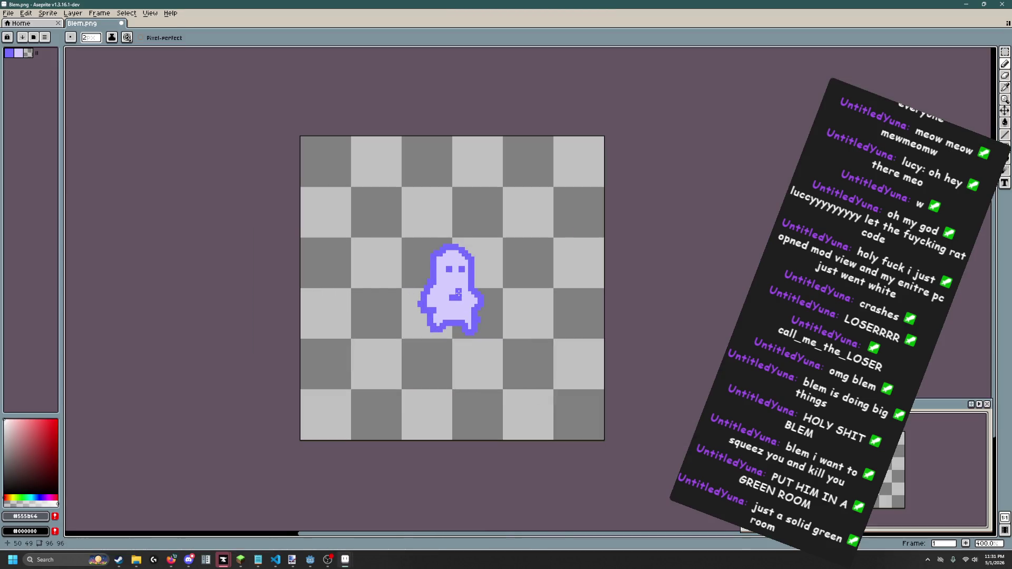
{"action": "left_click", "coordinate": [310, 560]}
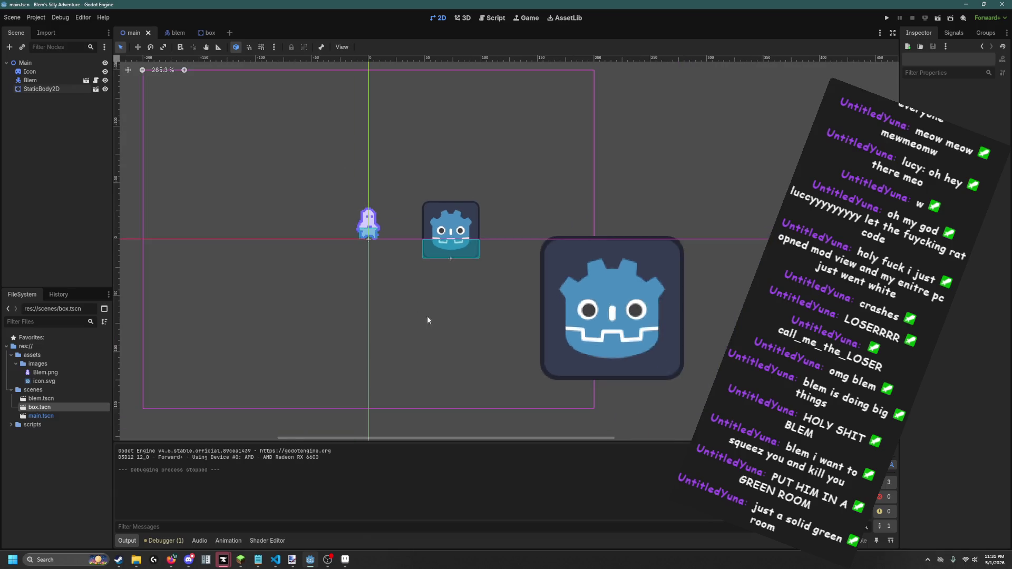
Step: Add a ColorRect child node under Main
{"action": "scroll", "coordinate": [421, 314], "scroll_direction": "down", "scroll_amount": 5}
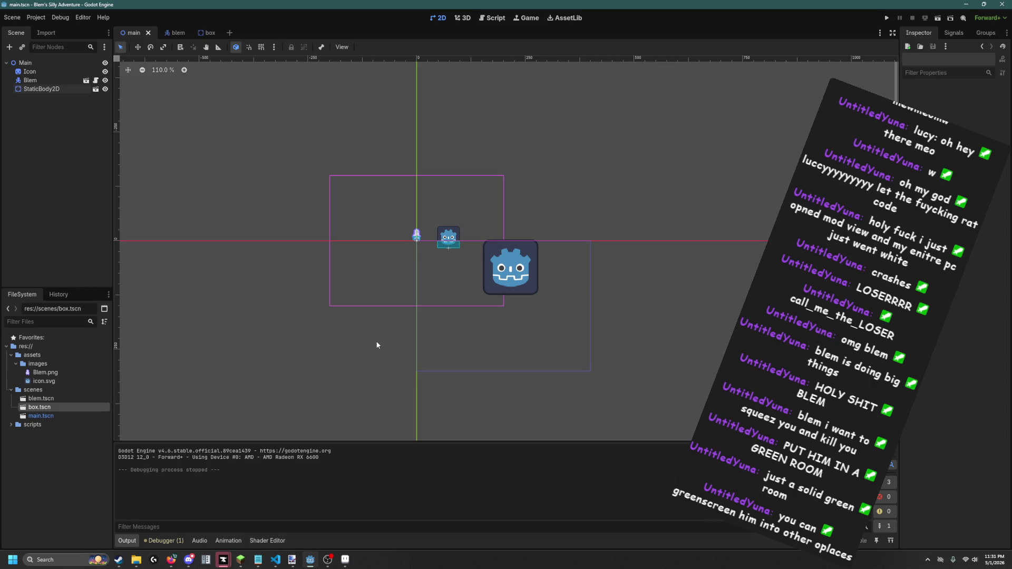
{"action": "left_click_drag", "start_coordinate": [376, 340], "coordinate": [476, 271]}
{"action": "scroll", "coordinate": [494, 239], "scroll_direction": "up", "scroll_amount": 5}
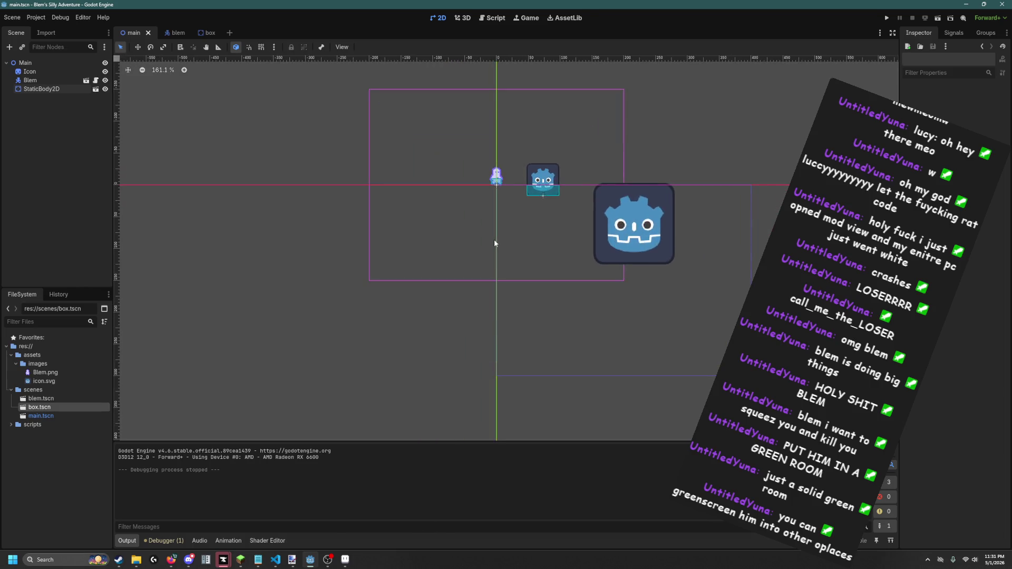
{"action": "scroll", "coordinate": [459, 282], "scroll_direction": "down", "scroll_amount": 7}
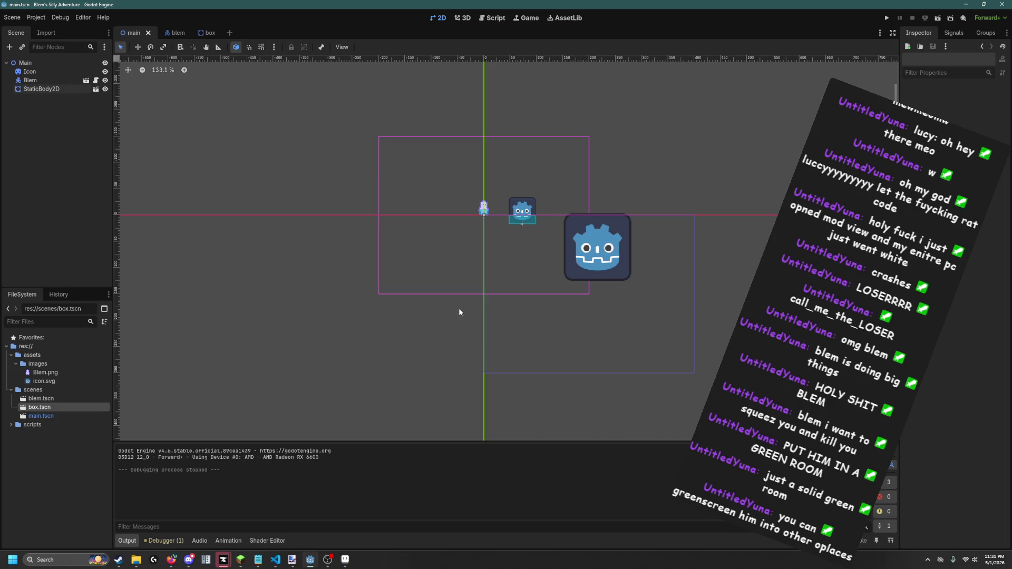
{"action": "left_click_drag", "start_coordinate": [481, 275], "coordinate": [437, 282]}
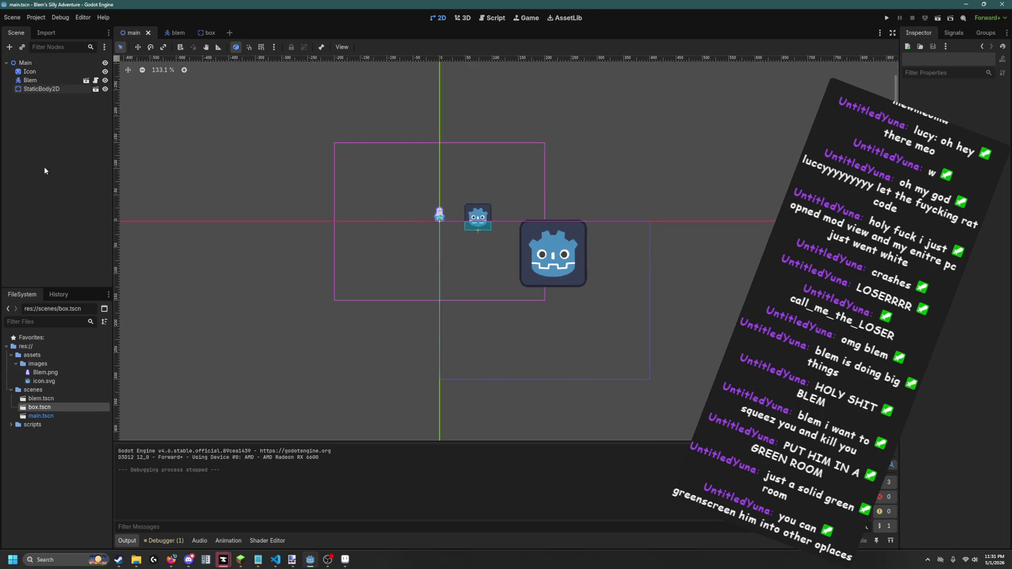
{"action": "right_click", "coordinate": [43, 58]}
{"action": "left_click", "coordinate": [58, 67]}
{"action": "type", "text": "color"}
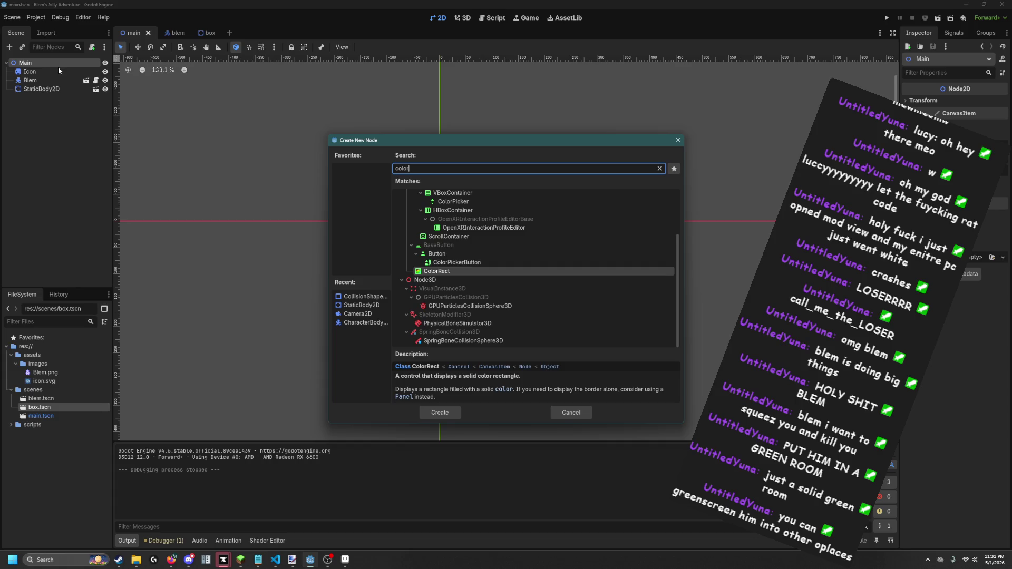
{"action": "key", "text": "Return"}
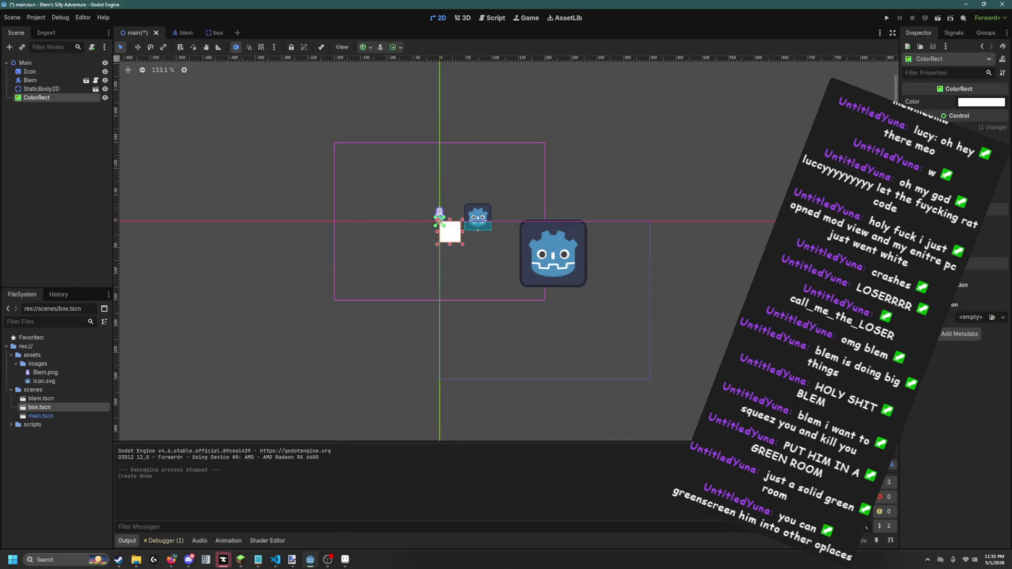
Step: Colour the ColorRect bright green and make it Main's first child
{"action": "left_click", "coordinate": [984, 104]}
{"action": "left_click", "coordinate": [1005, 171]}
{"action": "left_click_drag", "start_coordinate": [1009, 164], "coordinate": [1008, 156]}
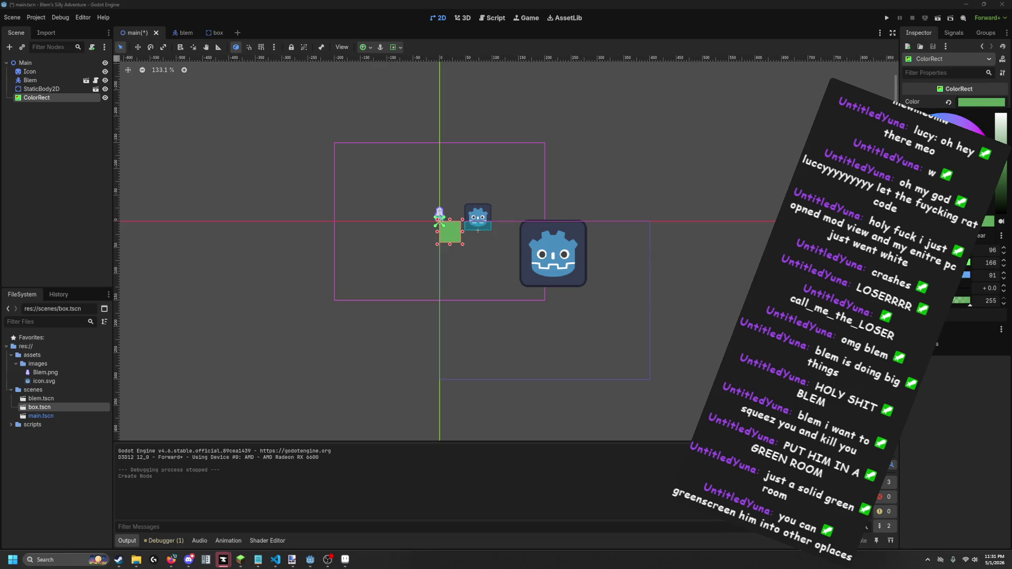
{"action": "left_click", "coordinate": [453, 253]}
{"action": "scroll", "coordinate": [445, 259], "scroll_direction": "up", "scroll_amount": 3}
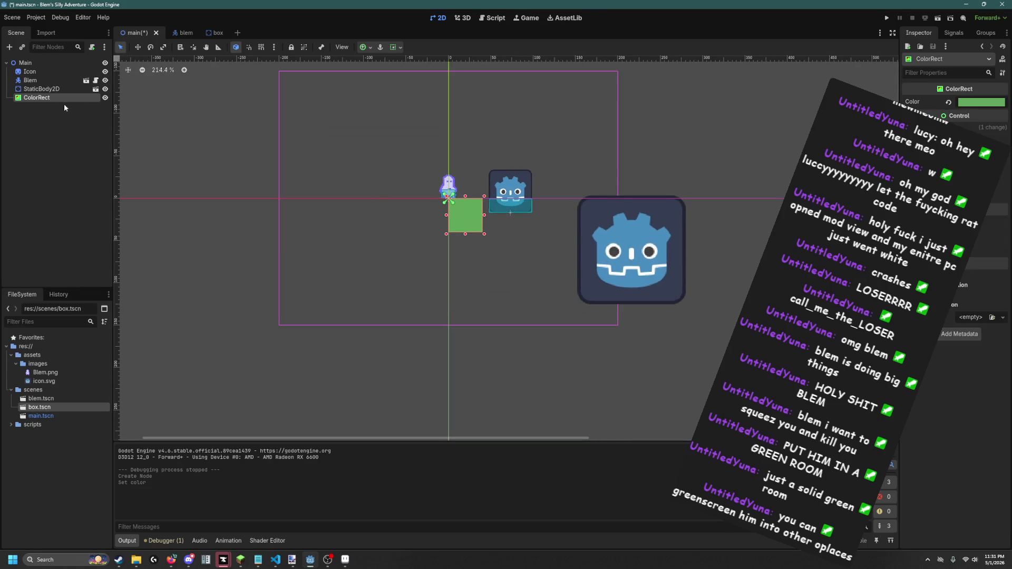
{"action": "left_click_drag", "start_coordinate": [50, 87], "coordinate": [48, 68]}
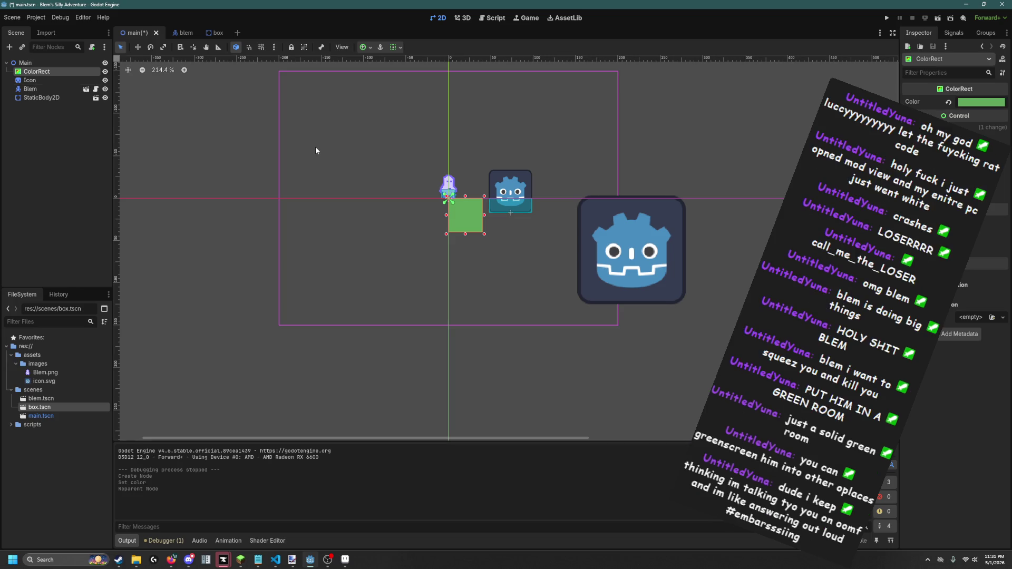
Step: Resize the green rectangle into a 571 × 102 band above Blem and duplicate it
{"action": "scroll", "coordinate": [360, 197], "scroll_direction": "down", "scroll_amount": 5}
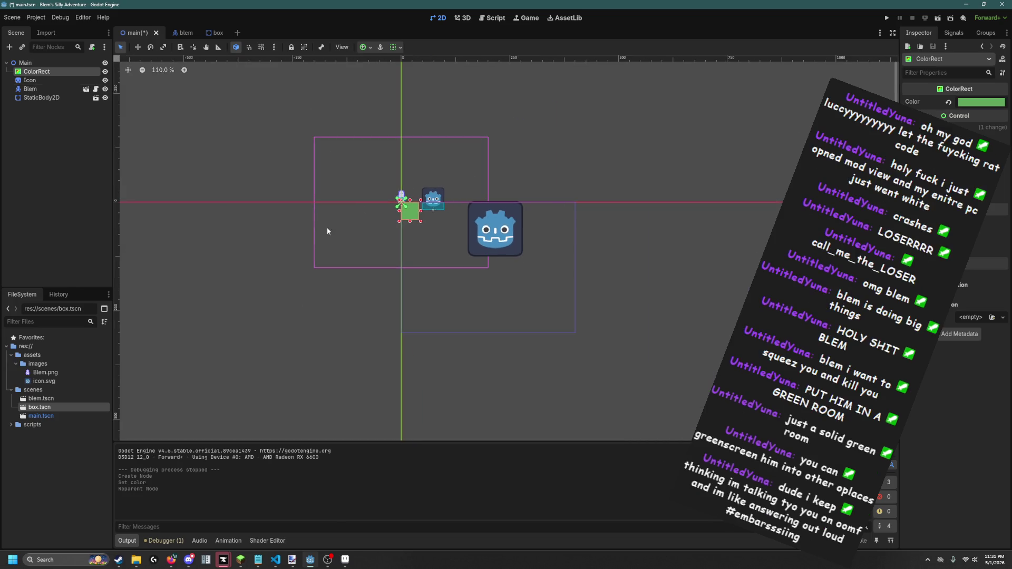
{"action": "scroll", "coordinate": [306, 195], "scroll_direction": "up", "scroll_amount": 3}
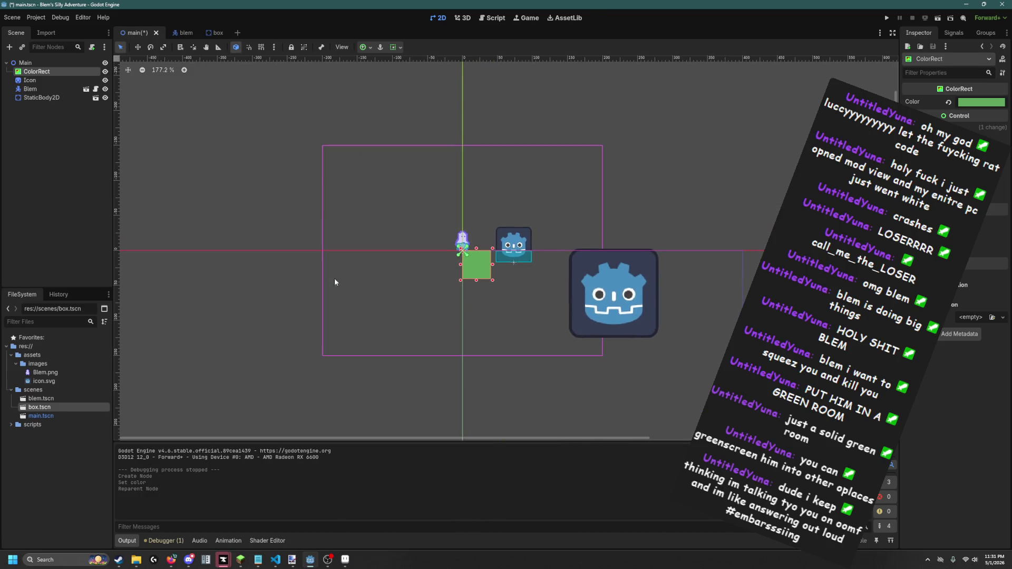
{"action": "scroll", "coordinate": [476, 311], "scroll_direction": "up", "scroll_amount": 3}
{"action": "scroll", "coordinate": [476, 311], "scroll_direction": "up", "scroll_amount": 1}
{"action": "scroll", "coordinate": [463, 227], "scroll_direction": "down", "scroll_amount": 2}
{"action": "scroll", "coordinate": [453, 226], "scroll_direction": "up", "scroll_amount": 2}
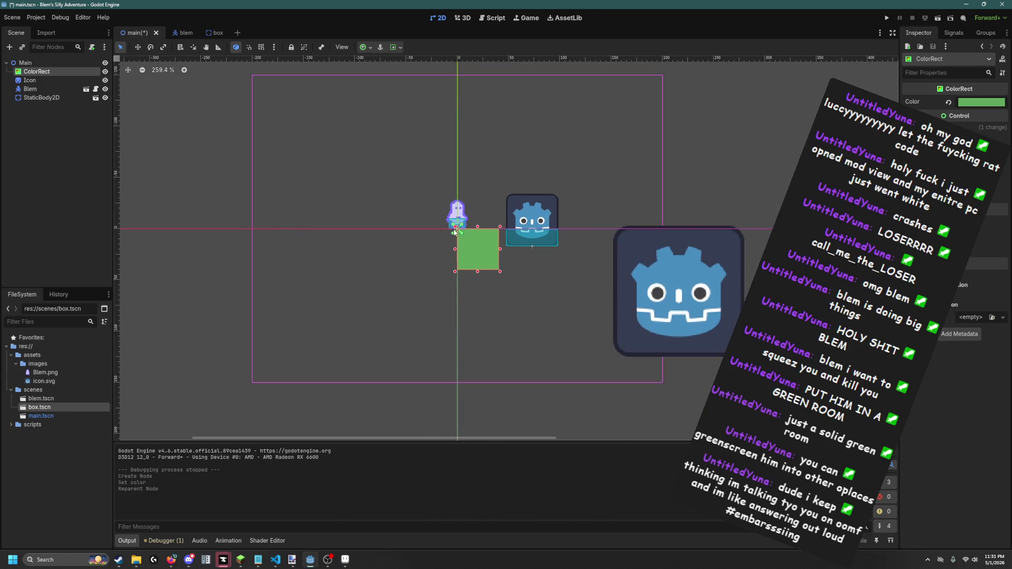
{"action": "mouse_move", "coordinate": [451, 225]}
{"action": "left_mouse_down"}
{"action": "mouse_move", "coordinate": [306, 143]}
{"action": "mouse_move", "coordinate": [231, 113]}
{"action": "mouse_move", "coordinate": [222, 121]}
{"action": "left_mouse_up"}
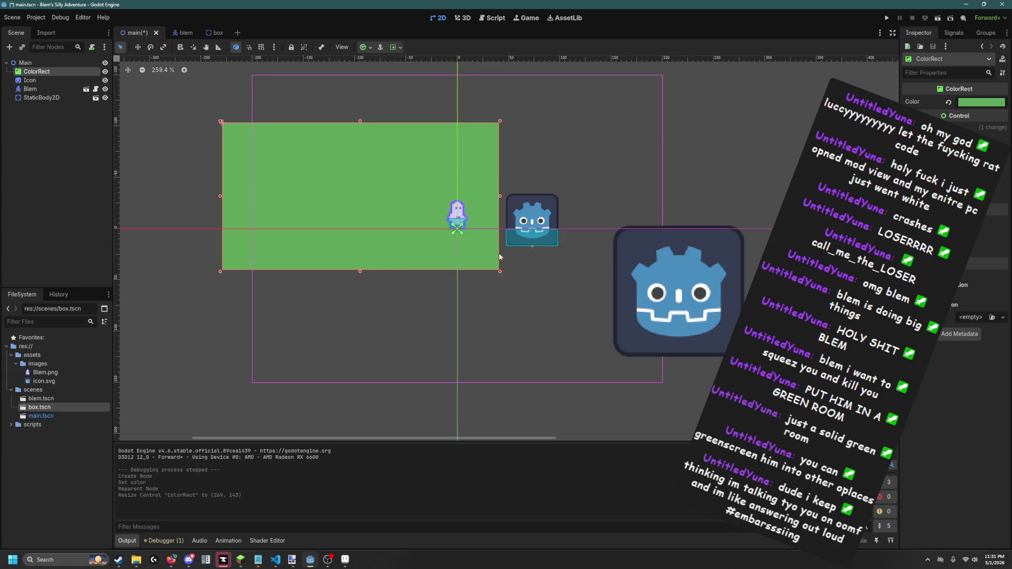
{"action": "mouse_move", "coordinate": [499, 273]}
{"action": "left_mouse_down"}
{"action": "mouse_move", "coordinate": [735, 227]}
{"action": "mouse_move", "coordinate": [870, 231]}
{"action": "left_mouse_up"}
{"action": "scroll", "coordinate": [643, 261], "scroll_direction": "down", "scroll_amount": 3}
{"action": "mouse_move", "coordinate": [326, 241]}
{"action": "left_mouse_down"}
{"action": "mouse_move", "coordinate": [312, 238]}
{"action": "mouse_move", "coordinate": [369, 237]}
{"action": "left_mouse_up"}
{"action": "scroll", "coordinate": [442, 246], "scroll_direction": "up", "scroll_amount": 4}
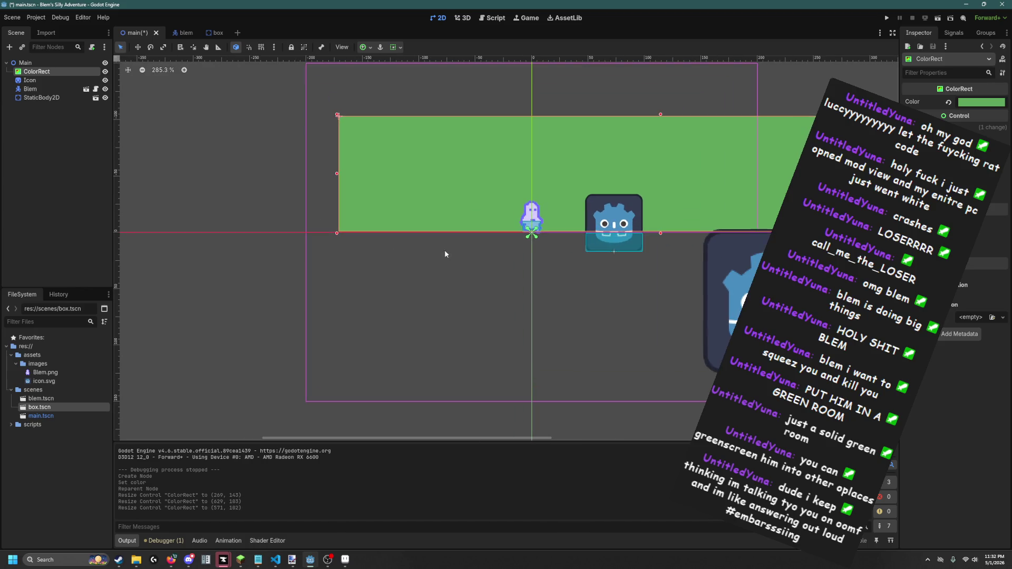
{"action": "scroll", "coordinate": [316, 232], "scroll_direction": "down", "scroll_amount": 5}
{"action": "key", "text": "ctrl+d"}
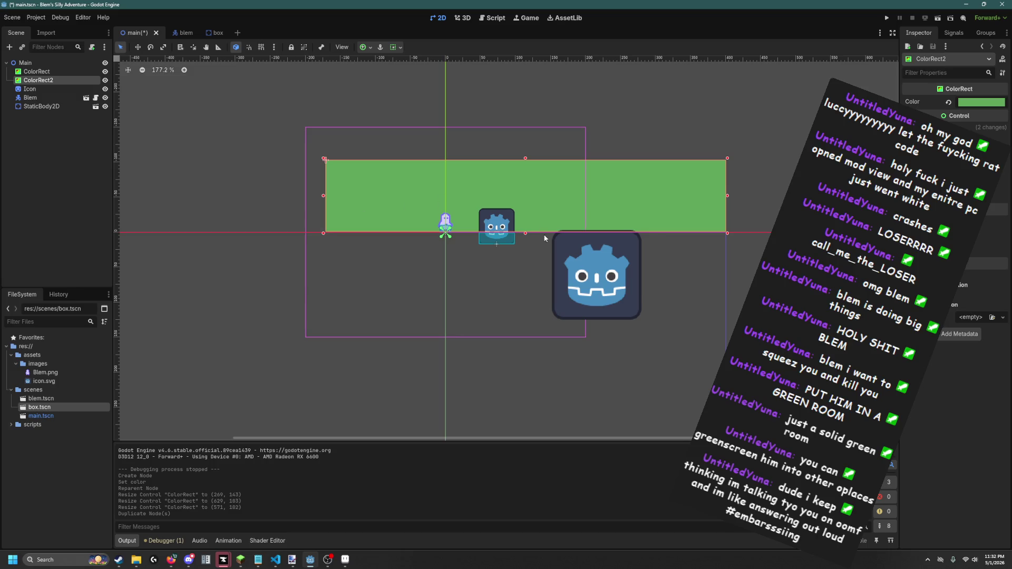
Step: Resize ColorRect2 to 571 × 262 below the darker band and tint it lighter green
{"action": "left_click_drag", "start_coordinate": [525, 233], "coordinate": [525, 417]}
{"action": "mouse_move", "coordinate": [526, 160]}
{"action": "left_mouse_down"}
{"action": "mouse_move", "coordinate": [526, 248]}
{"action": "mouse_move", "coordinate": [540, 232]}
{"action": "left_mouse_up"}
{"action": "left_click", "coordinate": [983, 102]}
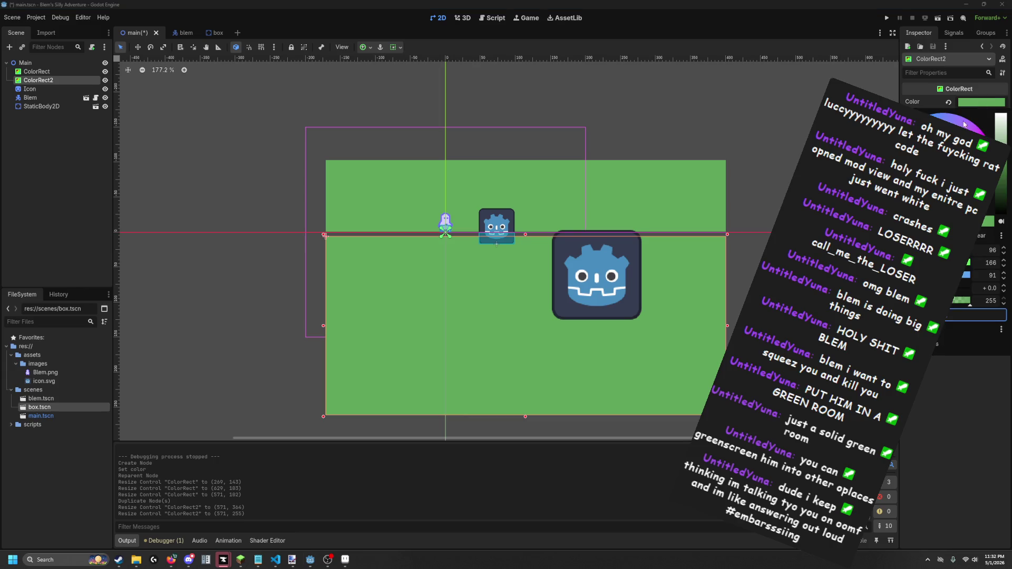
{"action": "left_click", "coordinate": [525, 237]}
{"action": "left_click_drag", "start_coordinate": [525, 234], "coordinate": [526, 229]}
{"action": "left_click", "coordinate": [252, 232]}
{"action": "scroll", "coordinate": [429, 258], "scroll_direction": "up", "scroll_amount": 2}
{"action": "scroll", "coordinate": [364, 227], "scroll_direction": "down", "scroll_amount": 2}
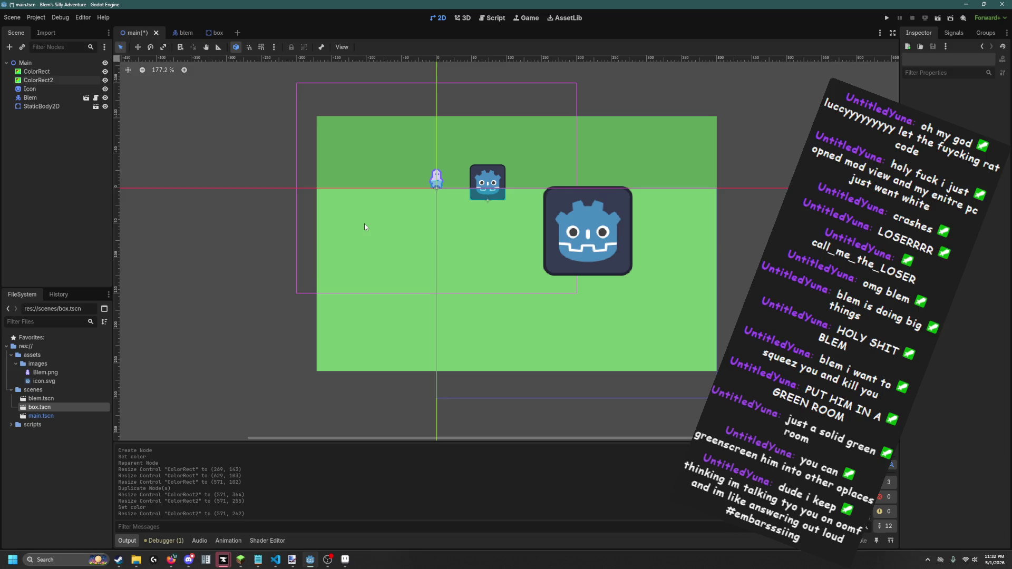
Step: Add a StaticBody2D under Main and move it to the top of Main's children
{"action": "right_click", "coordinate": [46, 62]}
{"action": "left_click", "coordinate": [62, 69]}
{"action": "type", "text": "stati"}
{"action": "key", "text": "Return"}
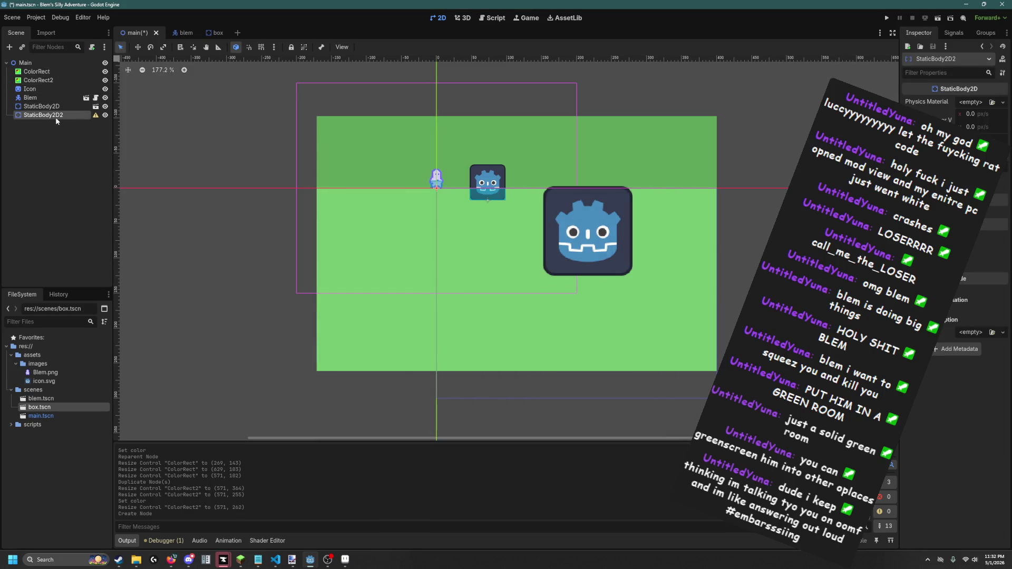
{"action": "mouse_move", "coordinate": [60, 119]}
{"action": "left_mouse_down"}
{"action": "mouse_move", "coordinate": [55, 69]}
{"action": "mouse_move", "coordinate": [44, 79]}
{"action": "left_mouse_up"}
Step: Put ColorRect and ColorRect2 inside StaticBody2D2 and recentre the view on the room
{"action": "left_click", "coordinate": [40, 80]}
{"action": "left_click", "coordinate": [43, 90], "text": "shift"}
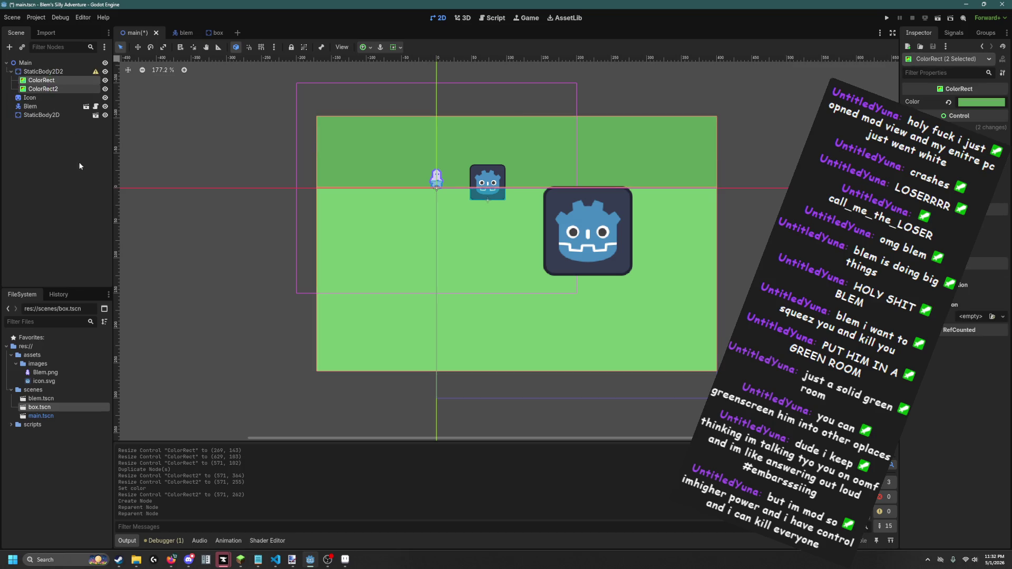
{"action": "left_click", "coordinate": [80, 159]}
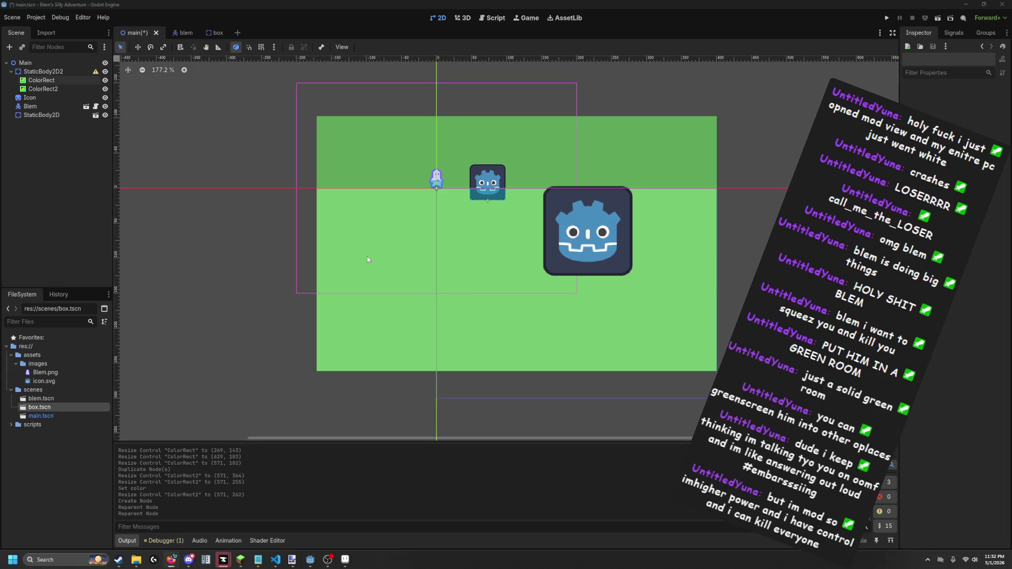
{"action": "left_click_drag", "start_coordinate": [354, 261], "coordinate": [286, 294]}
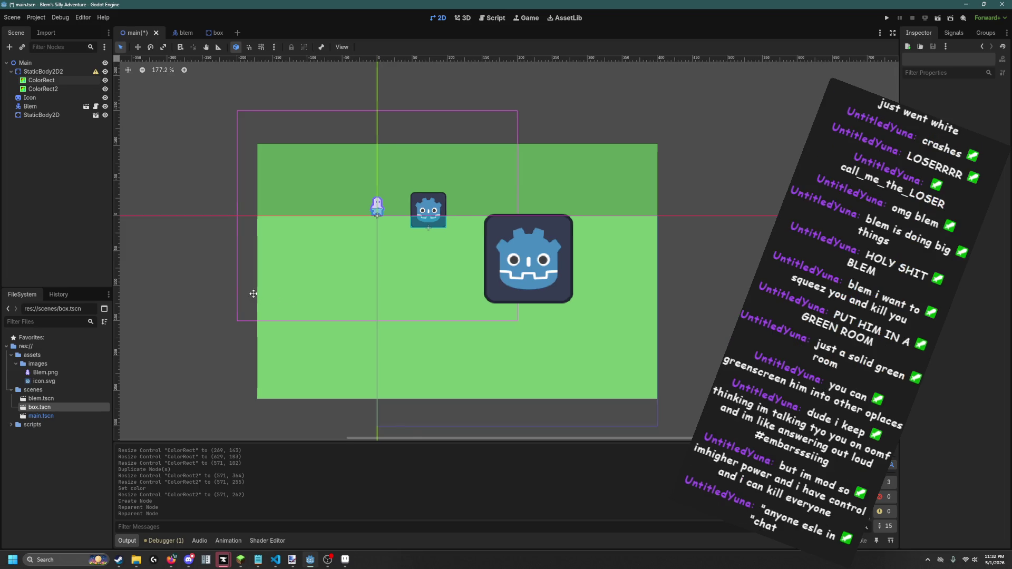
{"action": "left_click_drag", "start_coordinate": [204, 295], "coordinate": [240, 289]}
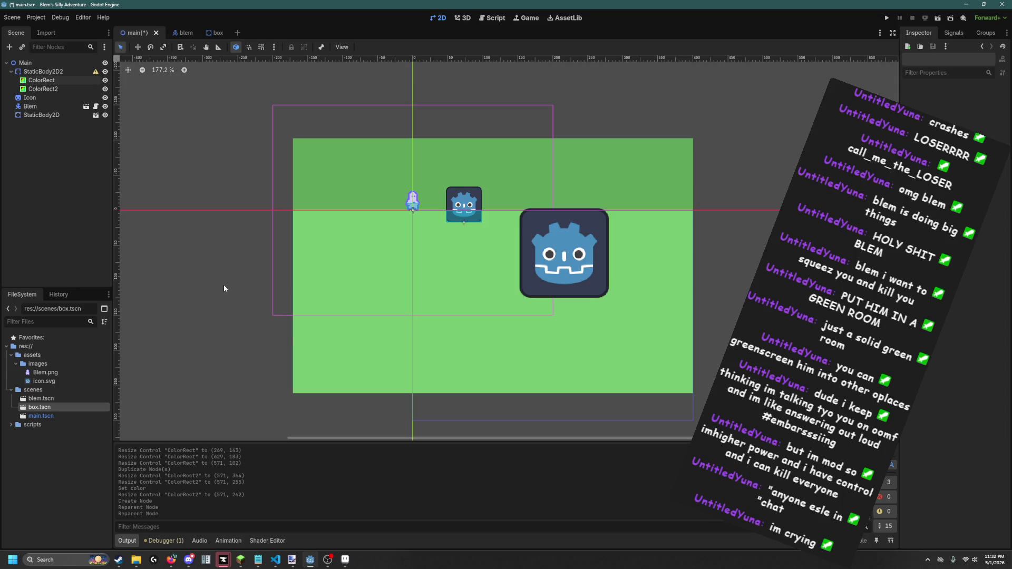
{"action": "scroll", "coordinate": [437, 306], "scroll_direction": "up", "scroll_amount": 4}
{"action": "left_click_drag", "start_coordinate": [393, 306], "coordinate": [369, 297]}
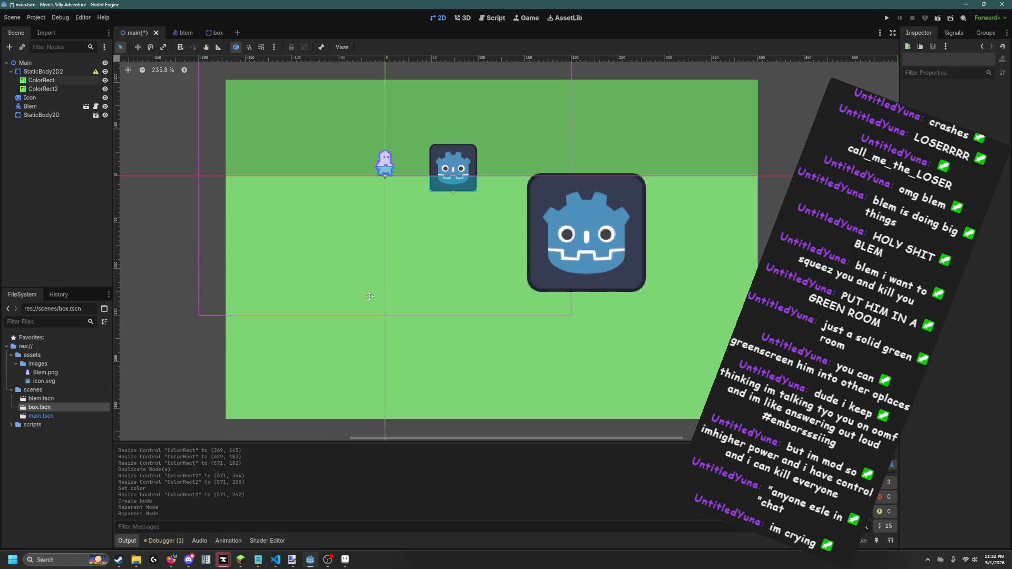
{"action": "scroll", "coordinate": [304, 310], "scroll_direction": "down", "scroll_amount": 4}
{"action": "scroll", "coordinate": [392, 305], "scroll_direction": "up", "scroll_amount": 2}
Step: Add a CollisionShape2D under StaticBody2D2 with a new RectangleShape2D shape
{"action": "left_click", "coordinate": [58, 73]}
{"action": "key", "text": "ctrl+a"}
{"action": "type", "text": "coll"}
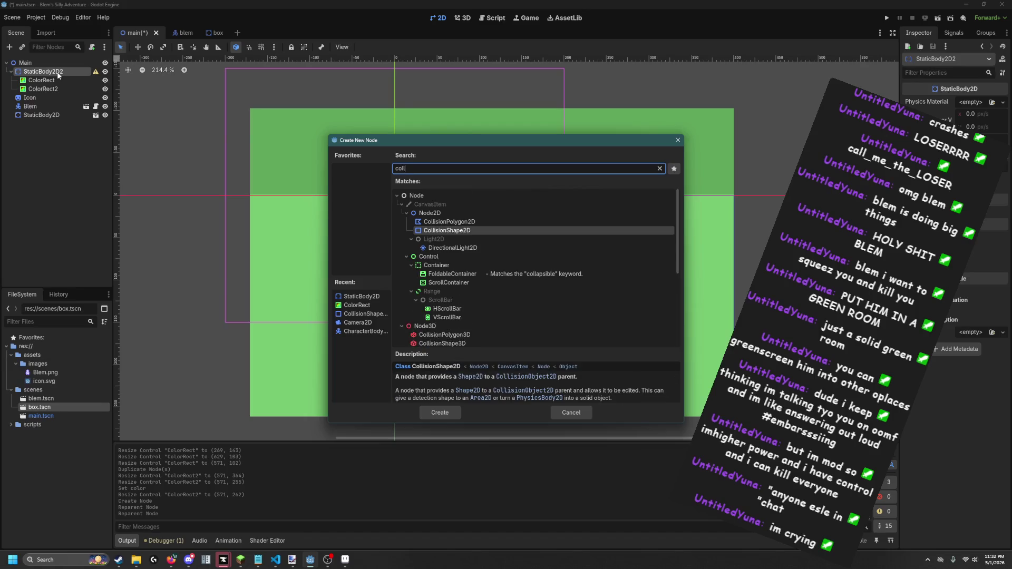
{"action": "key", "text": "Return"}
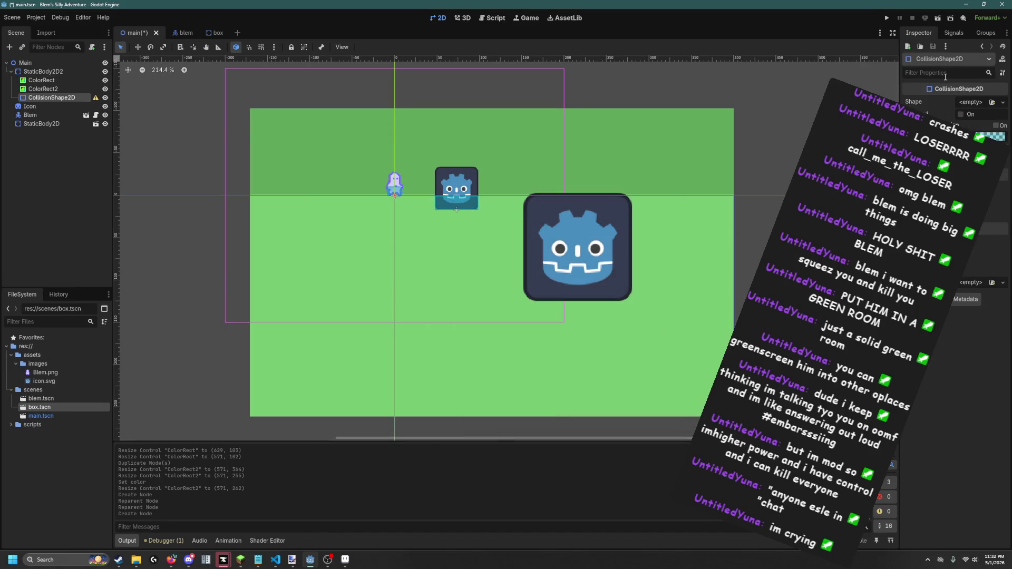
{"action": "left_click", "coordinate": [983, 102]}
{"action": "left_click", "coordinate": [949, 158]}
{"action": "scroll", "coordinate": [428, 191], "scroll_direction": "up", "scroll_amount": 3}
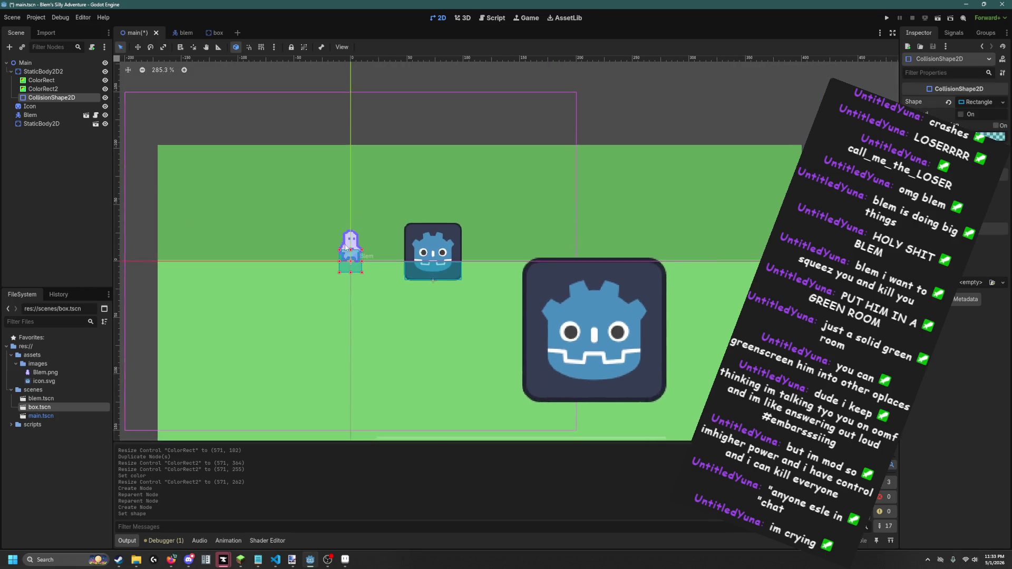
{"action": "scroll", "coordinate": [322, 240], "scroll_direction": "down", "scroll_amount": 3}
Step: Stretch the collision rectangle up and across to cover the darker green band
{"action": "left_click_drag", "start_coordinate": [337, 249], "coordinate": [188, 211]}
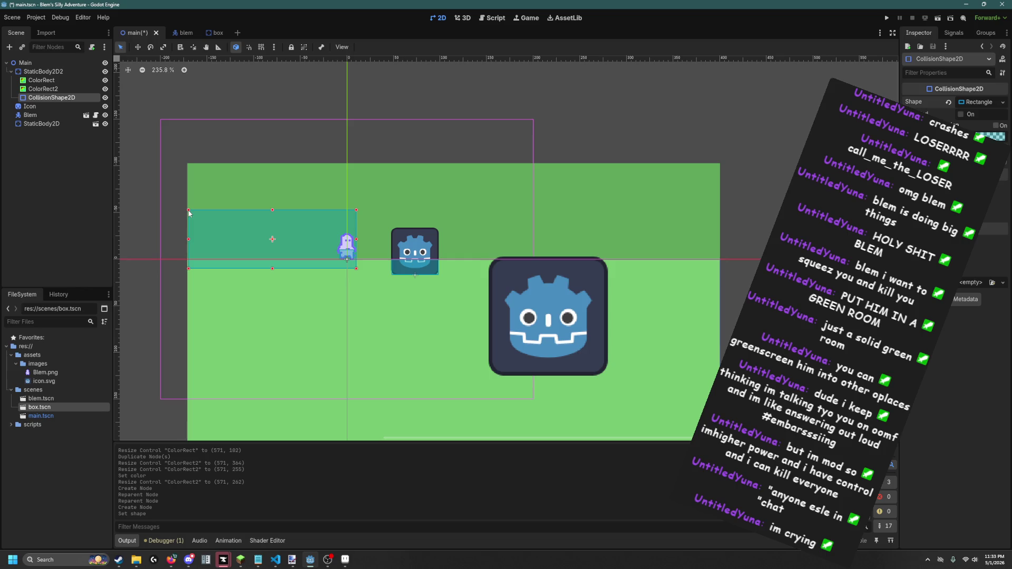
{"action": "left_click_drag", "start_coordinate": [189, 212], "coordinate": [187, 195]}
{"action": "mouse_move", "coordinate": [357, 269]}
{"action": "left_mouse_down"}
{"action": "mouse_move", "coordinate": [632, 247]}
{"action": "mouse_move", "coordinate": [670, 233]}
{"action": "mouse_move", "coordinate": [729, 252]}
{"action": "mouse_move", "coordinate": [720, 260]}
{"action": "left_mouse_up"}
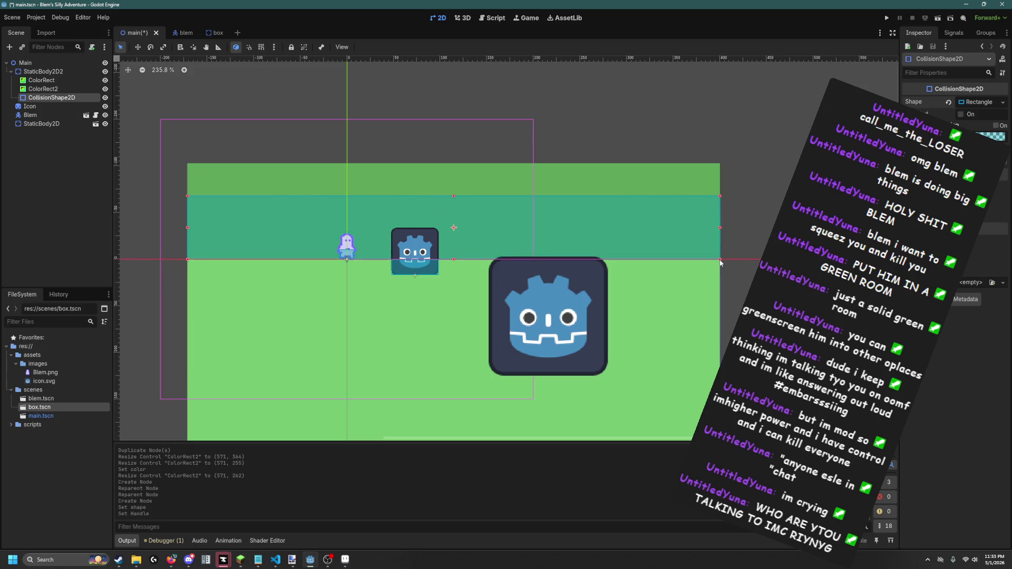
{"action": "scroll", "coordinate": [692, 247], "scroll_direction": "up", "scroll_amount": 7}
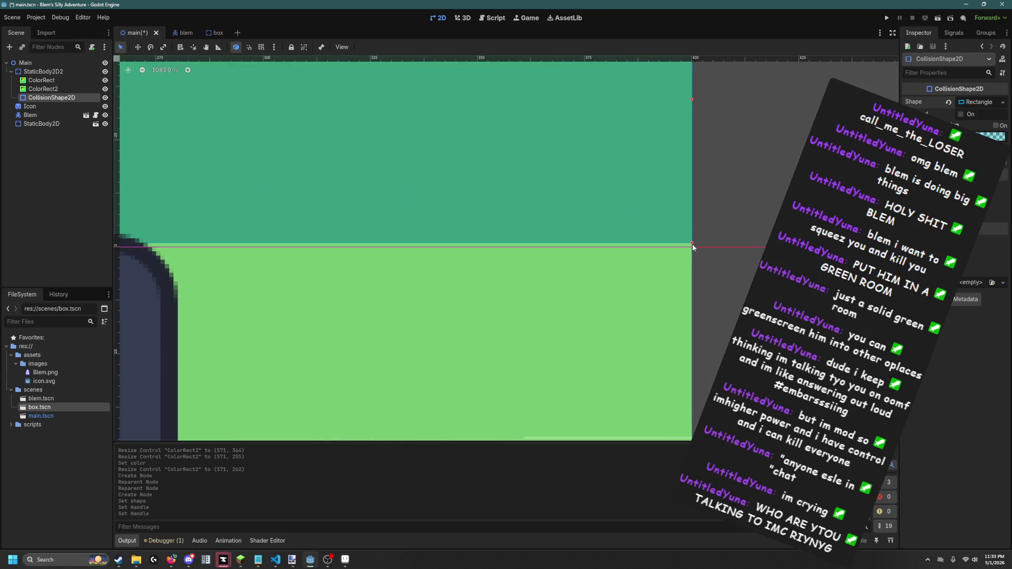
{"action": "left_click", "coordinate": [691, 244]}
{"action": "scroll", "coordinate": [691, 245], "scroll_direction": "down", "scroll_amount": 10}
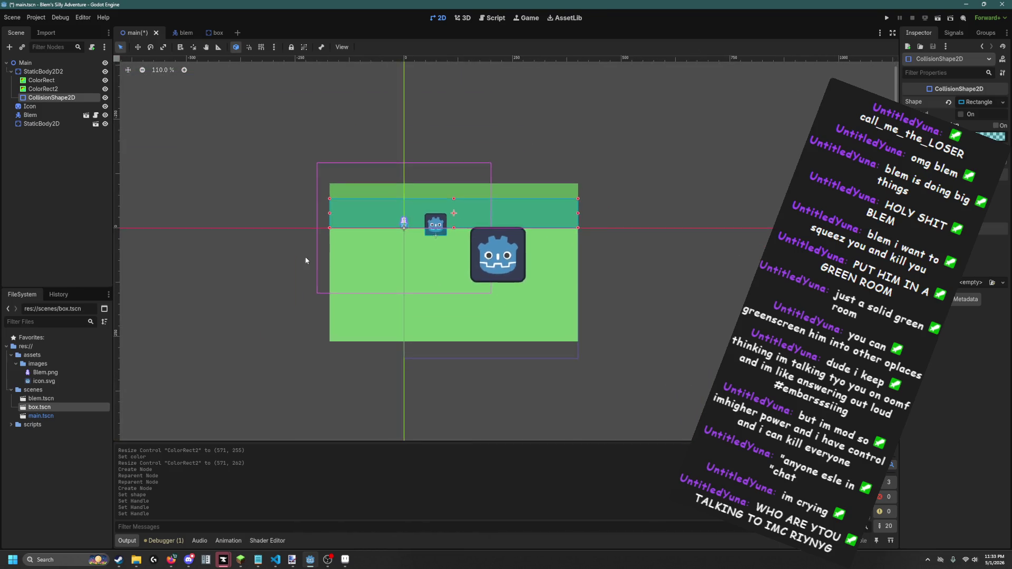
{"action": "scroll", "coordinate": [311, 262], "scroll_direction": "up", "scroll_amount": 4}
Step: Extend the collision rectangle past both side walls and duplicate it as CollisionShape2D2
{"action": "left_click_drag", "start_coordinate": [352, 218], "coordinate": [325, 219]}
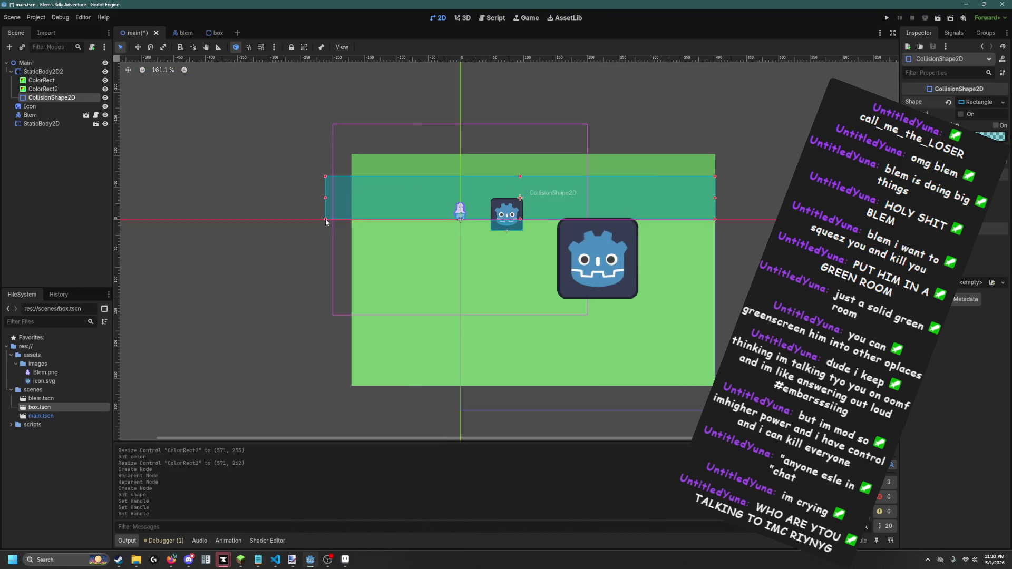
{"action": "scroll", "coordinate": [352, 222], "scroll_direction": "up", "scroll_amount": 5}
{"action": "scroll", "coordinate": [365, 219], "scroll_direction": "up", "scroll_amount": 2}
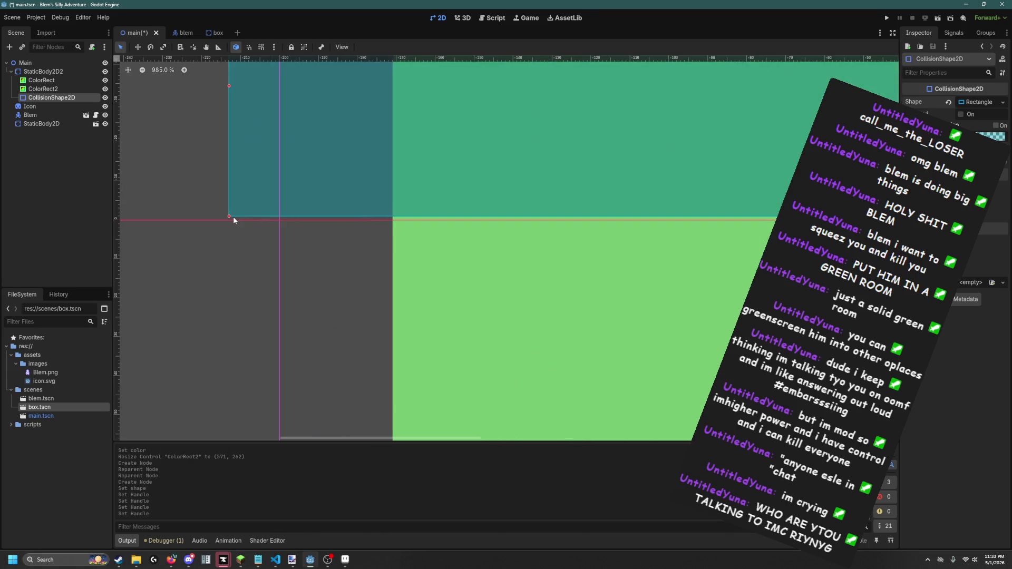
{"action": "scroll", "coordinate": [233, 216], "scroll_direction": "down", "scroll_amount": 6}
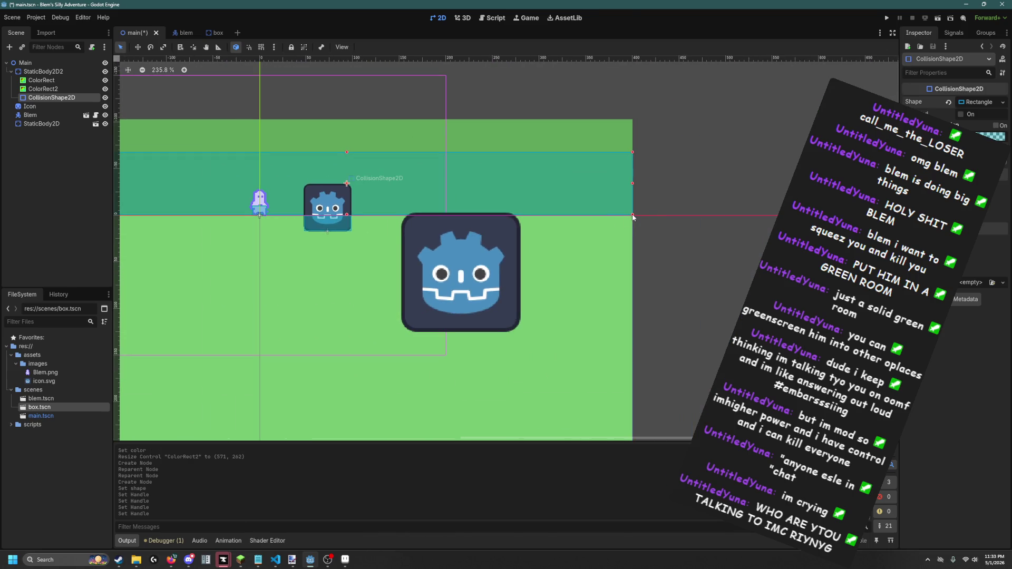
{"action": "left_click_drag", "start_coordinate": [633, 217], "coordinate": [667, 216]}
{"action": "scroll", "coordinate": [659, 216], "scroll_direction": "down", "scroll_amount": 3}
{"action": "key", "text": "ctrl+d"}
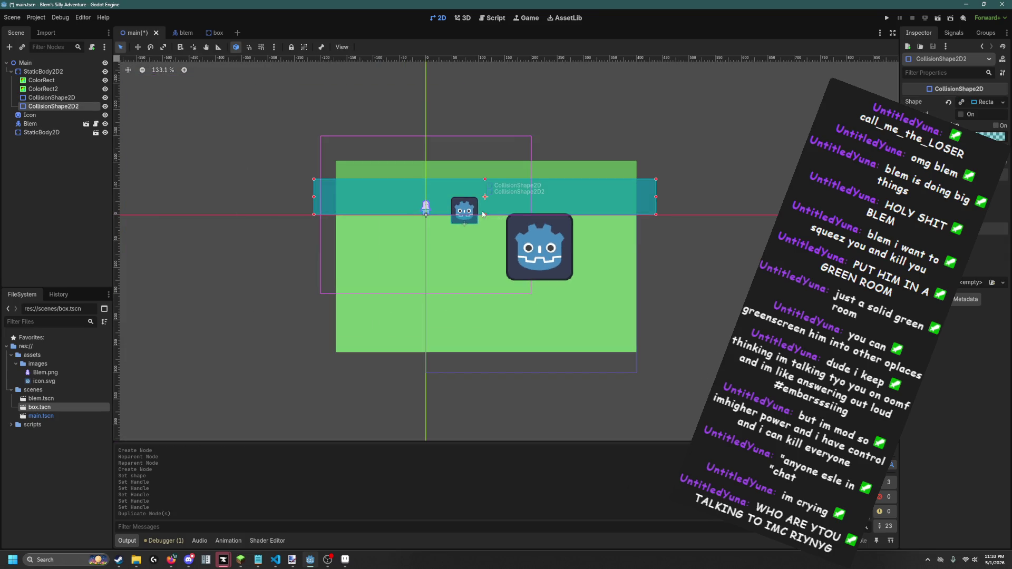
Step: Move CollisionShape2D2 down so it sits against the room's bottom green edge
{"action": "left_click", "coordinate": [139, 49]}
{"action": "mouse_move", "coordinate": [513, 153]}
{"action": "left_mouse_down"}
{"action": "mouse_move", "coordinate": [522, 326]}
{"action": "mouse_move", "coordinate": [486, 348]}
{"action": "left_mouse_up"}
{"action": "scroll", "coordinate": [485, 348], "scroll_direction": "up", "scroll_amount": 5}
{"action": "scroll", "coordinate": [317, 338], "scroll_direction": "up", "scroll_amount": 4}
{"action": "key", "text": "Up"}
{"action": "key", "text": "Down"}
{"action": "key", "text": "Up"}
{"action": "key", "text": "Down"}
{"action": "key", "text": "Up"}
{"action": "key", "text": "Down"}
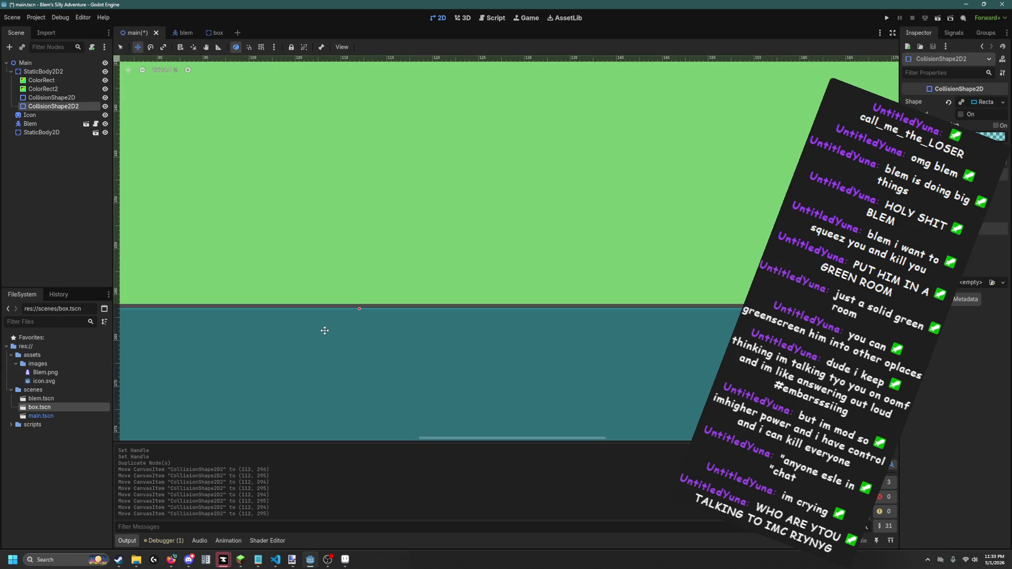
{"action": "scroll", "coordinate": [325, 331], "scroll_direction": "down", "scroll_amount": 5}
Step: Resize the bottom collision wall, raising its top edge slightly
{"action": "left_click", "coordinate": [152, 80]}
{"action": "scroll", "coordinate": [369, 316], "scroll_direction": "up", "scroll_amount": 2}
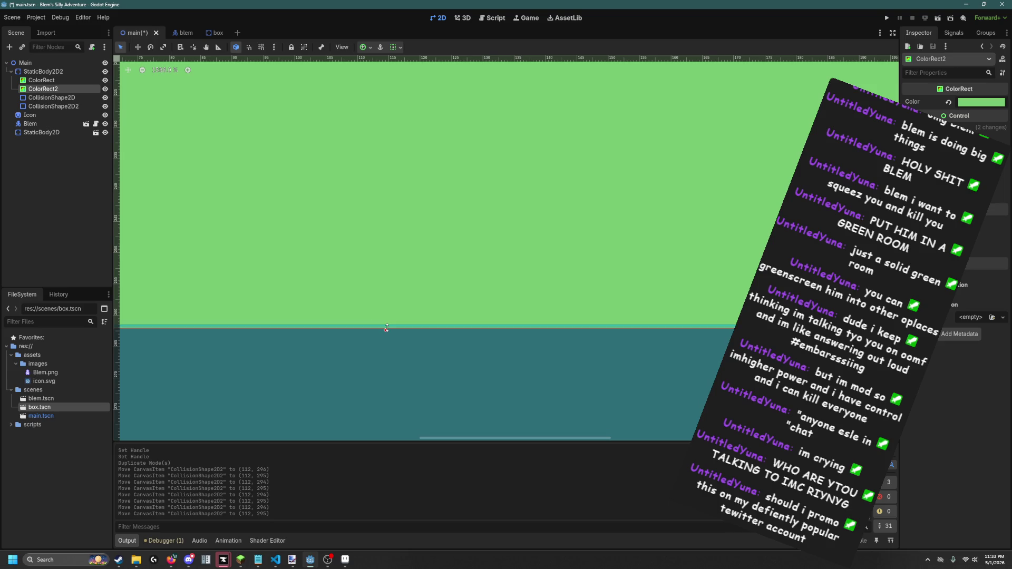
{"action": "scroll", "coordinate": [511, 327], "scroll_direction": "down", "scroll_amount": 3}
{"action": "scroll", "coordinate": [510, 325], "scroll_direction": "down", "scroll_amount": 15}
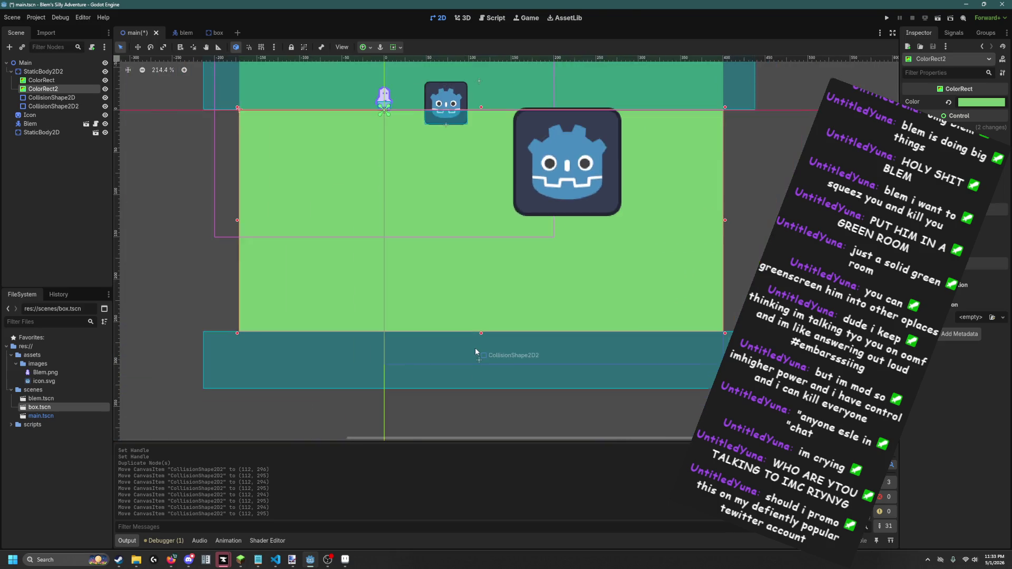
{"action": "scroll", "coordinate": [239, 352], "scroll_direction": "up", "scroll_amount": 2}
{"action": "scroll", "coordinate": [306, 356], "scroll_direction": "up", "scroll_amount": 6}
{"action": "left_click", "coordinate": [586, 344]}
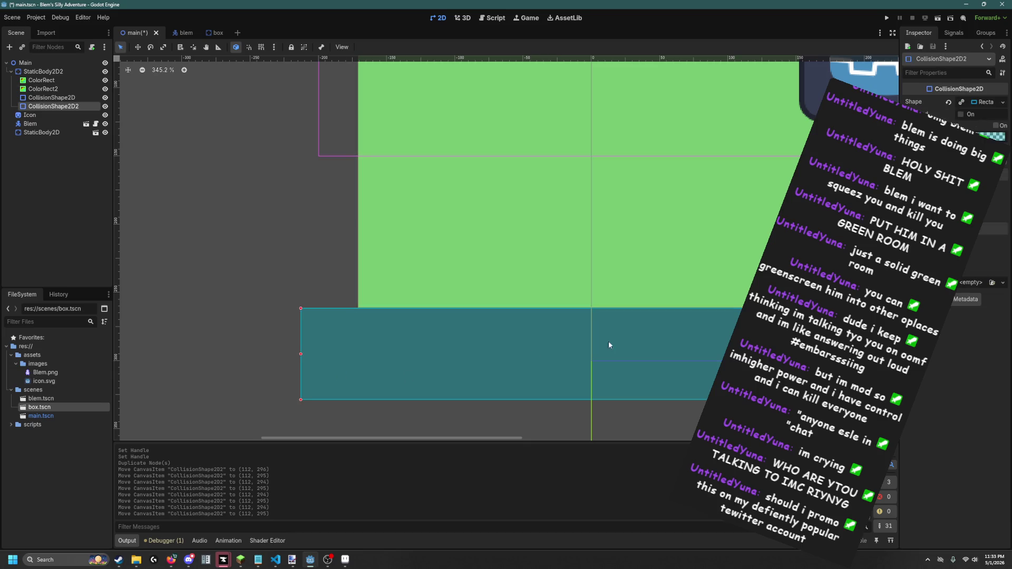
{"action": "left_click_drag", "start_coordinate": [746, 308], "coordinate": [501, 321]}
Step: Save the scene with the bottom wall in place
{"action": "scroll", "coordinate": [747, 303], "scroll_direction": "up", "scroll_amount": 16}
{"action": "scroll", "coordinate": [499, 318], "scroll_direction": "down", "scroll_amount": 20}
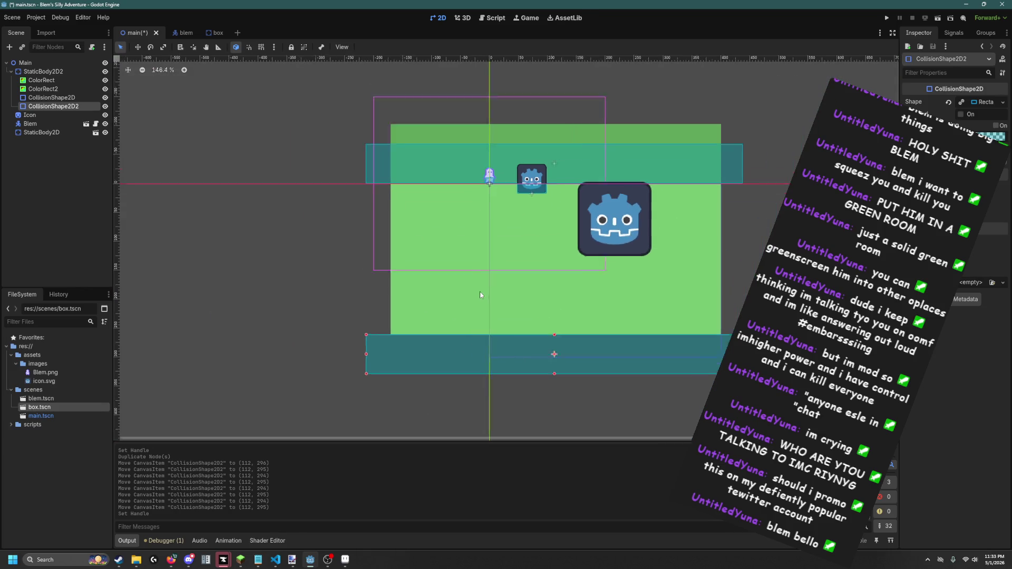
{"action": "left_click", "coordinate": [326, 276]}
{"action": "scroll", "coordinate": [325, 277], "scroll_direction": "right", "scroll_amount": 5}
{"action": "scroll", "coordinate": [326, 277], "scroll_direction": "up", "scroll_amount": 2}
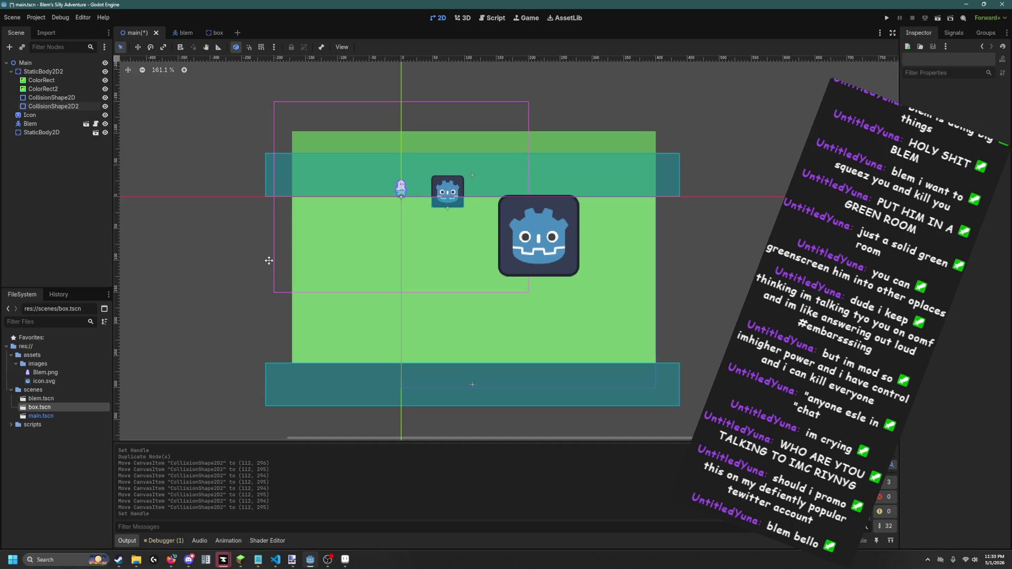
{"action": "key", "text": "ctrl+s"}
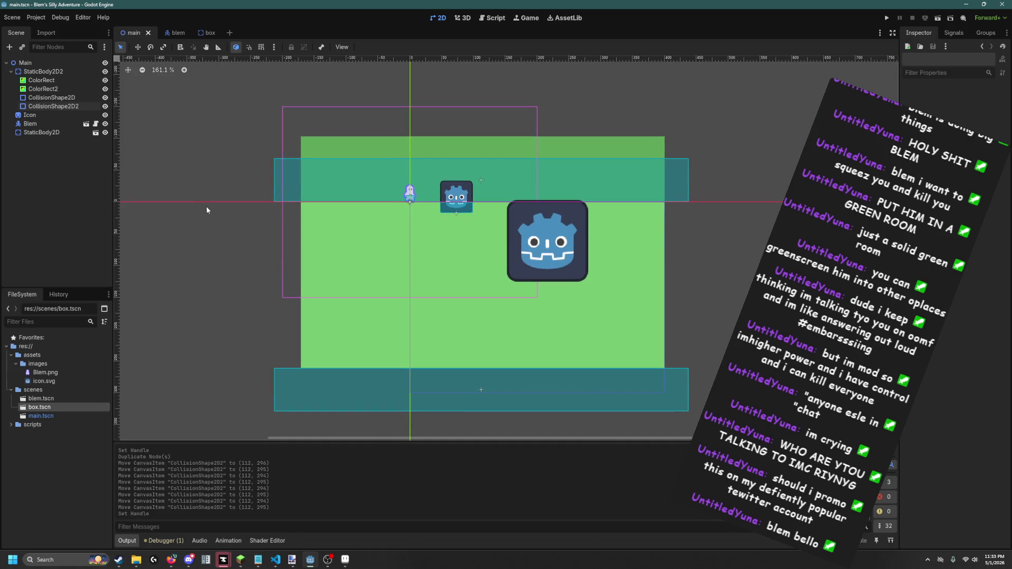
Step: Duplicate the bottom wall and give the copy its own unique rectangle shape
{"action": "left_click", "coordinate": [86, 107]}
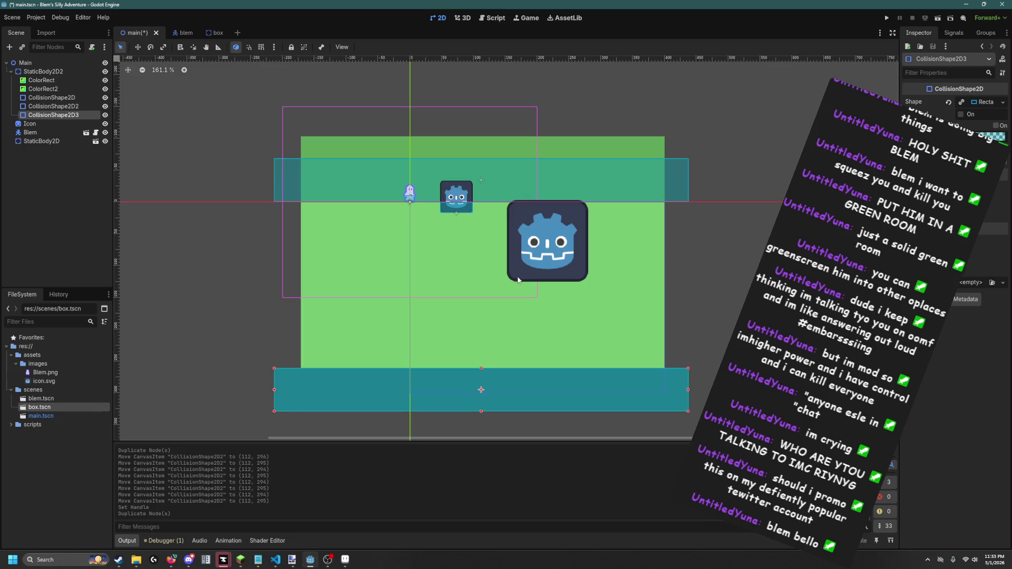
{"action": "scroll", "coordinate": [510, 274], "scroll_direction": "down", "scroll_amount": 3}
{"action": "key", "text": "ctrl+d"}
{"action": "left_click_drag", "start_coordinate": [521, 363], "coordinate": [364, 291]}
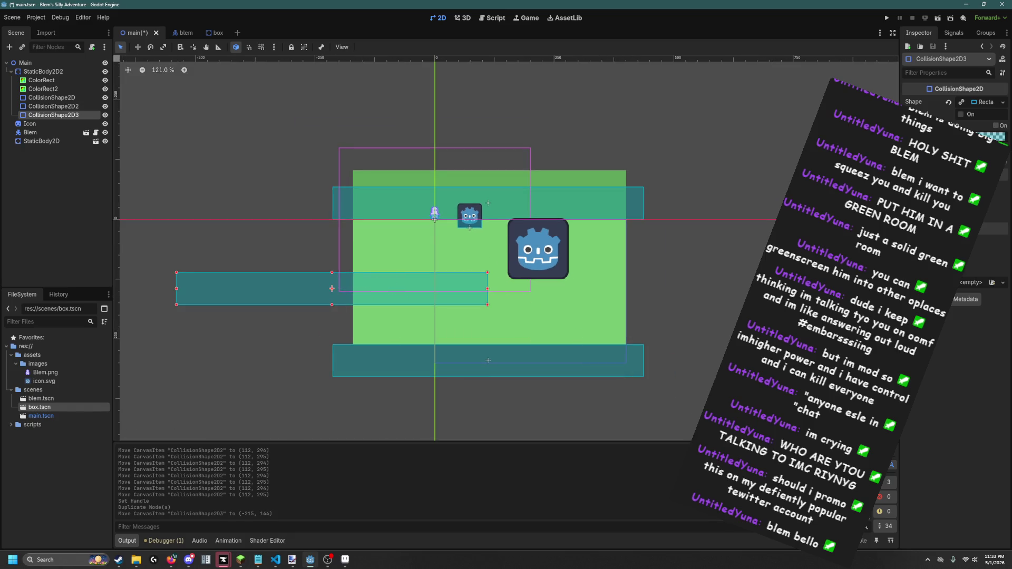
{"action": "left_click", "coordinate": [982, 102]}
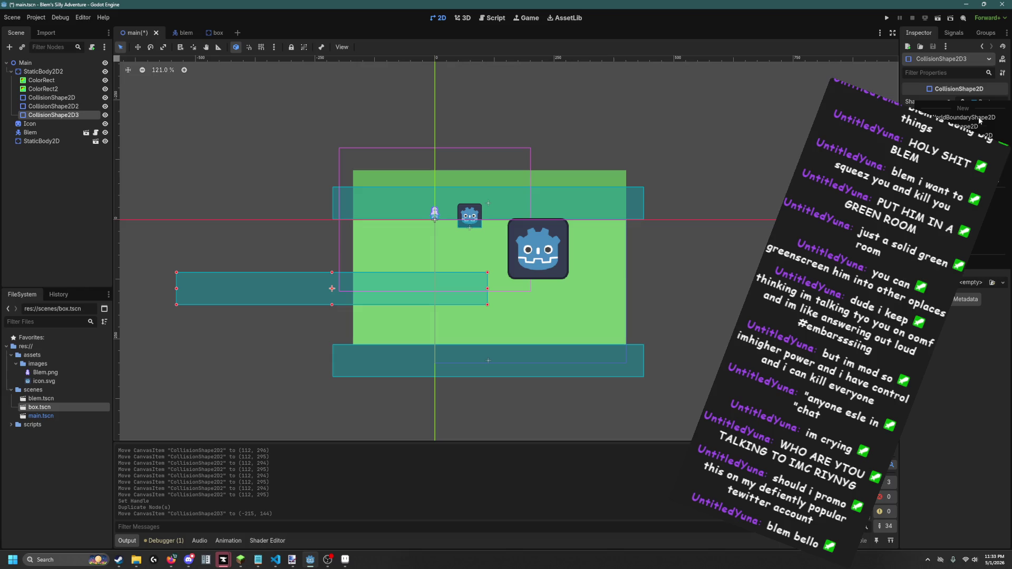
{"action": "left_click", "coordinate": [986, 230]}
{"action": "scroll", "coordinate": [239, 274], "scroll_direction": "up", "scroll_amount": 5}
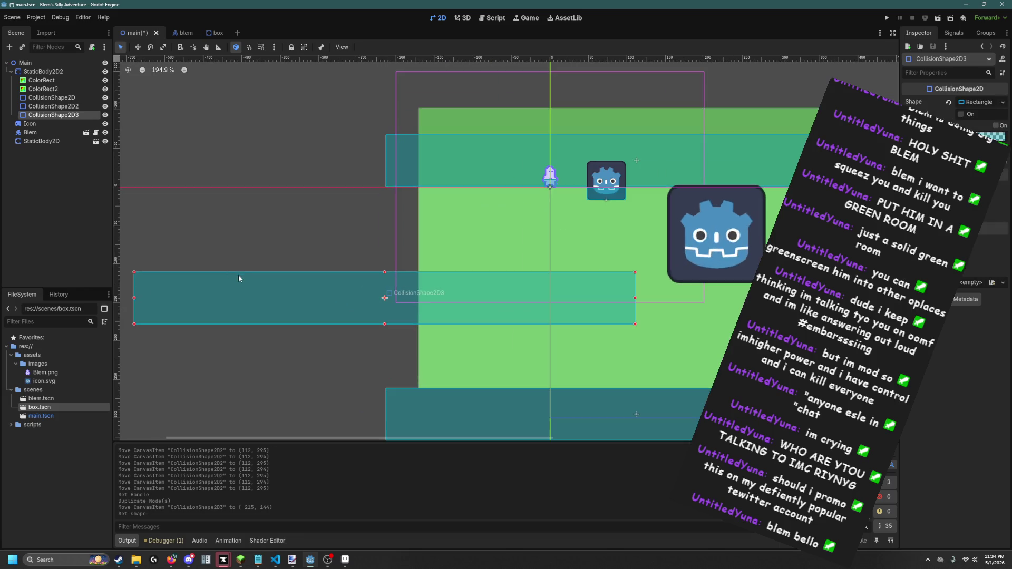
{"action": "scroll", "coordinate": [263, 273], "scroll_direction": "down", "scroll_amount": 1}
Step: Resize the copied wall into a tall, narrow left side wall
{"action": "left_click_drag", "start_coordinate": [145, 295], "coordinate": [382, 296]}
{"action": "scroll", "coordinate": [518, 303], "scroll_direction": "up", "scroll_amount": 2}
{"action": "mouse_move", "coordinate": [619, 295]}
{"action": "left_mouse_down"}
{"action": "mouse_move", "coordinate": [344, 289]}
{"action": "mouse_move", "coordinate": [361, 158]}
{"action": "left_mouse_up"}
{"action": "scroll", "coordinate": [379, 295], "scroll_direction": "up", "scroll_amount": 9}
{"action": "scroll", "coordinate": [374, 291], "scroll_direction": "down", "scroll_amount": 11}
{"action": "left_click_drag", "start_coordinate": [360, 312], "coordinate": [361, 382]}
{"action": "scroll", "coordinate": [295, 233], "scroll_direction": "down", "scroll_amount": 4}
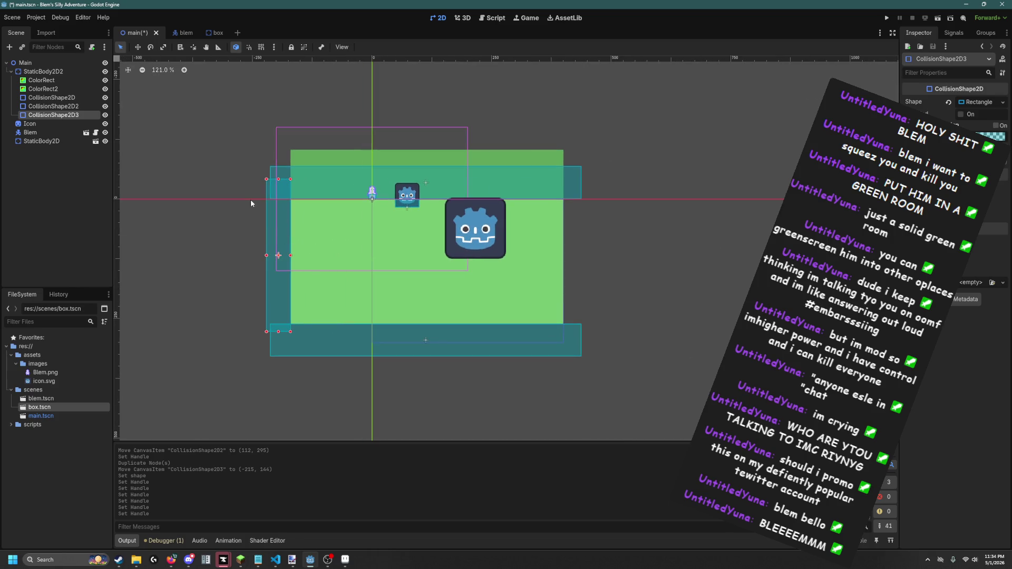
Step: Duplicate the left wall into a right side wall and save the scene
{"action": "left_click", "coordinate": [138, 47]}
{"action": "key", "text": "ctrl+d"}
{"action": "left_click_drag", "start_coordinate": [330, 206], "coordinate": [623, 206]}
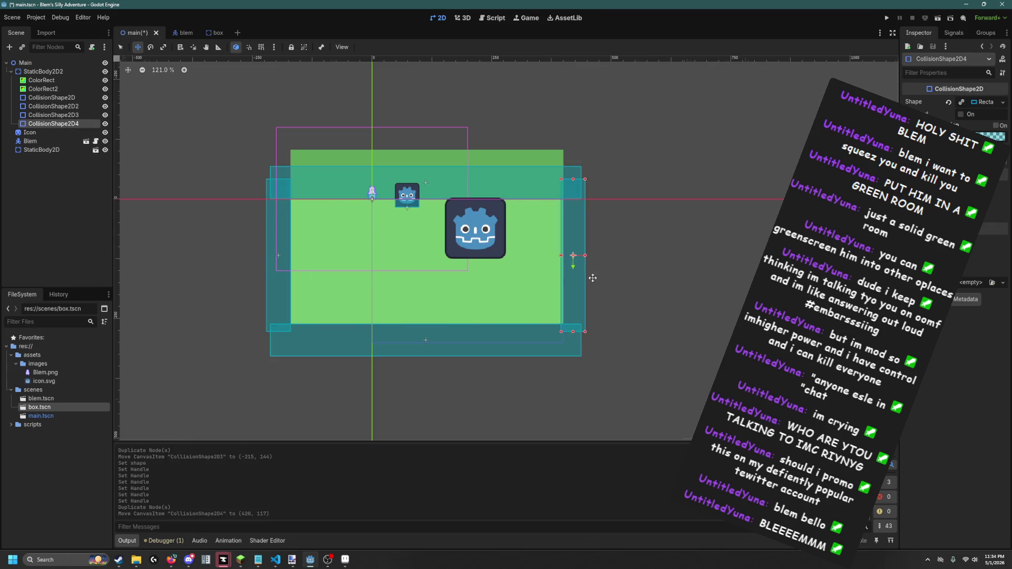
{"action": "scroll", "coordinate": [532, 268], "scroll_direction": "up", "scroll_amount": 10}
{"action": "key", "text": "Right"}
{"action": "key", "text": "Right"}
{"action": "key", "text": "Right"}
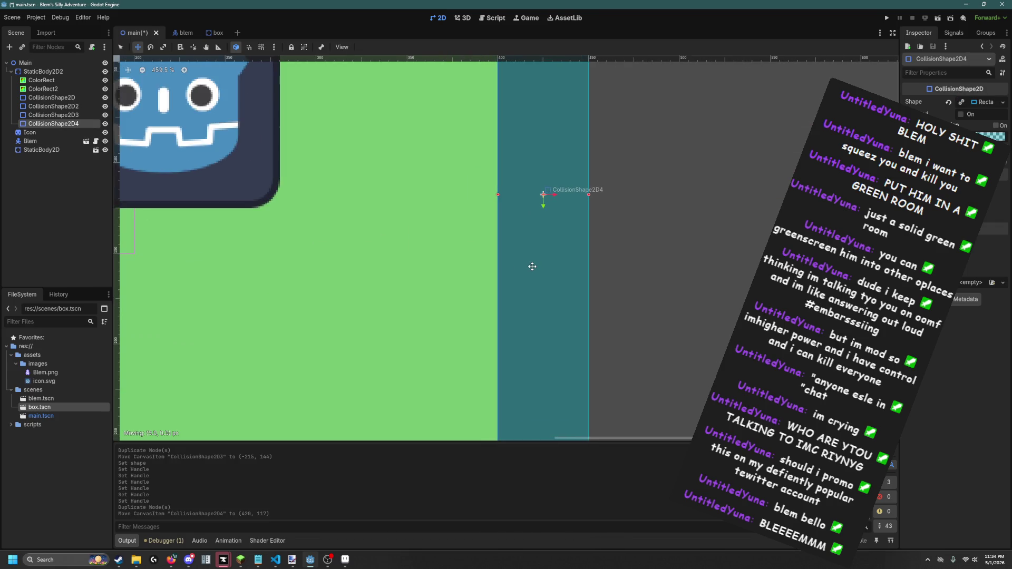
{"action": "scroll", "coordinate": [531, 267], "scroll_direction": "down", "scroll_amount": 10}
{"action": "left_click", "coordinate": [120, 49]}
{"action": "scroll", "coordinate": [673, 248], "scroll_direction": "down", "scroll_amount": 2}
{"action": "left_click", "coordinate": [674, 249]}
{"action": "key", "text": "ctrl+s"}
Step: Move Blem into the middle of the room at (103, 109)
{"action": "scroll", "coordinate": [820, 84], "scroll_direction": "up", "scroll_amount": 1}
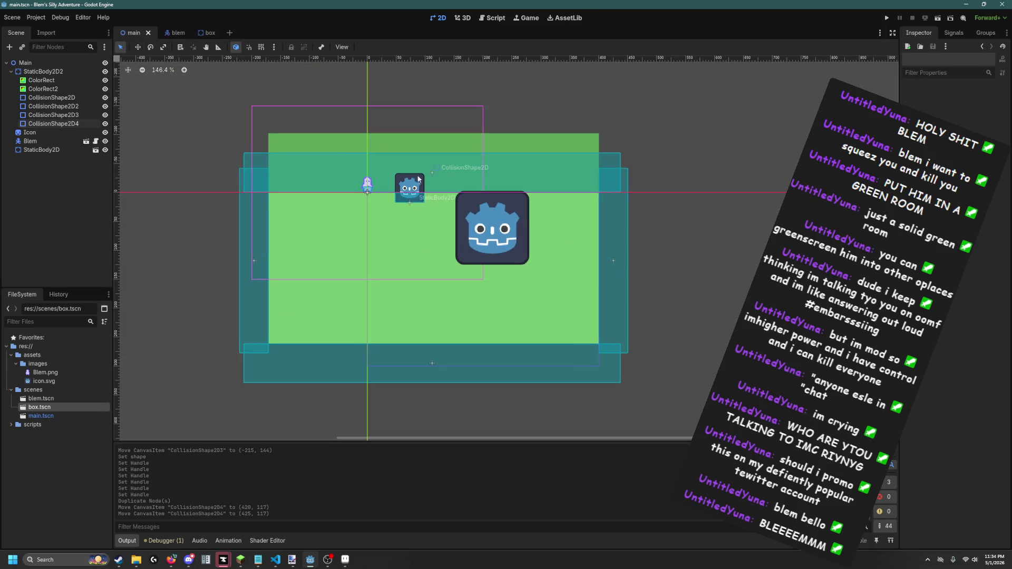
{"action": "scroll", "coordinate": [368, 188], "scroll_direction": "up", "scroll_amount": 1}
{"action": "left_click", "coordinate": [367, 184]}
{"action": "scroll", "coordinate": [368, 188], "scroll_direction": "up", "scroll_amount": 1}
{"action": "left_click_drag", "start_coordinate": [387, 144], "coordinate": [458, 220]}
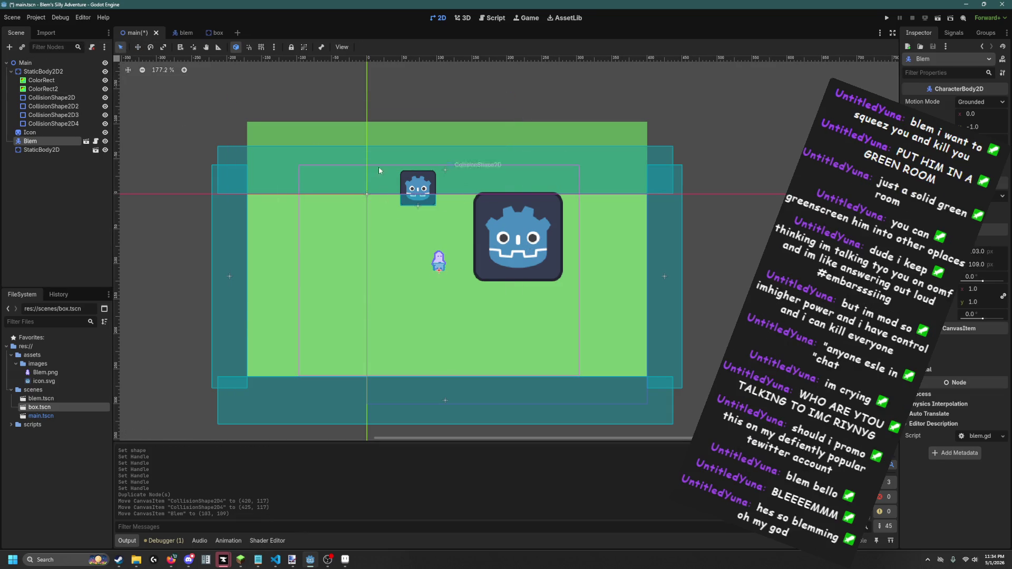
Step: Delete the large Icon sprite node, undoing an accidental box duplicate
{"action": "left_click", "coordinate": [519, 260]}
{"action": "key", "text": "Delete"}
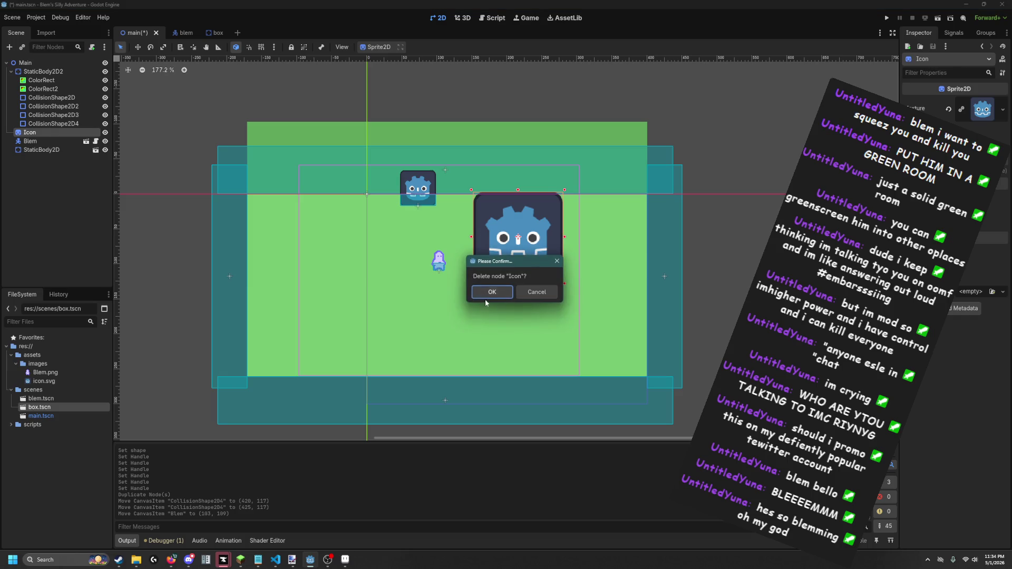
{"action": "left_click", "coordinate": [485, 295]}
{"action": "left_click", "coordinate": [419, 192]}
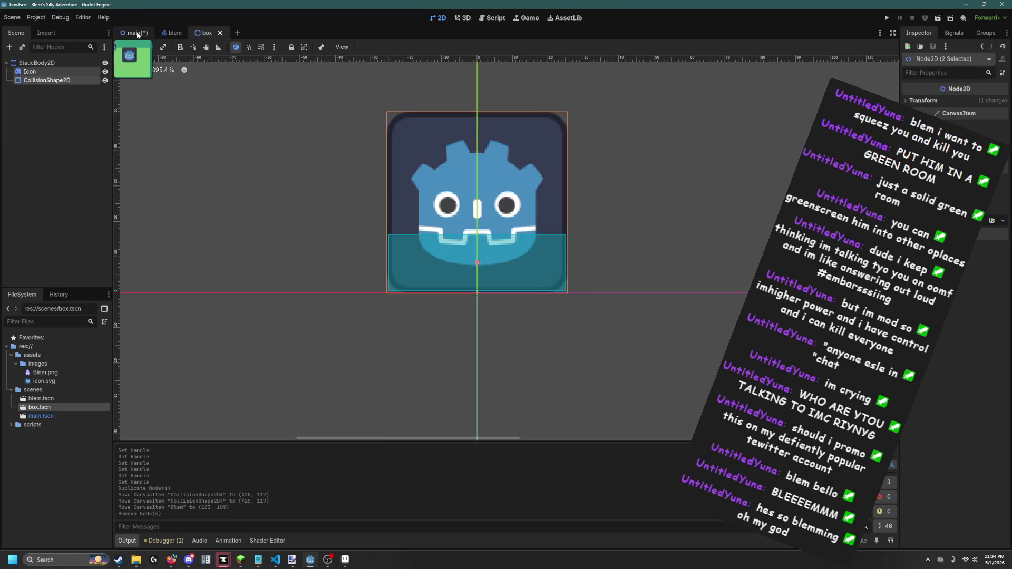
{"action": "key", "text": "ctrl+d"}
{"action": "key", "text": "w"}
{"action": "key", "text": "ctrl+z"}
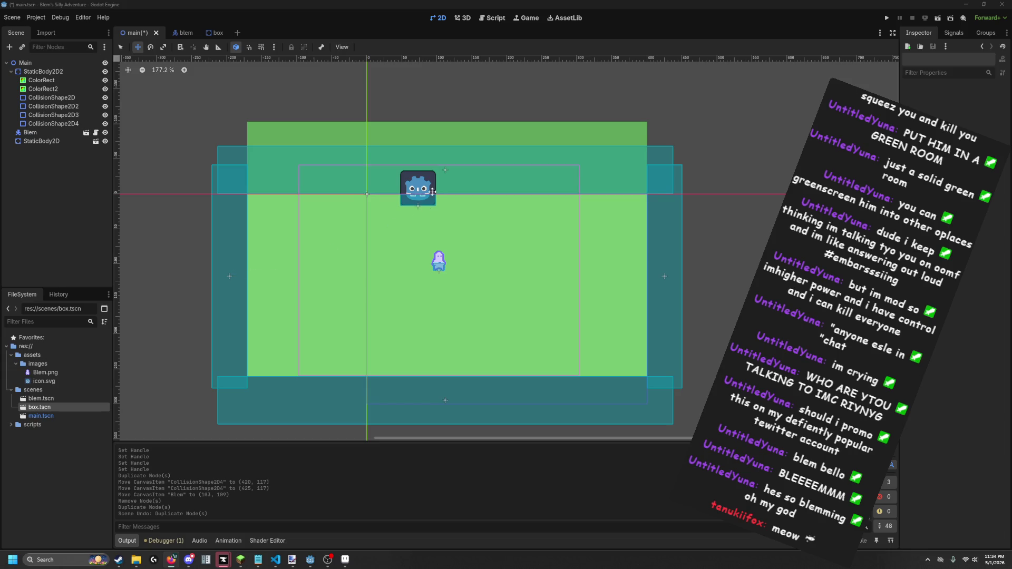
Step: Move the icon box StaticBody2D to the room's upper left at (-121, 62)
{"action": "scroll", "coordinate": [431, 197], "scroll_direction": "up", "scroll_amount": 3}
{"action": "left_click", "coordinate": [120, 47]}
{"action": "scroll", "coordinate": [443, 285], "scroll_direction": "up", "scroll_amount": 5}
{"action": "scroll", "coordinate": [522, 281], "scroll_direction": "down", "scroll_amount": 8}
{"action": "left_click", "coordinate": [424, 197]}
{"action": "left_click", "coordinate": [138, 47]}
{"action": "mouse_move", "coordinate": [514, 177]}
{"action": "left_mouse_down"}
{"action": "mouse_move", "coordinate": [422, 228]}
{"action": "mouse_move", "coordinate": [273, 232]}
{"action": "left_mouse_up"}
{"action": "key", "text": "q"}
{"action": "scroll", "coordinate": [372, 334], "scroll_direction": "down", "scroll_amount": 6}
{"action": "scroll", "coordinate": [452, 322], "scroll_direction": "up", "scroll_amount": 5}
{"action": "scroll", "coordinate": [293, 276], "scroll_direction": "down", "scroll_amount": 4}
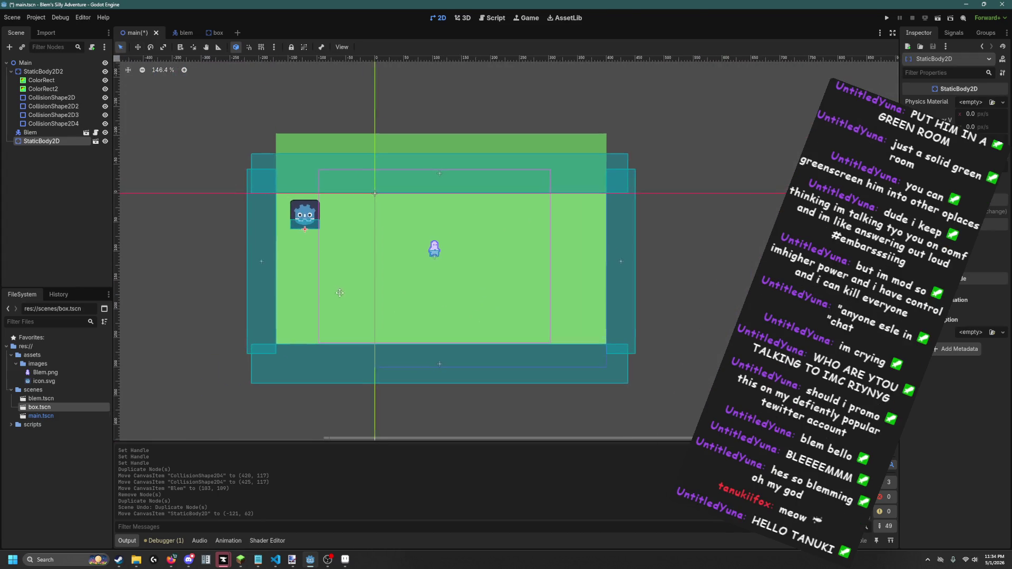
{"action": "left_click", "coordinate": [52, 230]}
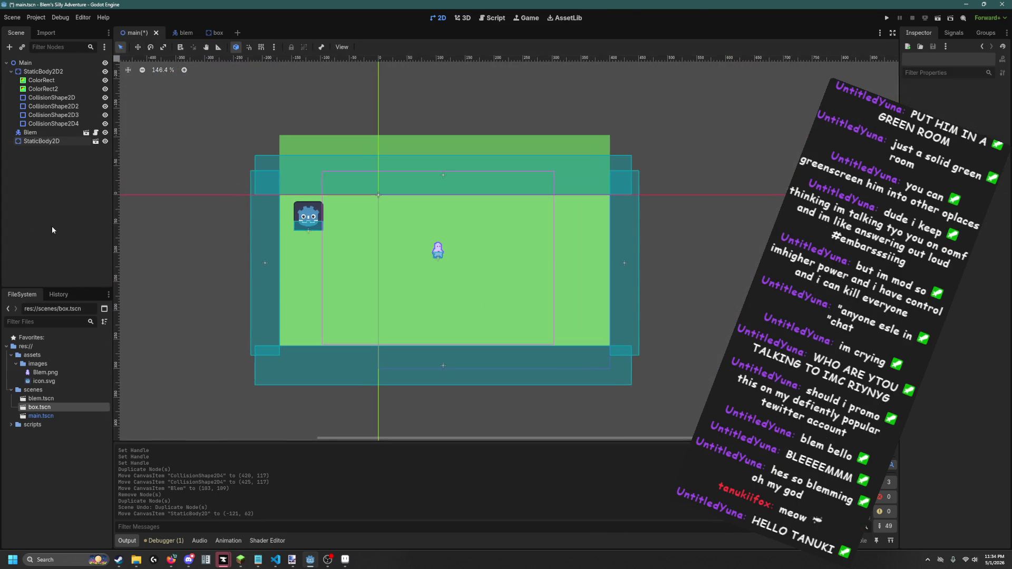
Step: Save the scene, run the game and walk Blem left into the box
{"action": "scroll", "coordinate": [444, 280], "scroll_direction": "up", "scroll_amount": 10}
{"action": "scroll", "coordinate": [465, 237], "scroll_direction": "up", "scroll_amount": 7}
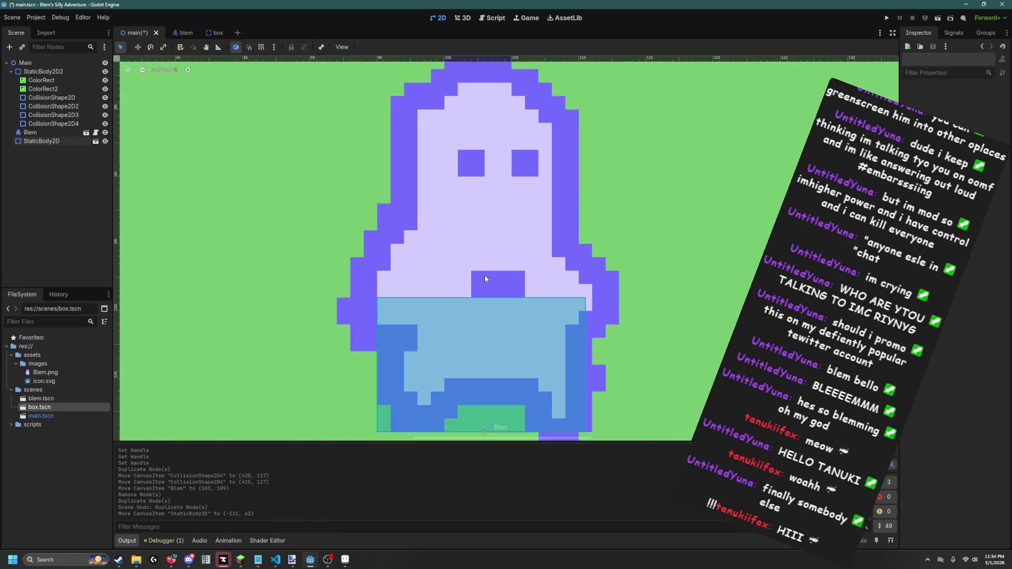
{"action": "scroll", "coordinate": [485, 278], "scroll_direction": "down", "scroll_amount": 15}
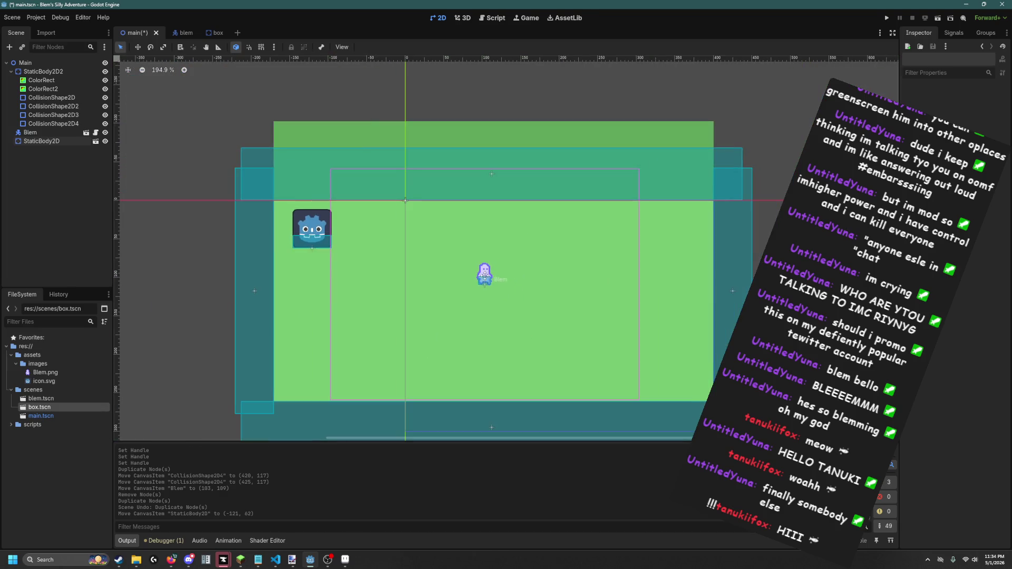
{"action": "key", "text": "ctrl+s"}
{"action": "left_click", "coordinate": [886, 18]}
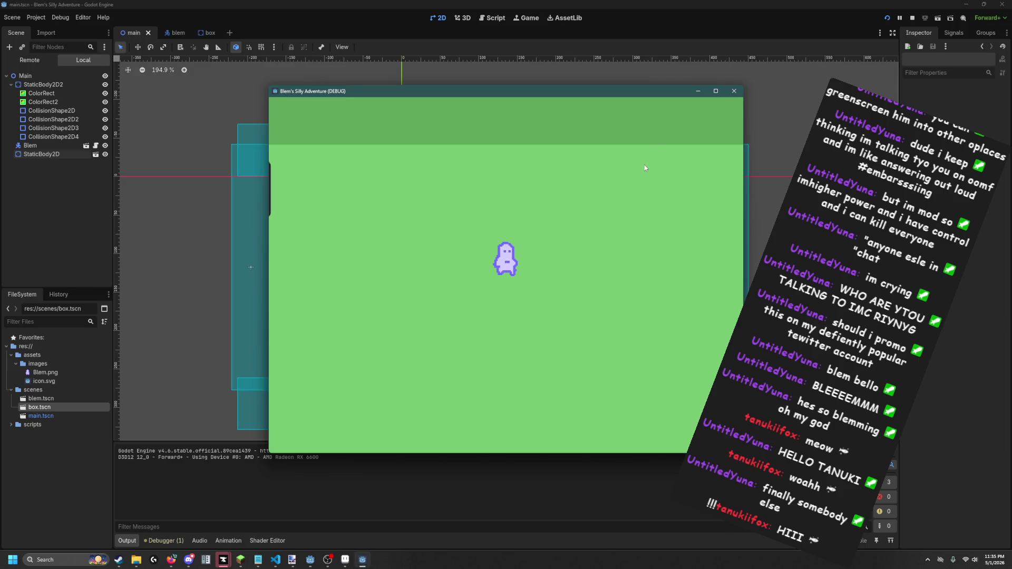
{"action": "key", "text": "Left"}
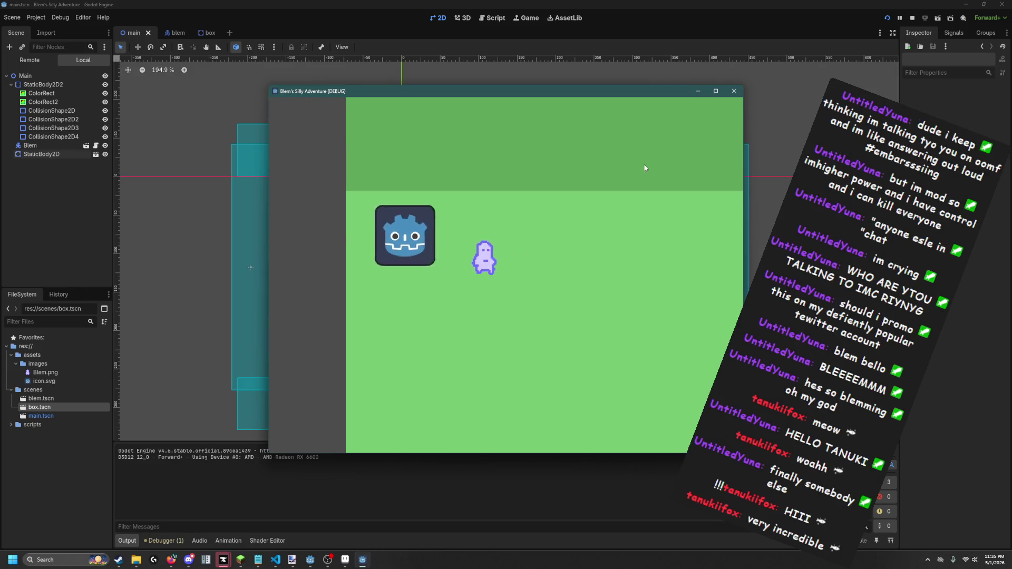
{"action": "key", "text": "Left"}
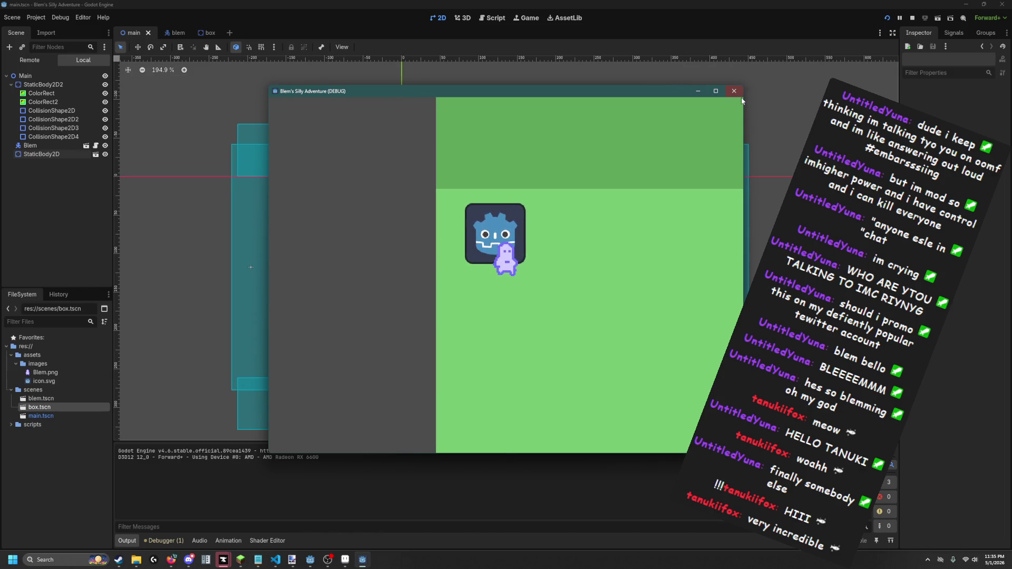
{"action": "left_click", "coordinate": [734, 91]}
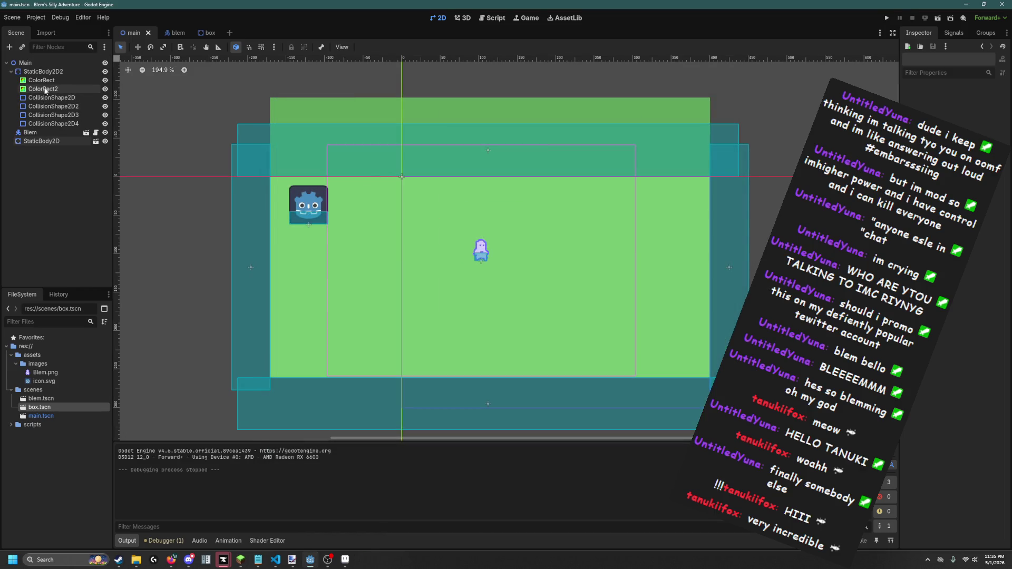
Step: Duplicate ColorRect2 as the first child under Main and darken it to nearly black
{"action": "scroll", "coordinate": [287, 245], "scroll_direction": "down", "scroll_amount": 5}
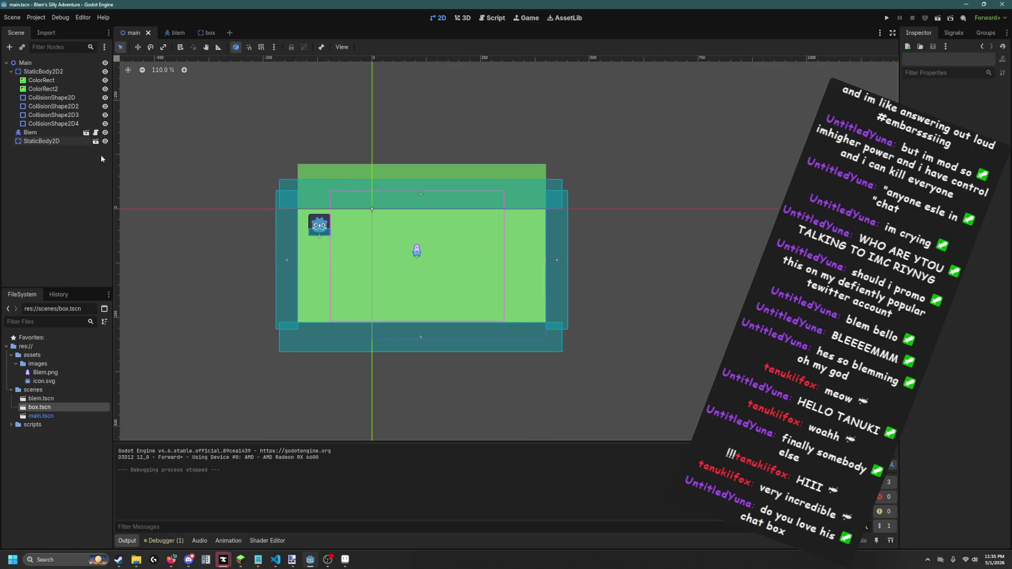
{"action": "left_click", "coordinate": [43, 88]}
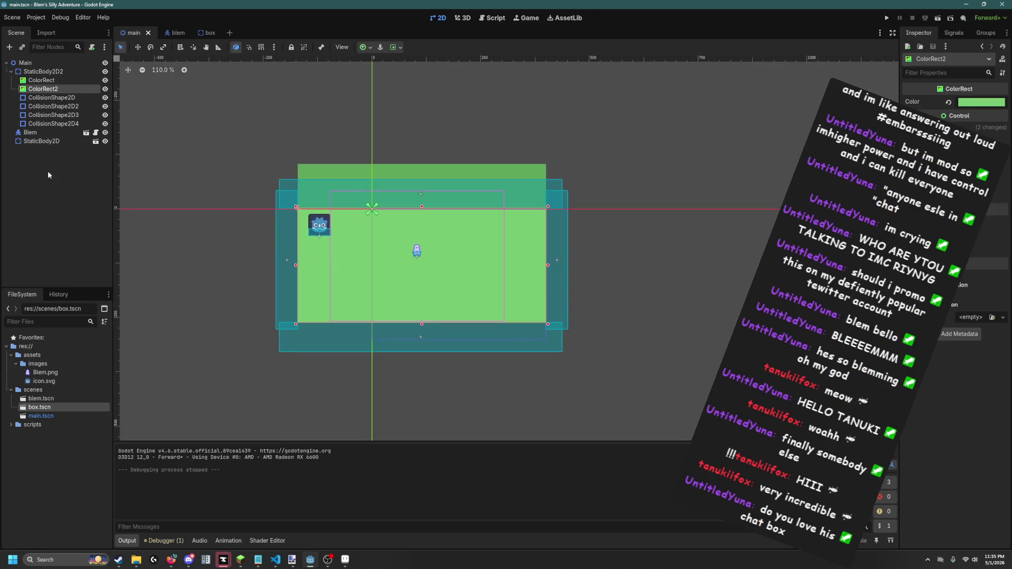
{"action": "key", "text": "ctrl+d"}
{"action": "left_click_drag", "start_coordinate": [44, 97], "coordinate": [37, 71]}
{"action": "left_click", "coordinate": [980, 102]}
{"action": "left_click_drag", "start_coordinate": [1001, 179], "coordinate": [1007, 213]}
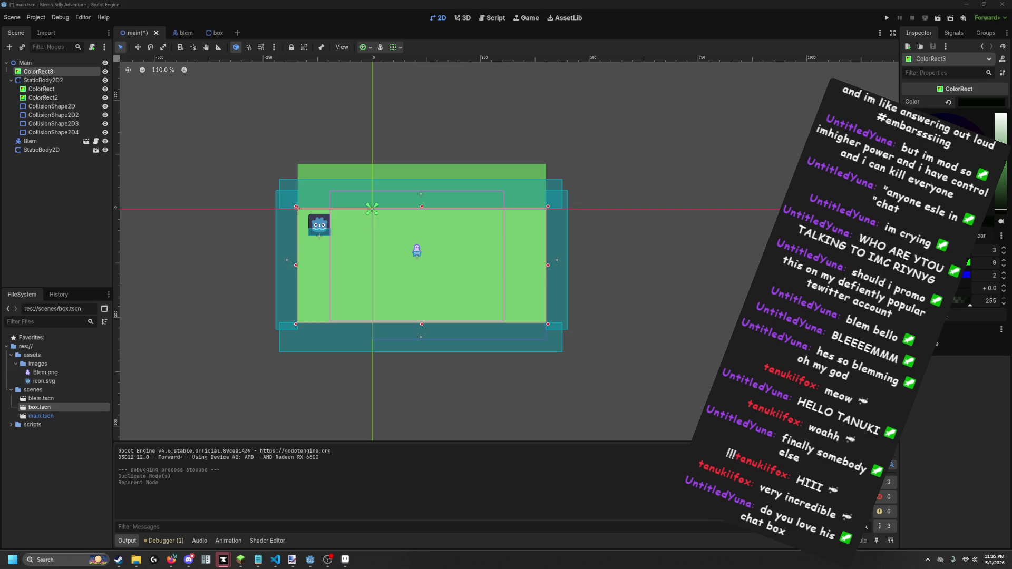
{"action": "scroll", "coordinate": [416, 211], "scroll_direction": "down", "scroll_amount": 3}
{"action": "scroll", "coordinate": [416, 211], "scroll_direction": "up", "scroll_amount": 3}
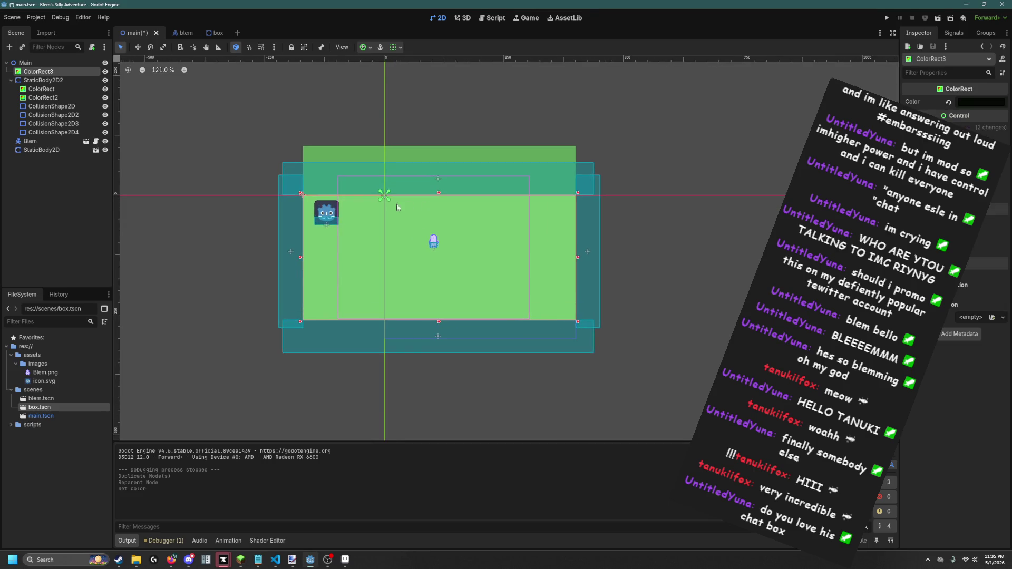
Step: Enlarge the black ColorRect3 to 1367 × 1043 around the room and save main.tscn
{"action": "mouse_move", "coordinate": [301, 193]}
{"action": "left_mouse_down"}
{"action": "mouse_move", "coordinate": [199, 123]}
{"action": "mouse_move", "coordinate": [194, 86]}
{"action": "left_mouse_up"}
{"action": "scroll", "coordinate": [260, 125], "scroll_direction": "down", "scroll_amount": 5}
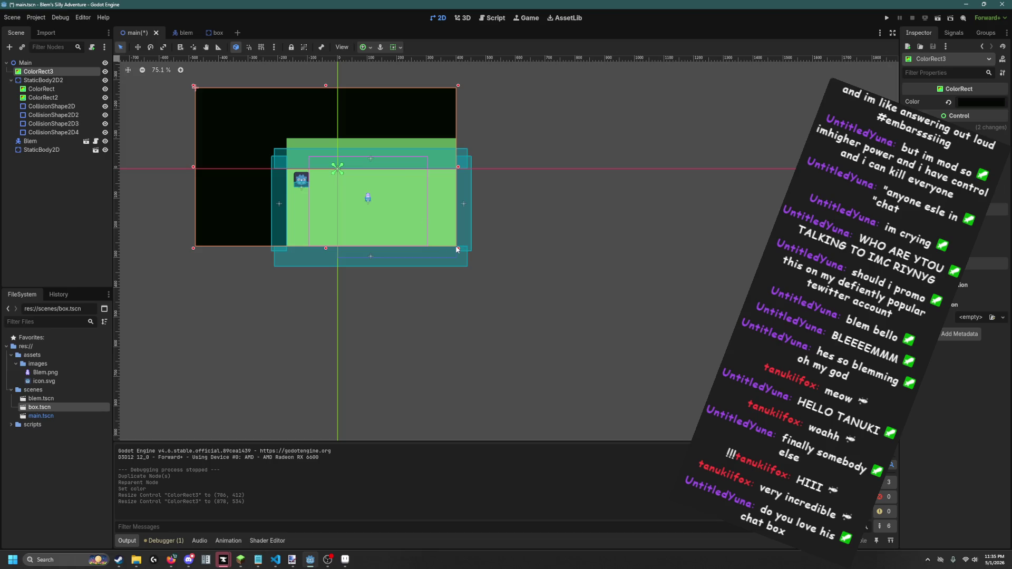
{"action": "mouse_move", "coordinate": [457, 249]}
{"action": "left_mouse_down"}
{"action": "mouse_move", "coordinate": [522, 264]}
{"action": "mouse_move", "coordinate": [574, 327]}
{"action": "mouse_move", "coordinate": [574, 358]}
{"action": "left_mouse_up"}
{"action": "left_click_drag", "start_coordinate": [194, 85], "coordinate": [183, 76]}
{"action": "left_click_drag", "start_coordinate": [238, 123], "coordinate": [224, 100]}
{"action": "left_click_drag", "start_coordinate": [628, 403], "coordinate": [631, 411]}
{"action": "left_click", "coordinate": [673, 352]}
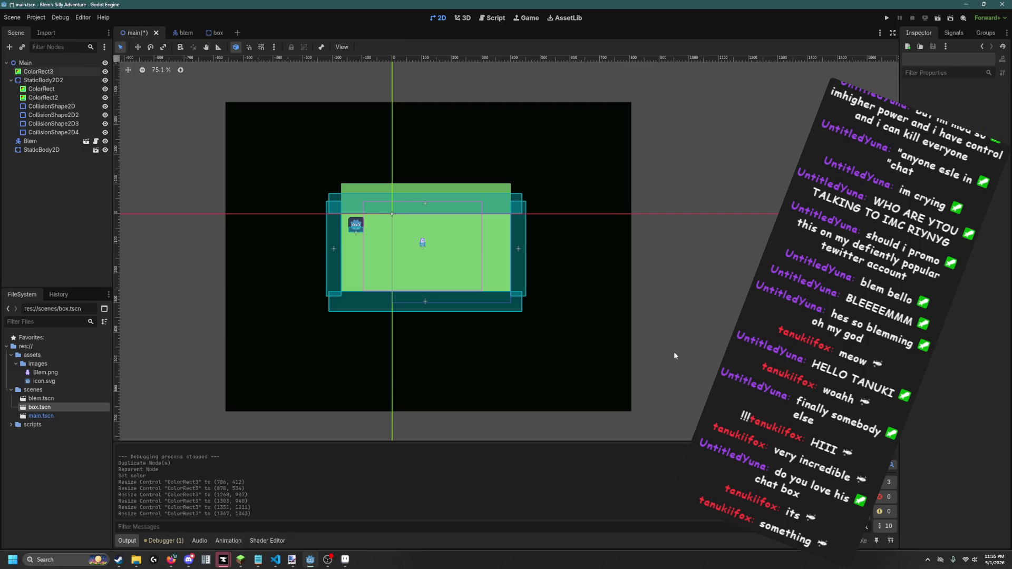
{"action": "key", "text": "ctrl+s"}
{"action": "left_click", "coordinate": [886, 18]}
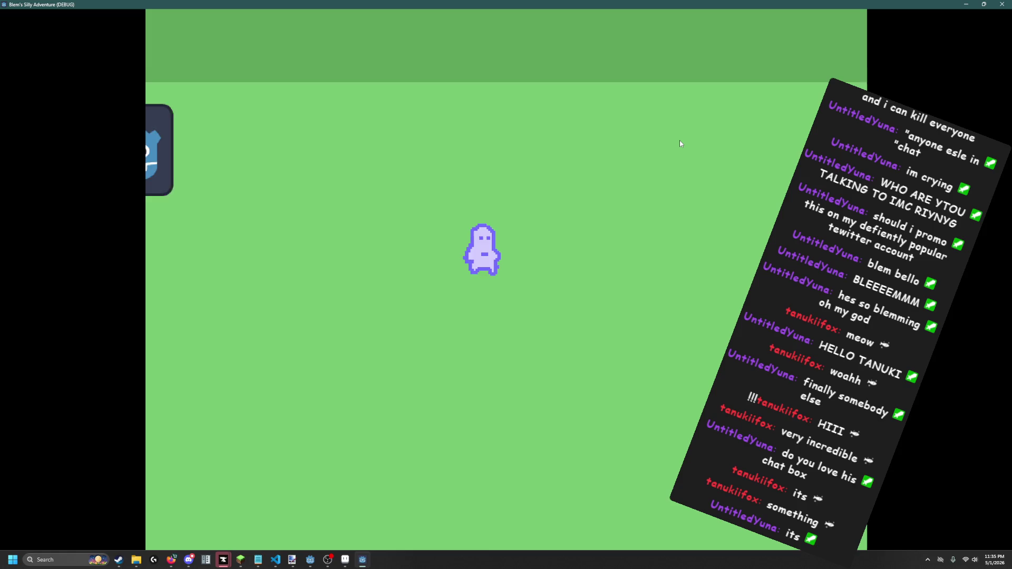
Step: Walk Blem up, right, down and left through the room up to the box
{"action": "key", "text": "Up"}
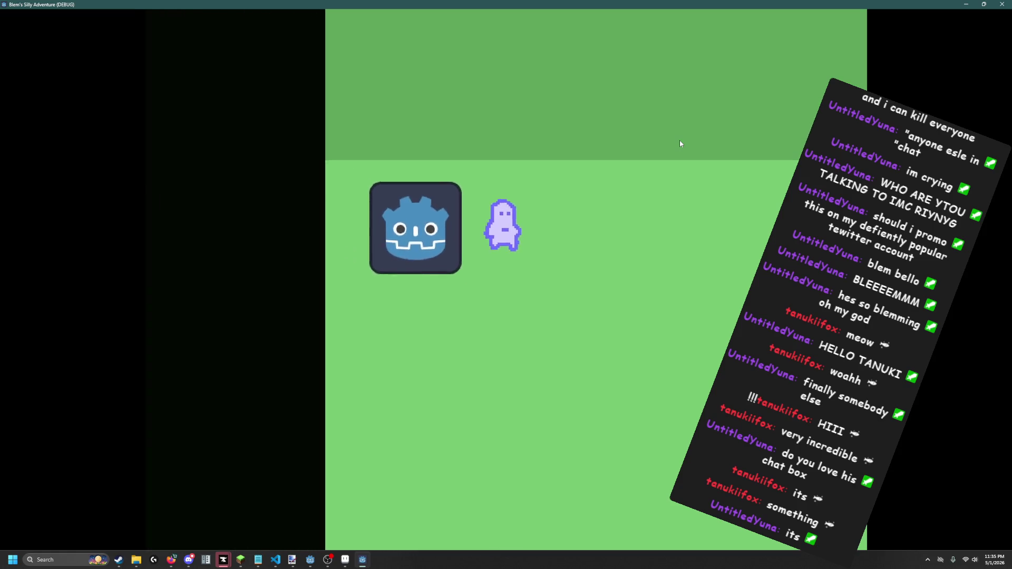
{"action": "key", "text": "Right"}
{"action": "key", "text": "Down"}
{"action": "key", "text": "Left"}
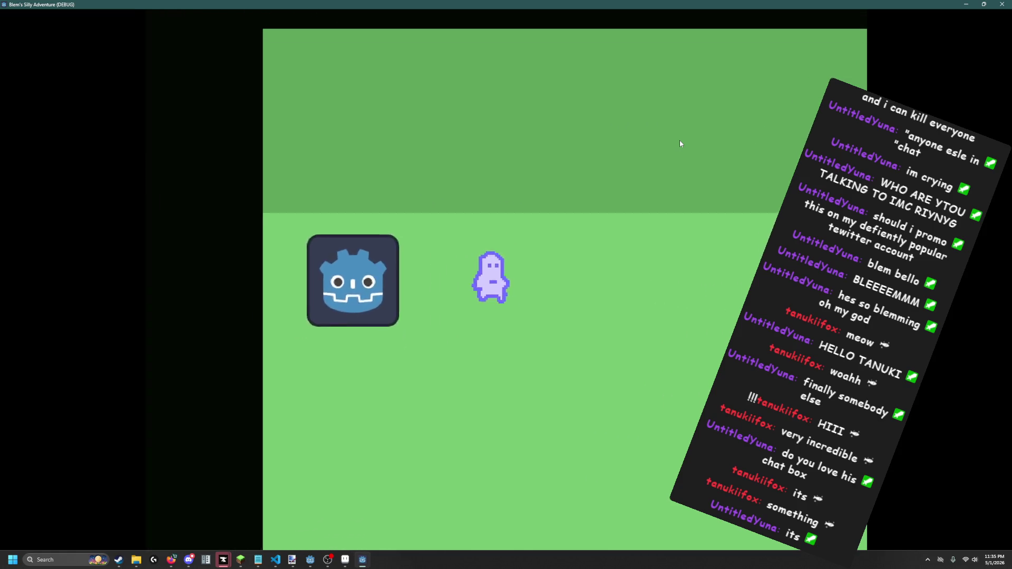
{"action": "key", "text": "Down"}
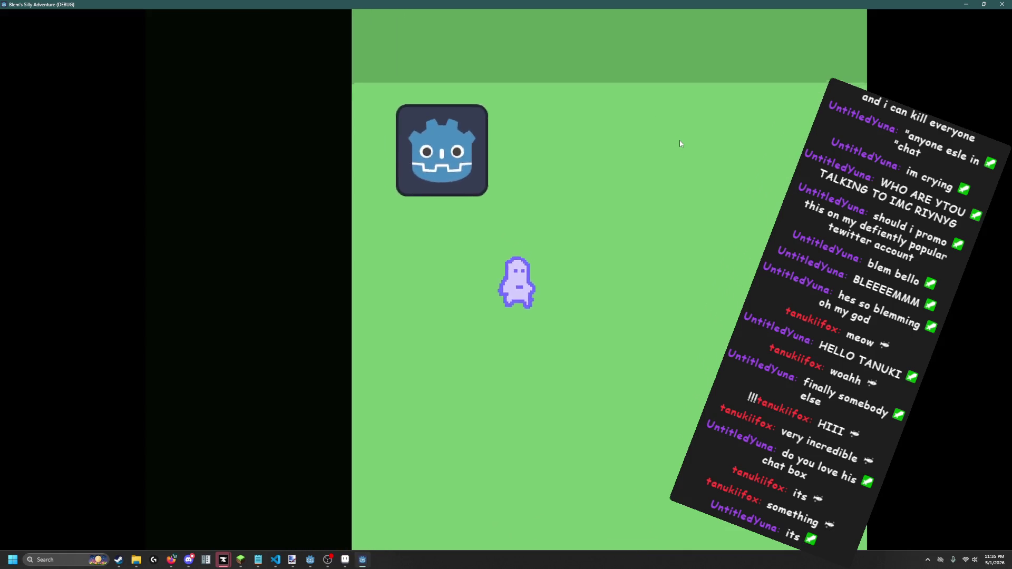
{"action": "key", "text": "Right"}
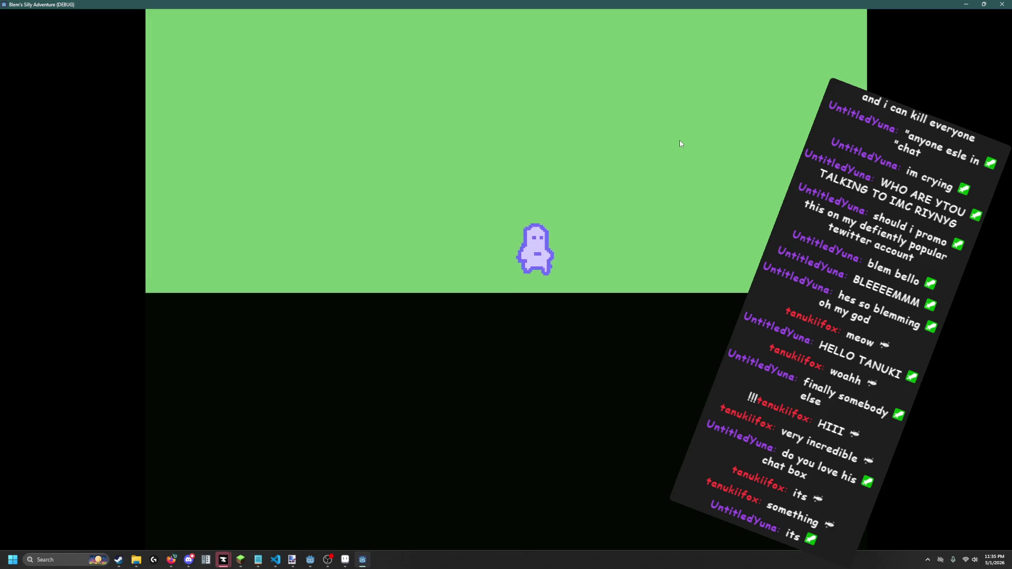
{"action": "key", "text": "Up"}
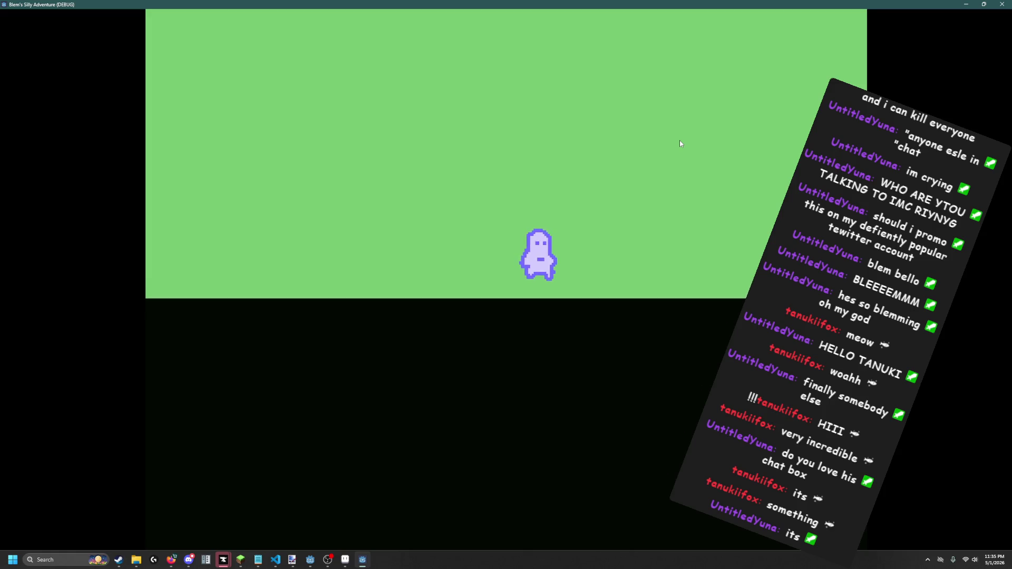
{"action": "key", "text": "Right"}
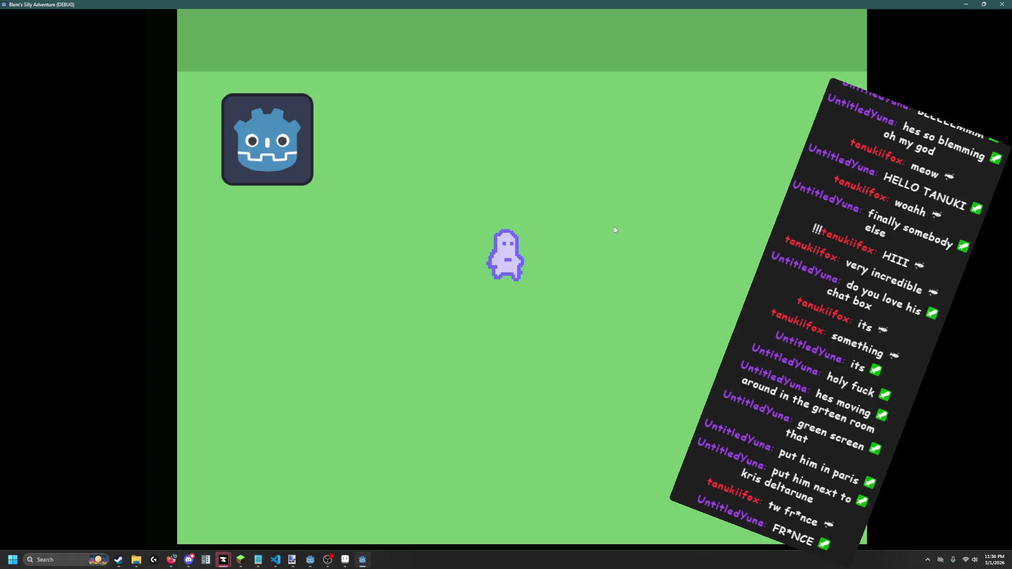
Step: Walk Blem around the room toward the bottom edge and the top wall
{"action": "key", "text": "Left"}
{"action": "key", "text": "Up"}
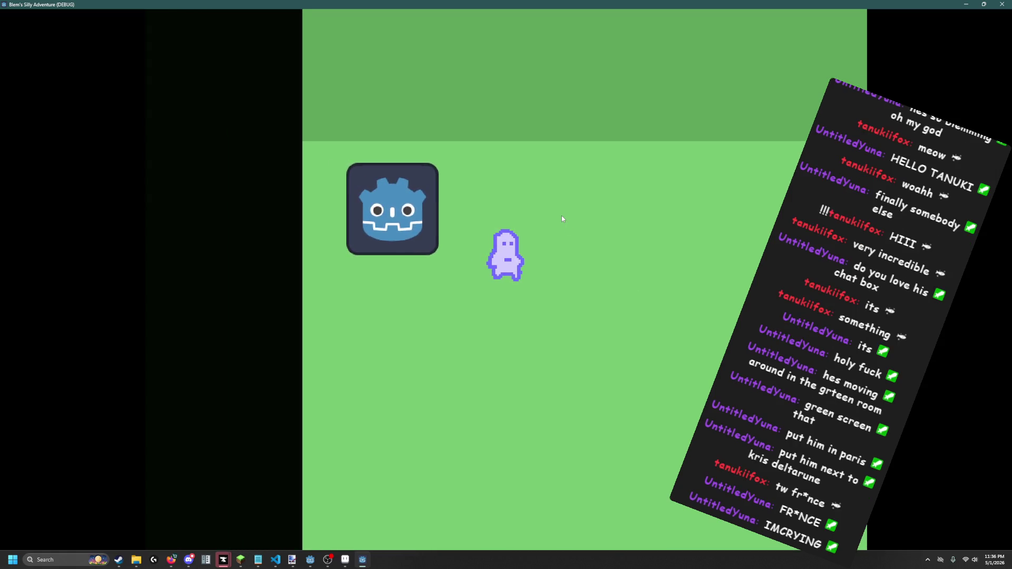
{"action": "key", "text": "Down"}
{"action": "key", "text": "Right"}
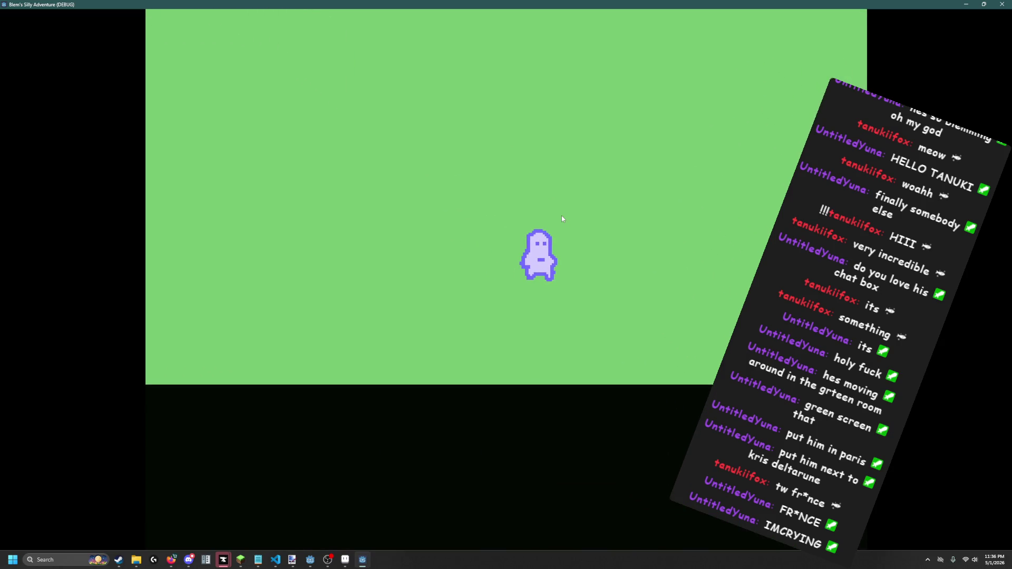
{"action": "key", "text": "Up"}
{"action": "key", "text": "Right"}
{"action": "key", "text": "Up"}
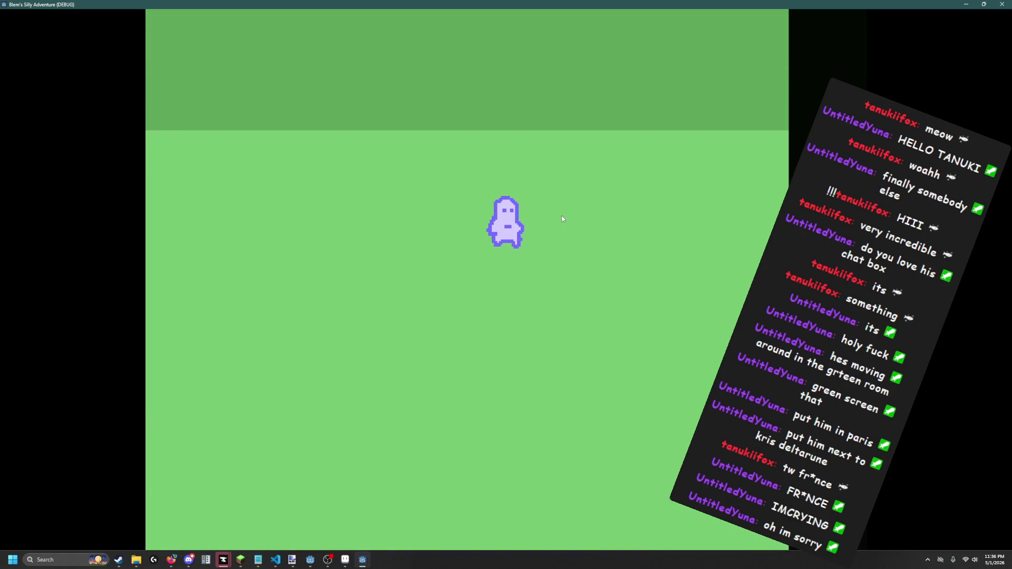
{"action": "key", "text": "Left"}
{"action": "key", "text": "Down"}
Step: Walk Blem into the box obstacle, away from it, then up toward the top wall
{"action": "key", "text": "Left"}
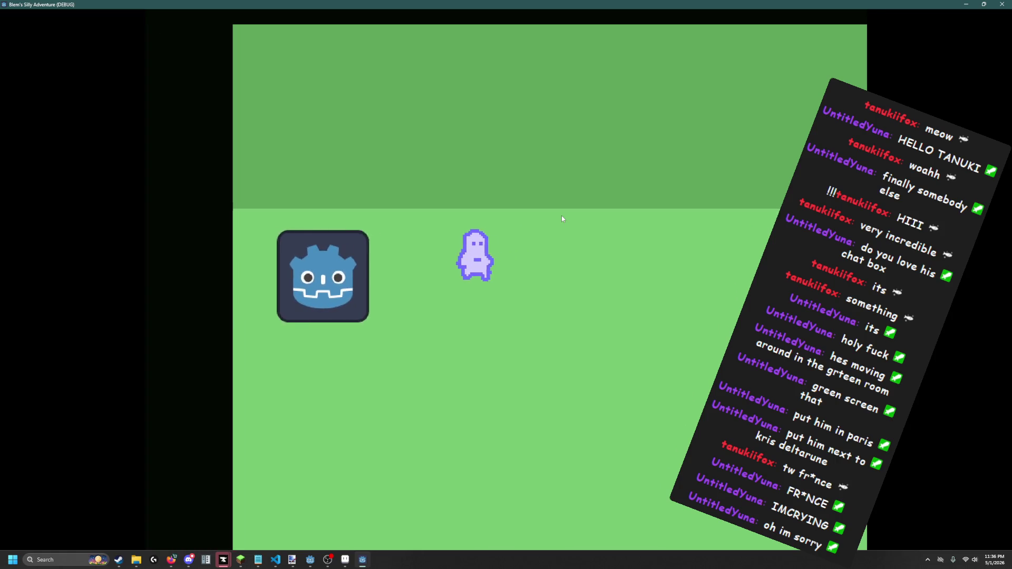
{"action": "key", "text": "Right"}
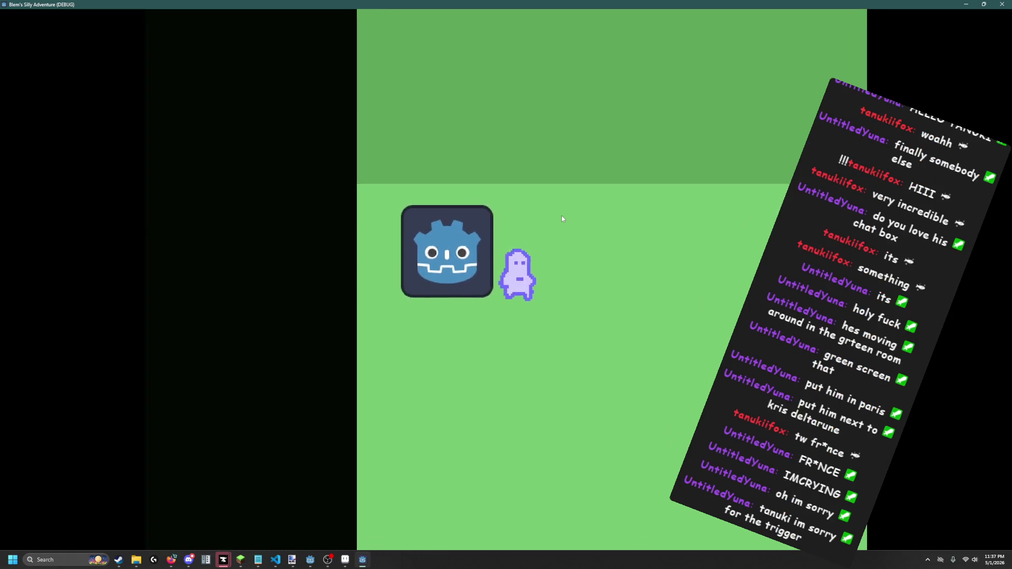
{"action": "key", "text": "Down"}
{"action": "key", "text": "Left"}
{"action": "key", "text": "Right"}
{"action": "key", "text": "Down"}
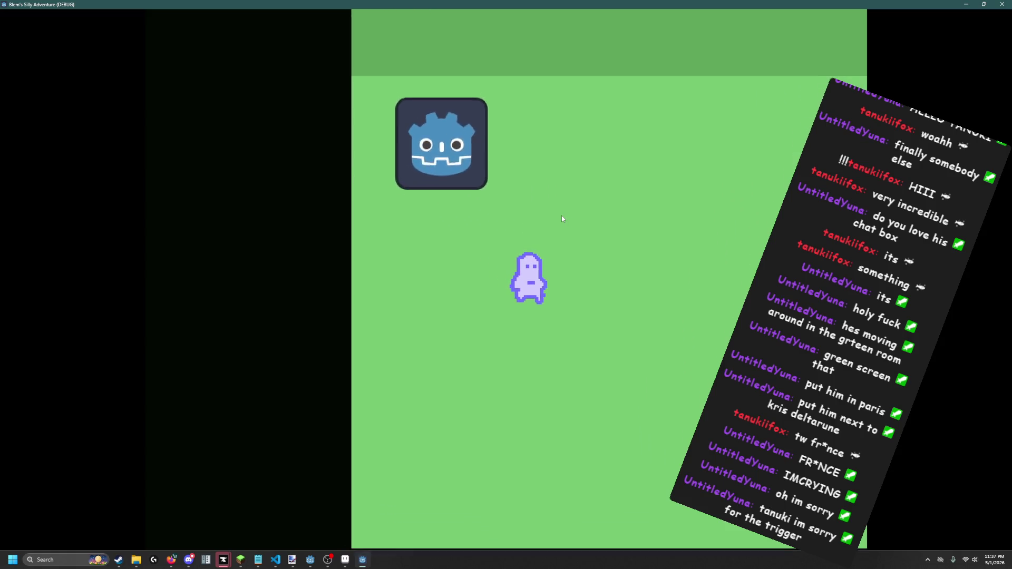
{"action": "key", "text": "Up"}
{"action": "key", "text": "Right"}
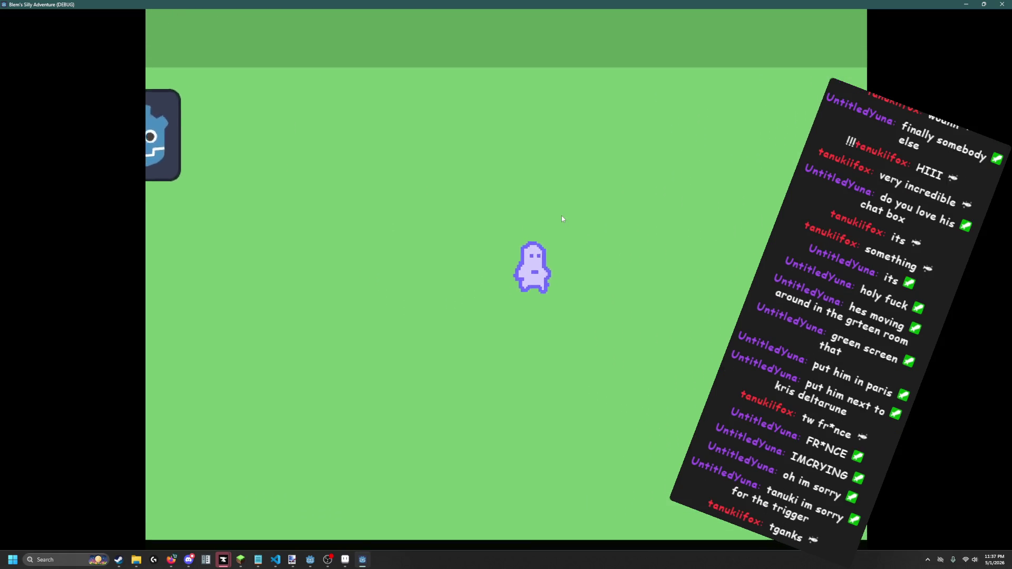
{"action": "key", "text": "Up"}
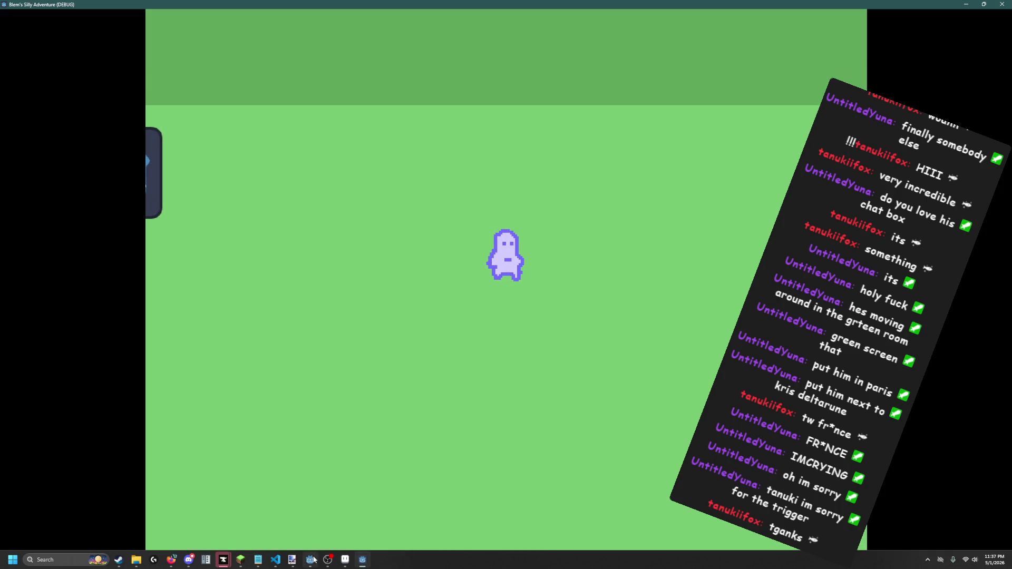
{"action": "mouse_move", "coordinate": [313, 559]}
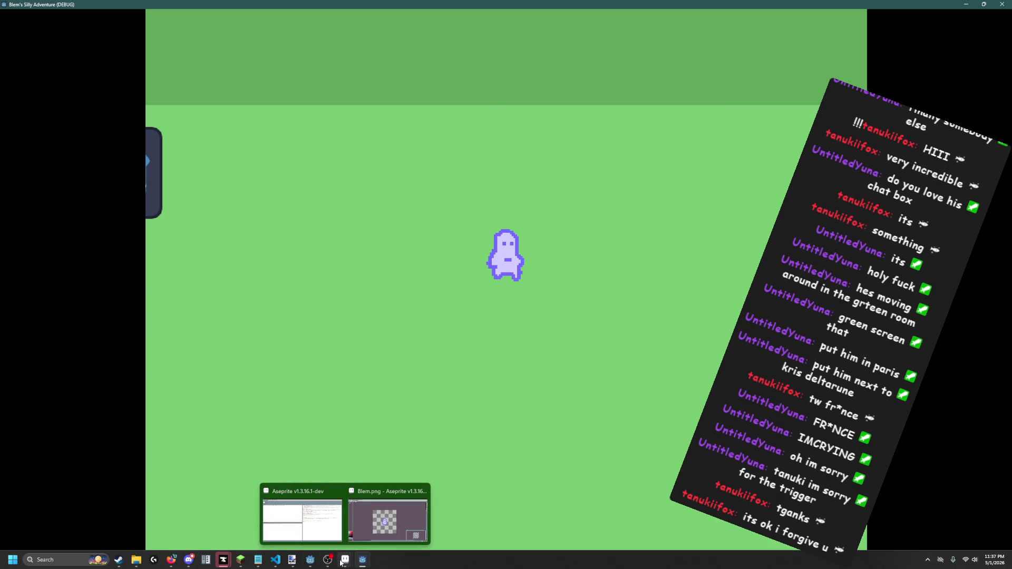
Step: Bring the Blem.png sprite forward in Aseprite and center it on the canvas
{"action": "left_click", "coordinate": [387, 517]}
{"action": "scroll", "coordinate": [470, 302], "scroll_direction": "up", "scroll_amount": 2}
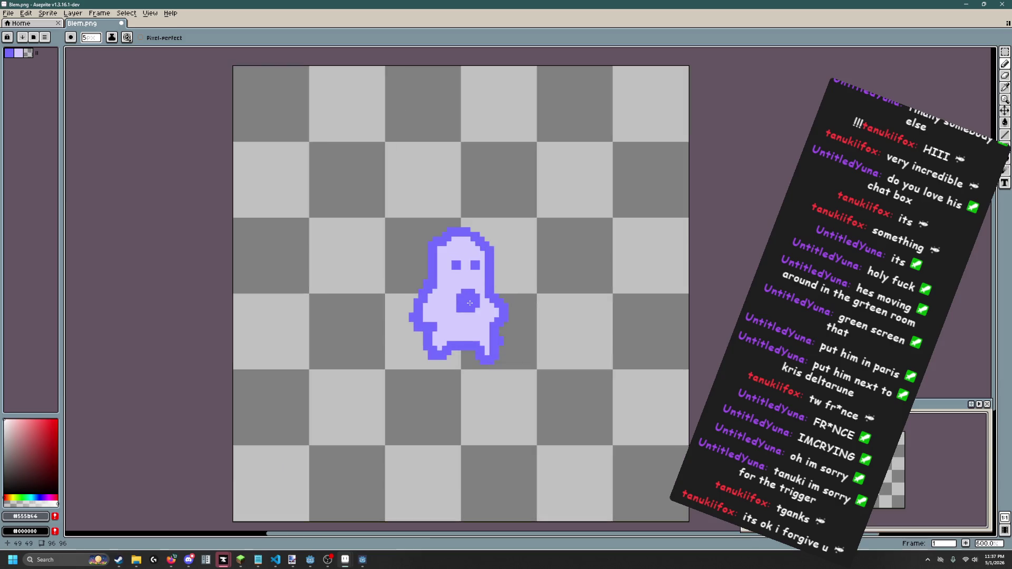
{"action": "scroll", "coordinate": [470, 302], "scroll_direction": "down", "scroll_amount": 1}
{"action": "left_click_drag", "start_coordinate": [476, 260], "coordinate": [482, 283]}
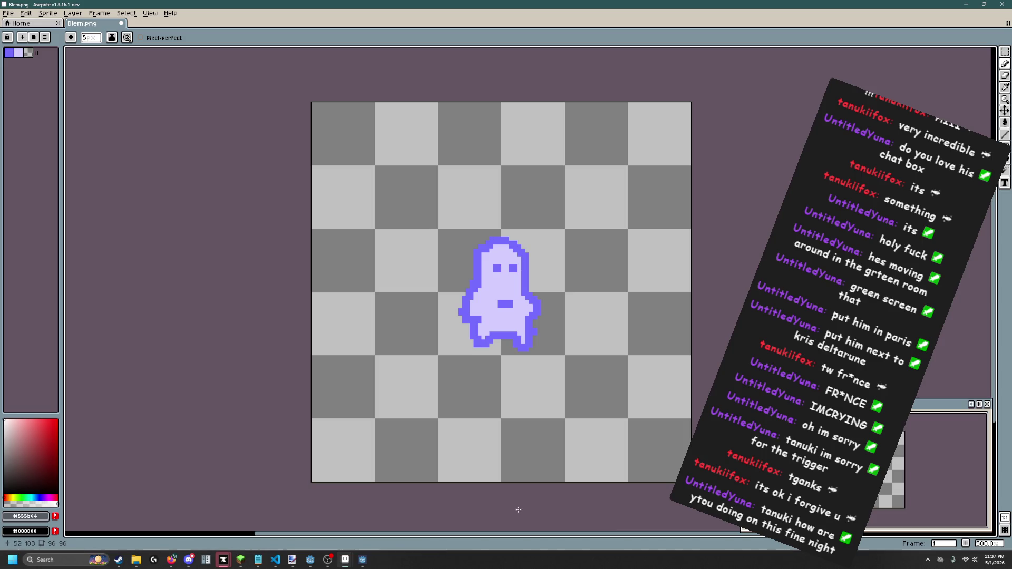
Step: Show the timeline panel beneath the canvas using View > Timeline
{"action": "left_click", "coordinate": [154, 13]}
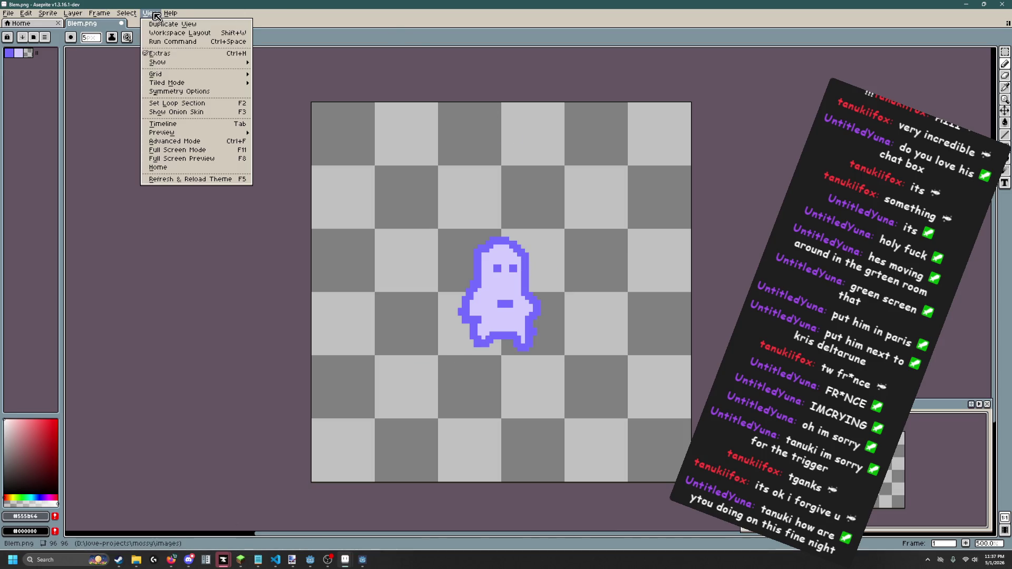
{"action": "mouse_move", "coordinate": [189, 63]}
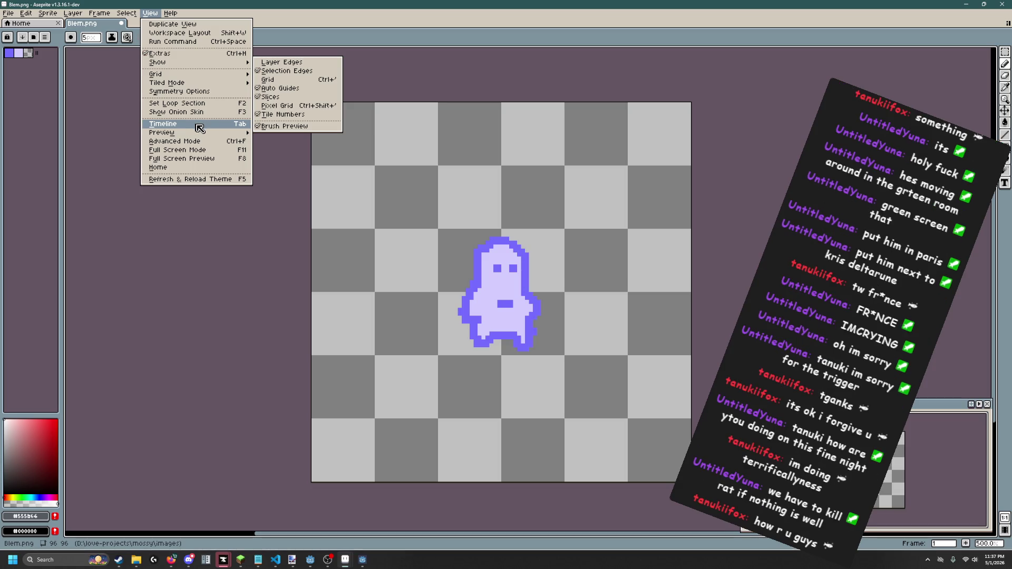
{"action": "left_click", "coordinate": [200, 128]}
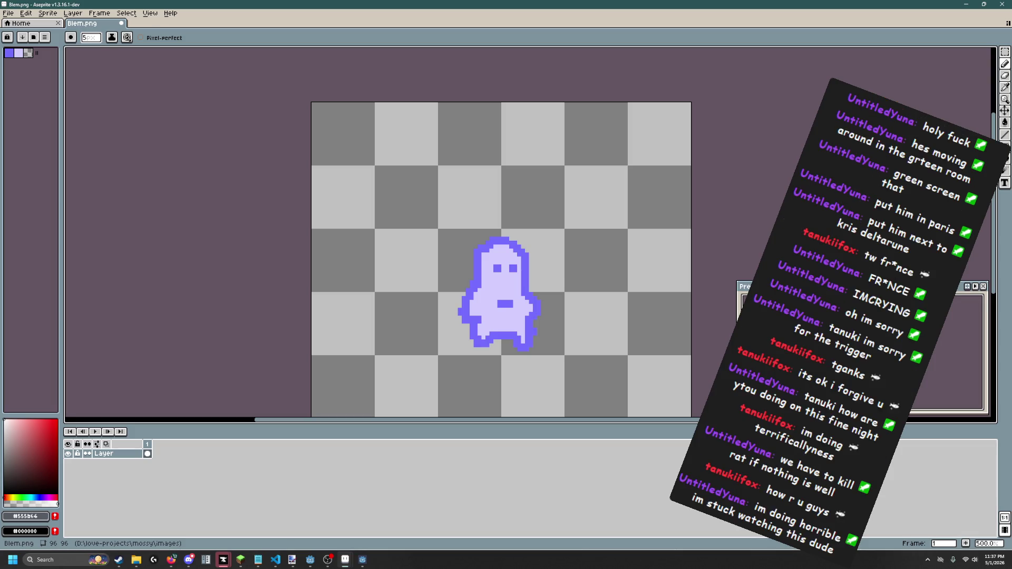
{"action": "mouse_move", "coordinate": [241, 560]}
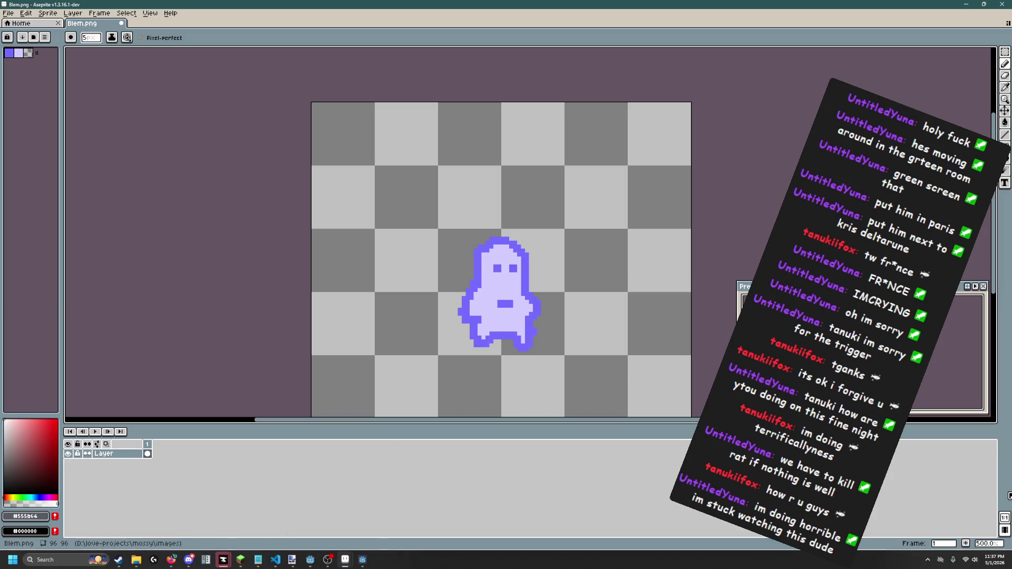
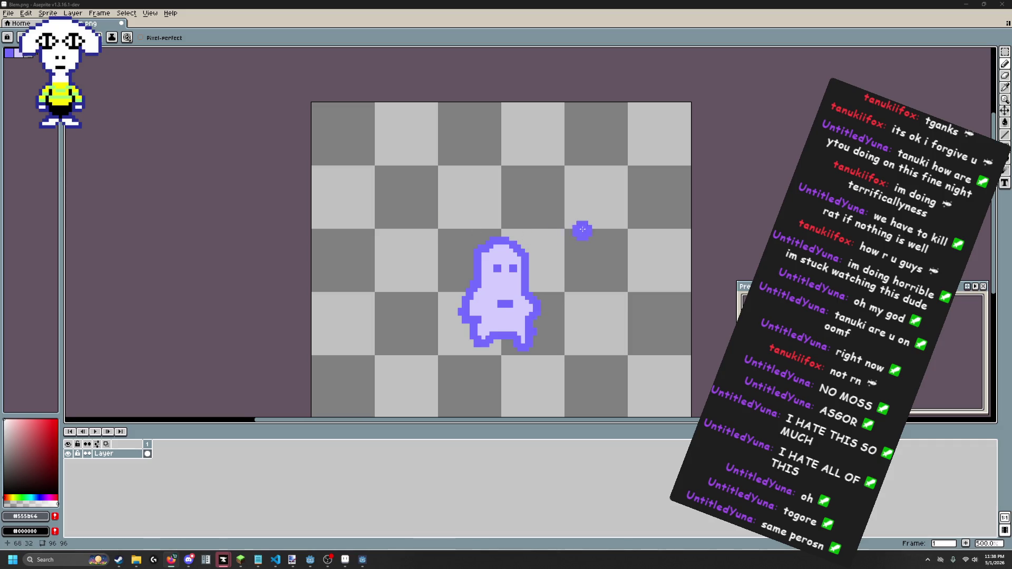
Step: Look through the Select menu's commands in Aseprite, then close it
{"action": "scroll", "coordinate": [571, 247], "scroll_direction": "down", "scroll_amount": 2}
{"action": "scroll", "coordinate": [569, 265], "scroll_direction": "up", "scroll_amount": 3}
{"action": "scroll", "coordinate": [569, 265], "scroll_direction": "up", "scroll_amount": 2}
{"action": "scroll", "coordinate": [506, 284], "scroll_direction": "down", "scroll_amount": 4}
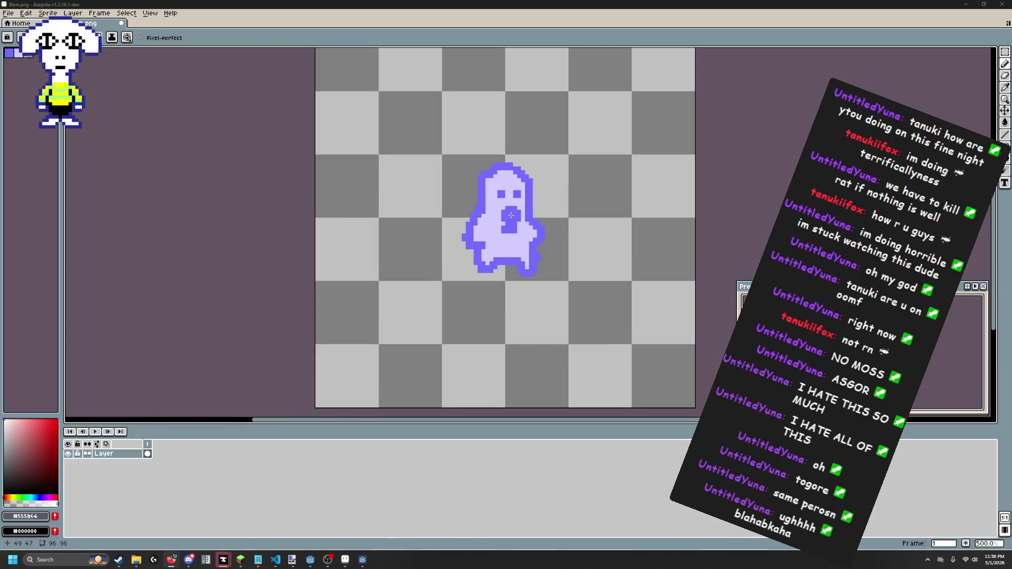
{"action": "scroll", "coordinate": [522, 306], "scroll_direction": "up", "scroll_amount": 2}
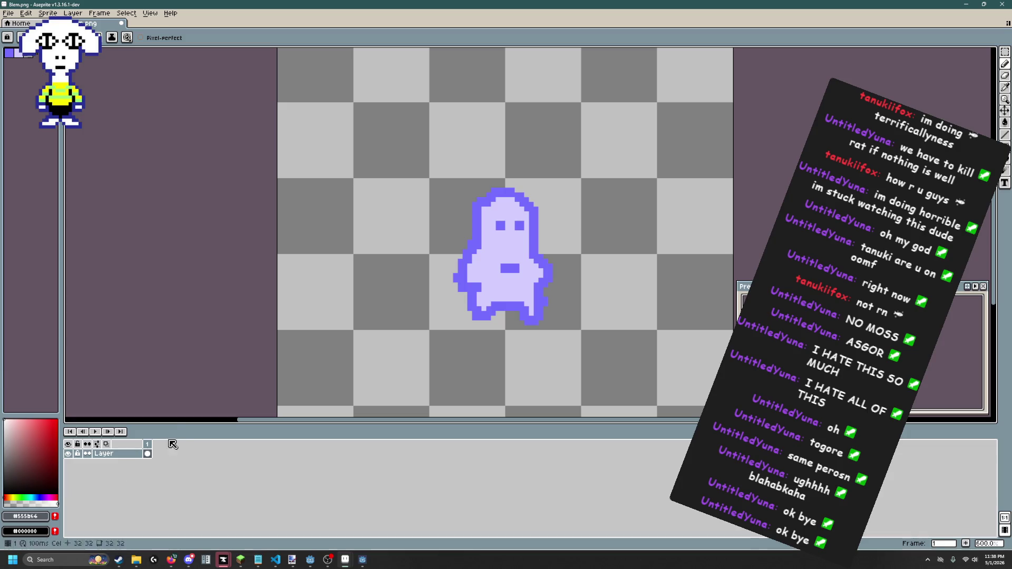
{"action": "left_click", "coordinate": [72, 13]}
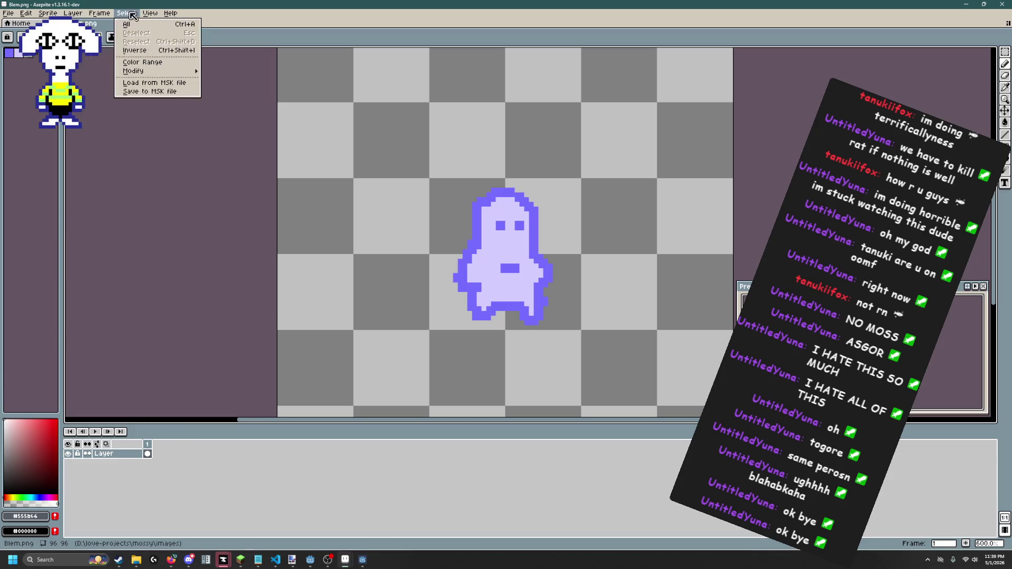
{"action": "left_click", "coordinate": [192, 467]}
Step: Open and dismiss the ghost cel's options, then make the ghost's layer continuous
{"action": "right_click", "coordinate": [188, 462]}
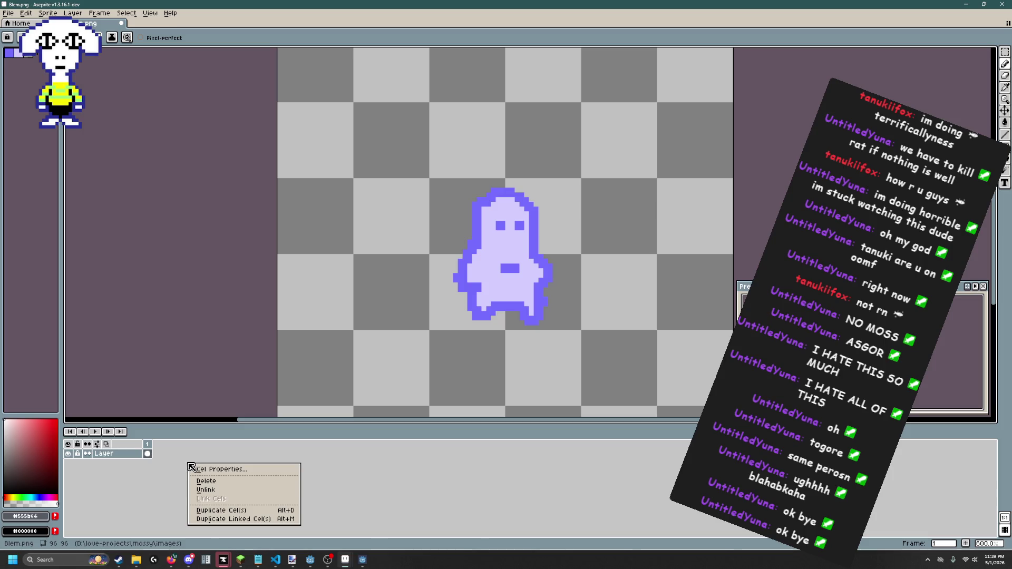
{"action": "left_click", "coordinate": [164, 490]}
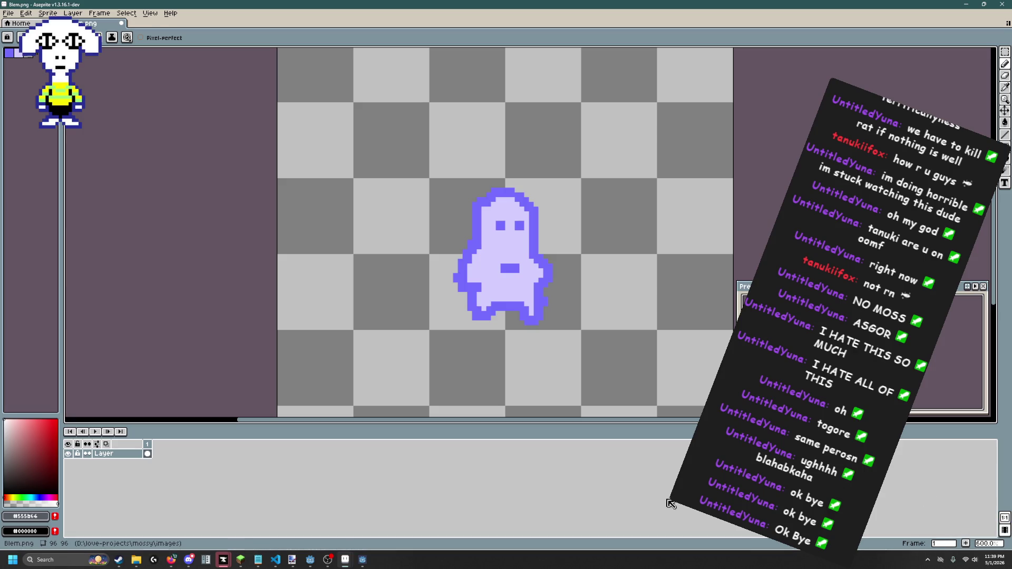
{"action": "left_click", "coordinate": [87, 454]}
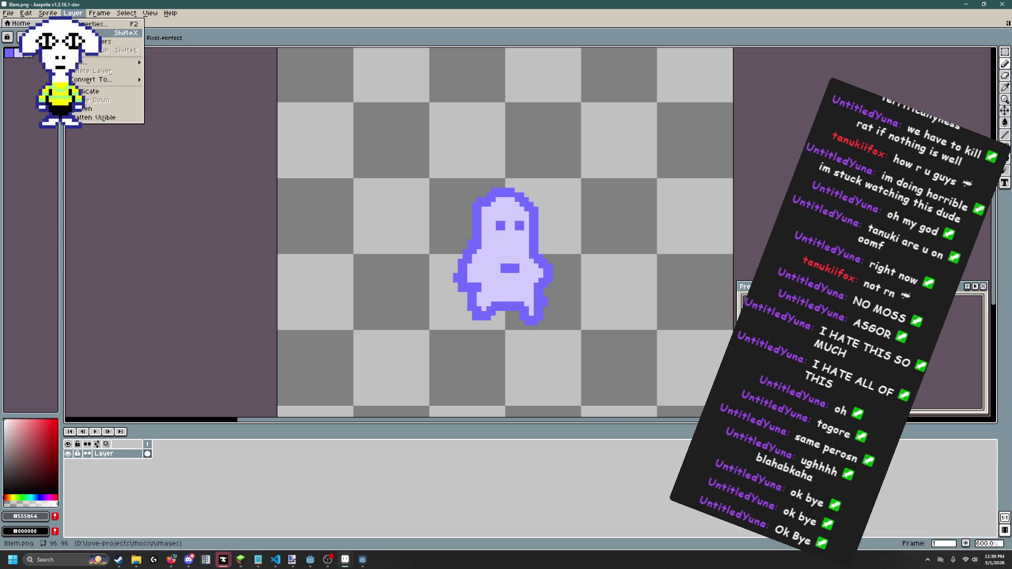
Step: Add a new empty Layer 1, select it, and hide the ghost's original layer
{"action": "mouse_move", "coordinate": [98, 62]}
{"action": "left_click", "coordinate": [159, 65]}
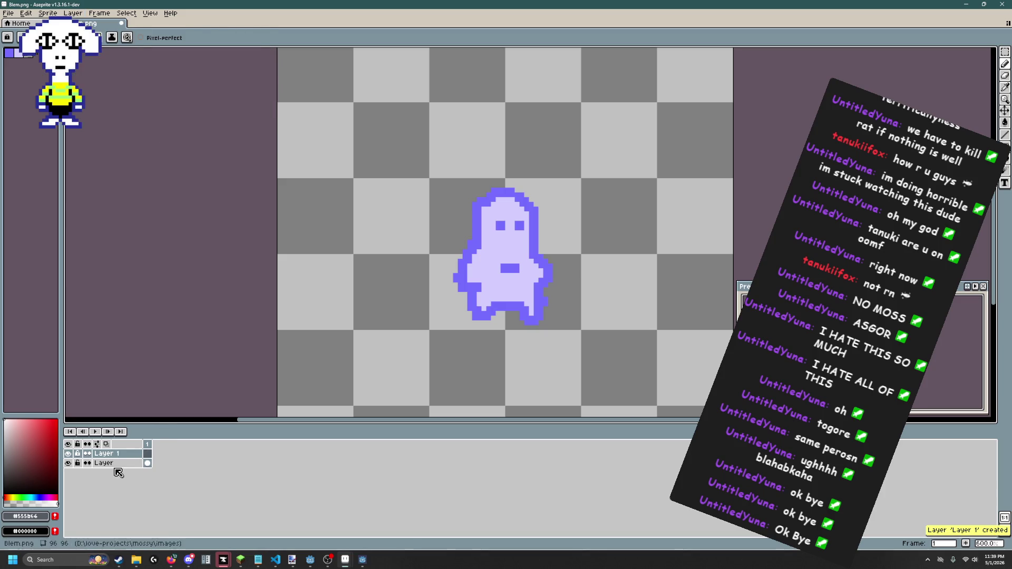
{"action": "left_click", "coordinate": [112, 453]}
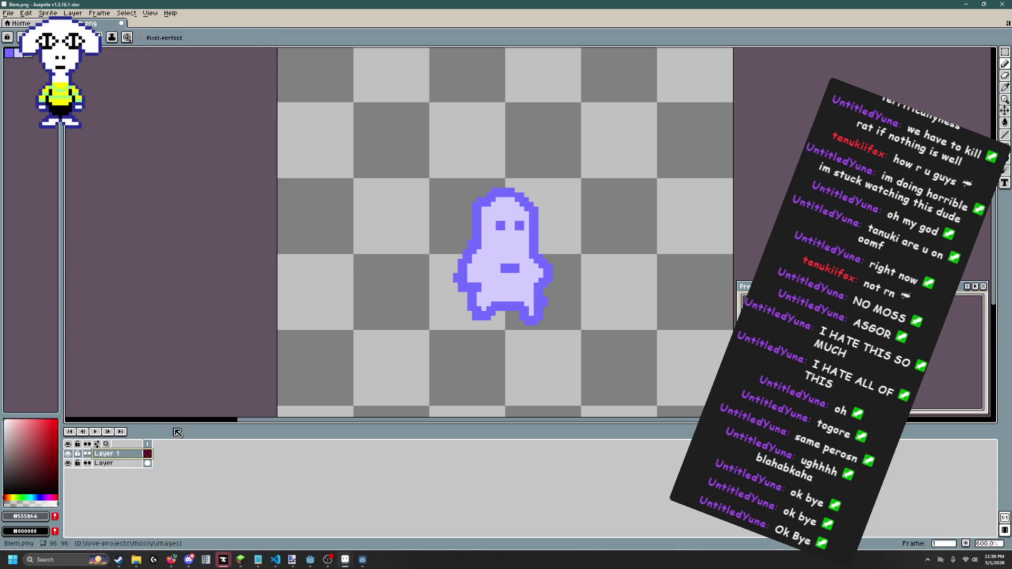
{"action": "left_click", "coordinate": [68, 462]}
Step: Test a pencil dab and stroke on the blank canvas, then undo them
{"action": "left_click", "coordinate": [356, 161]}
{"action": "scroll", "coordinate": [439, 270], "scroll_direction": "down", "scroll_amount": 2}
{"action": "scroll", "coordinate": [479, 262], "scroll_direction": "up", "scroll_amount": 1}
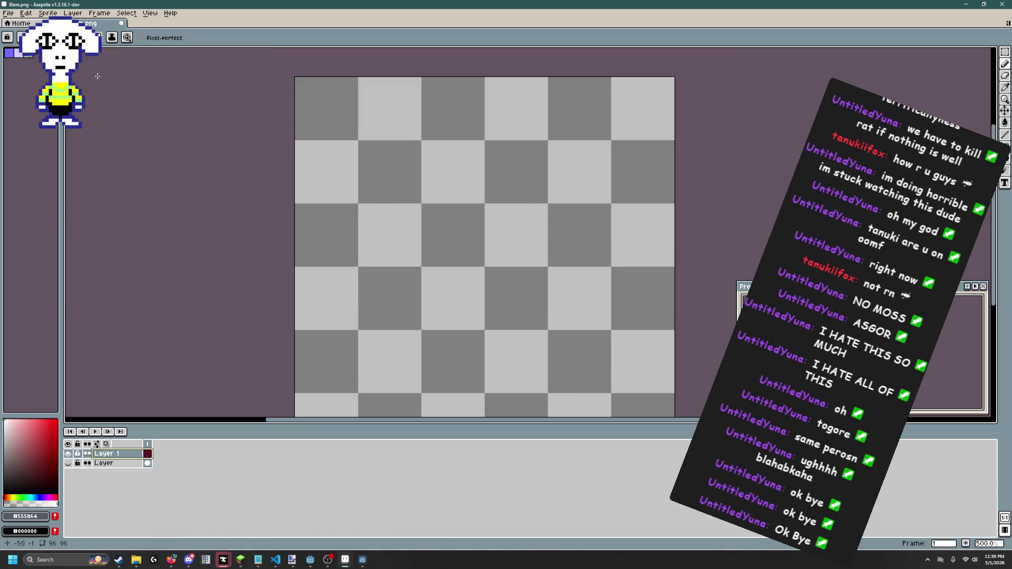
{"action": "mouse_move", "coordinate": [459, 158]}
{"action": "left_mouse_down"}
{"action": "mouse_move", "coordinate": [433, 200]}
{"action": "mouse_move", "coordinate": [471, 158]}
{"action": "left_mouse_up"}
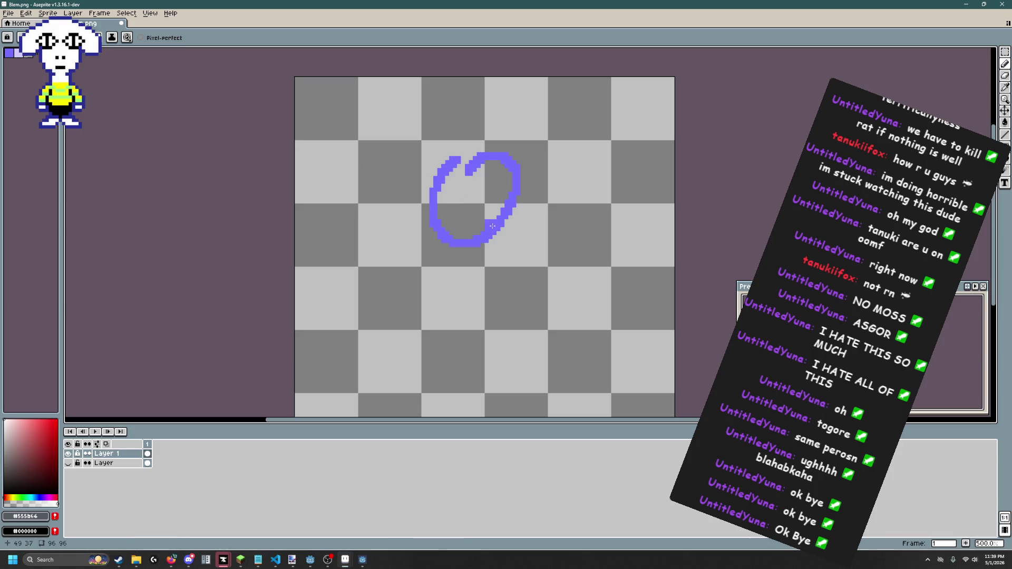
{"action": "key", "text": "ctrl+z"}
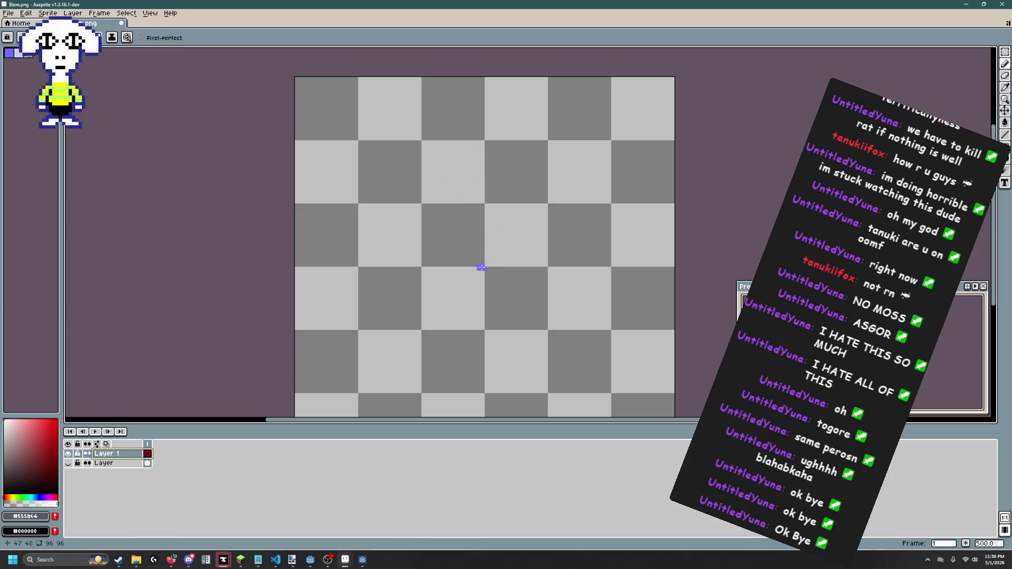
{"action": "scroll", "coordinate": [503, 245], "scroll_direction": "down", "scroll_amount": 1}
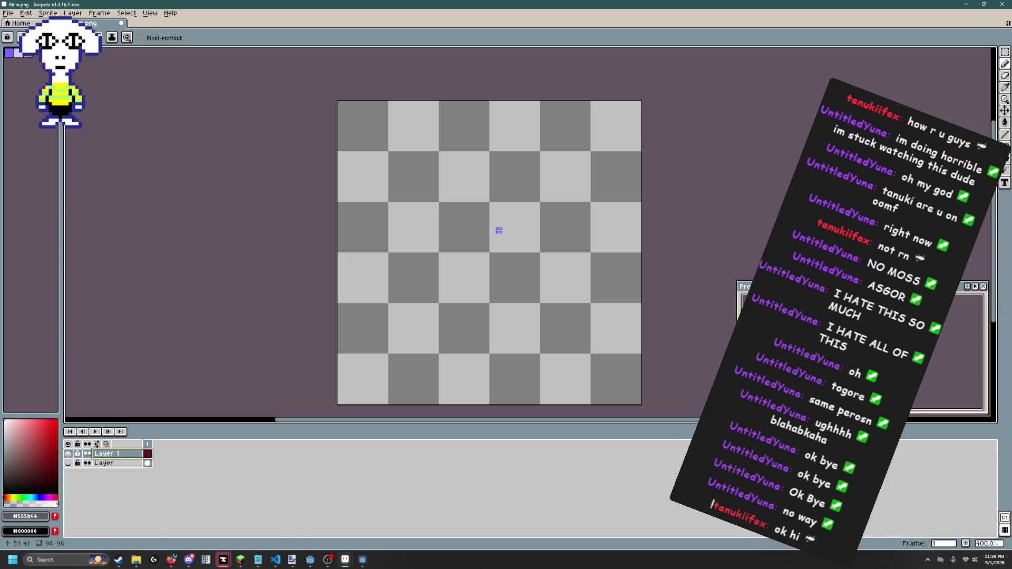
{"action": "scroll", "coordinate": [497, 269], "scroll_direction": "up", "scroll_amount": 1}
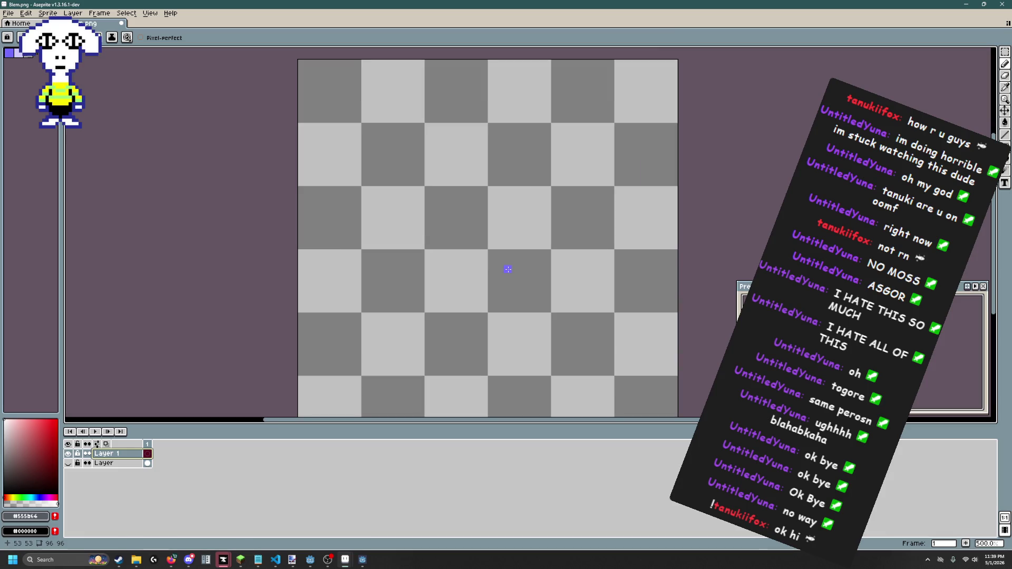
{"action": "scroll", "coordinate": [507, 265], "scroll_direction": "down", "scroll_amount": 2}
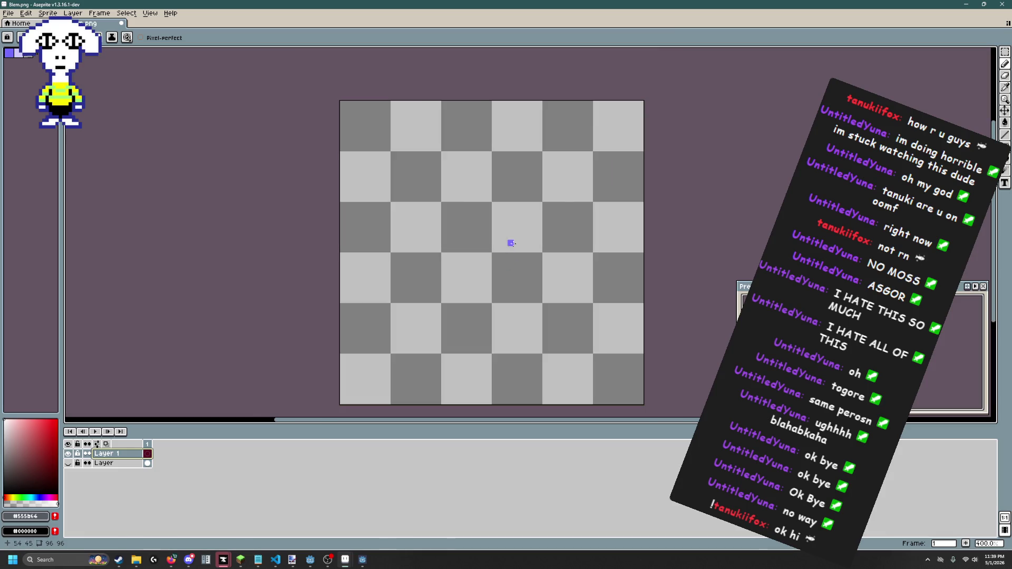
{"action": "scroll", "coordinate": [508, 244], "scroll_direction": "up", "scroll_amount": 2}
Step: Switch the drawing colour to a light red and try a circle, U-stroke and scribble, undoing each
{"action": "left_click", "coordinate": [51, 428]}
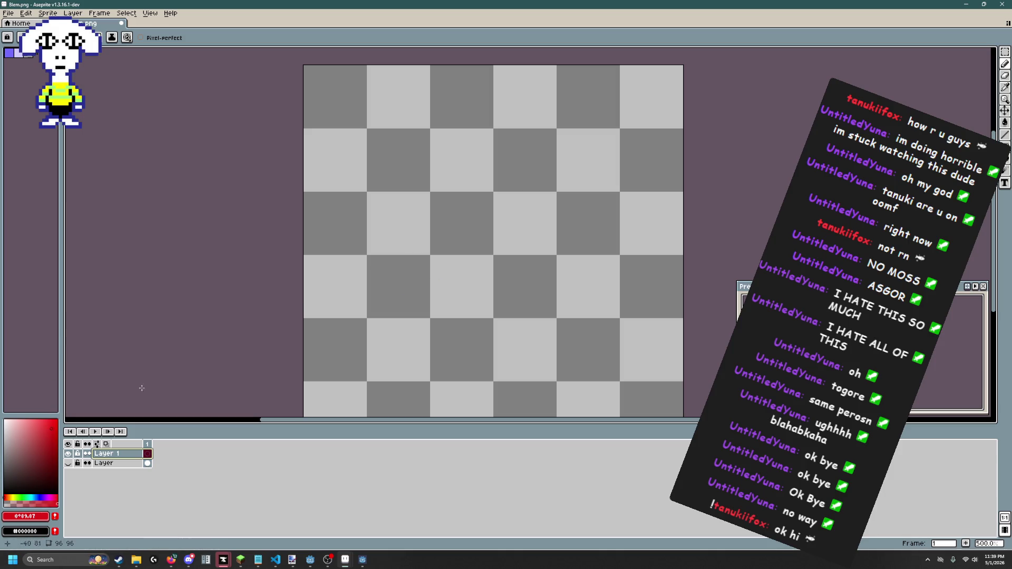
{"action": "left_click", "coordinate": [48, 433]}
{"action": "mouse_move", "coordinate": [456, 220]}
{"action": "left_mouse_down"}
{"action": "mouse_move", "coordinate": [416, 262]}
{"action": "mouse_move", "coordinate": [482, 230]}
{"action": "left_mouse_up"}
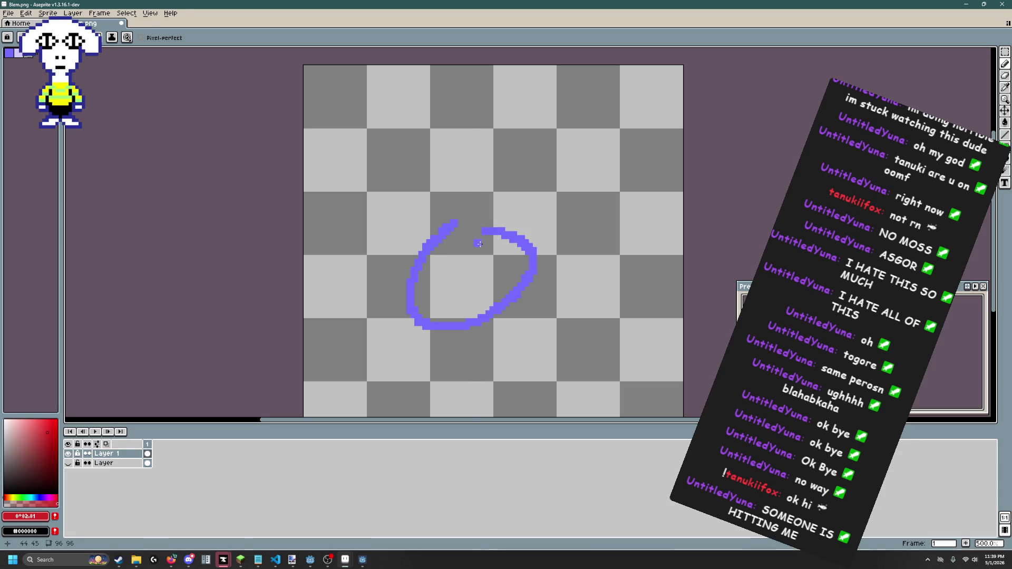
{"action": "key", "text": "ctrl+z"}
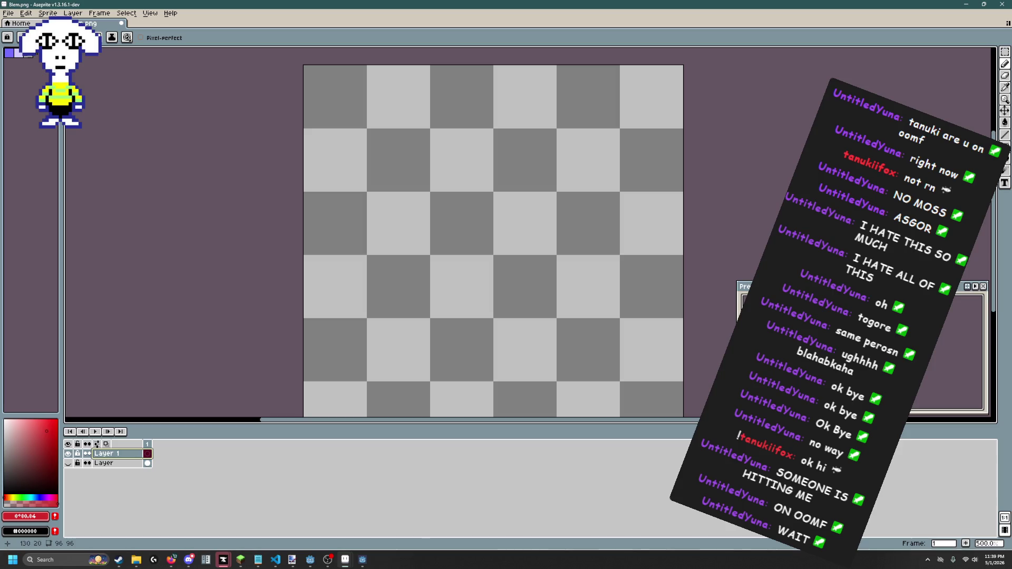
{"action": "mouse_move", "coordinate": [1005, 72]}
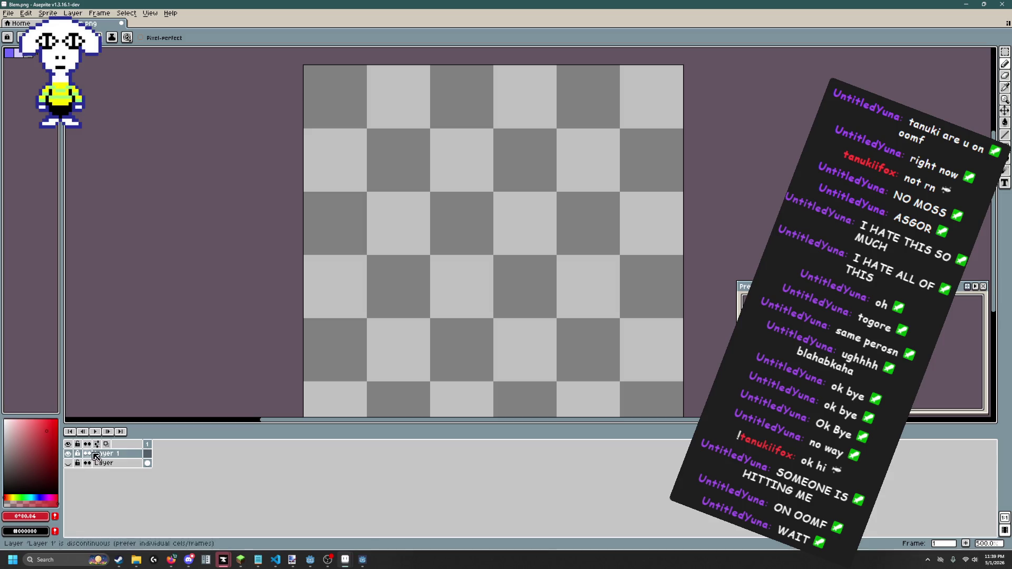
{"action": "left_click_drag", "start_coordinate": [429, 217], "coordinate": [502, 246]}
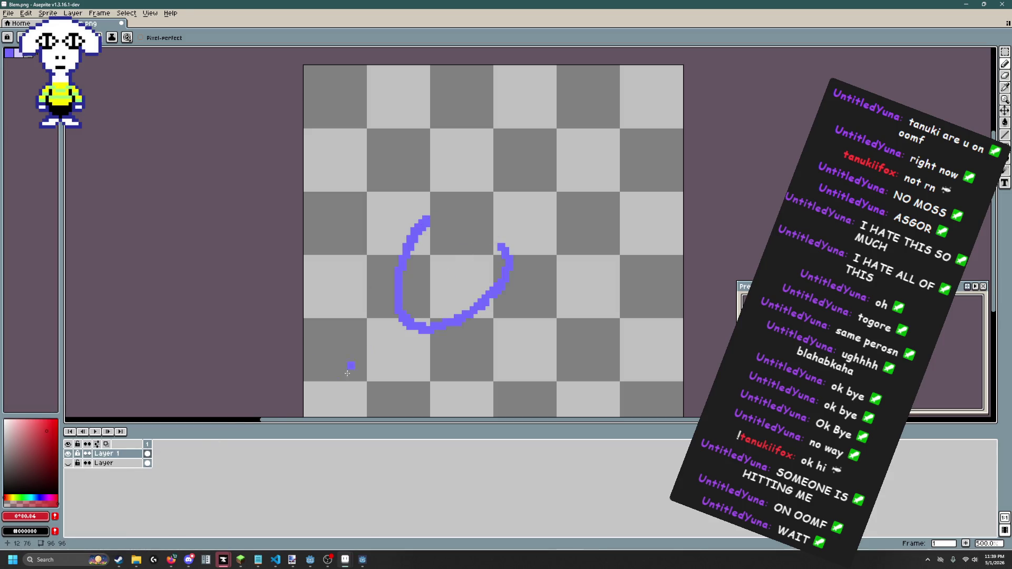
{"action": "key", "text": "ctrl+z"}
{"action": "key", "text": "ctrl+z"}
{"action": "mouse_move", "coordinate": [451, 277]}
{"action": "left_mouse_down"}
{"action": "mouse_move", "coordinate": [563, 285]}
{"action": "mouse_move", "coordinate": [430, 241]}
{"action": "left_mouse_up"}
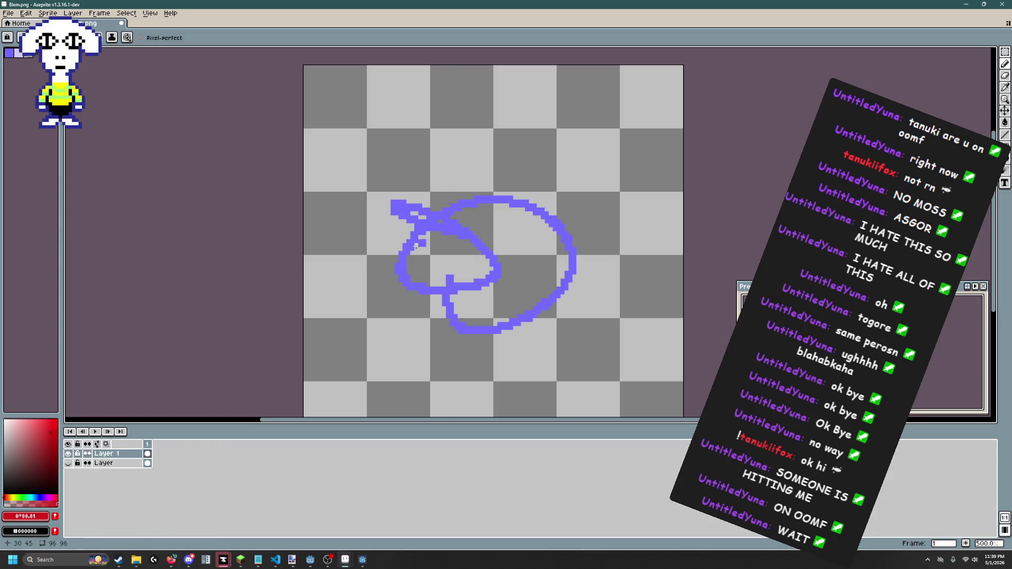
{"action": "key", "text": "ctrl+z"}
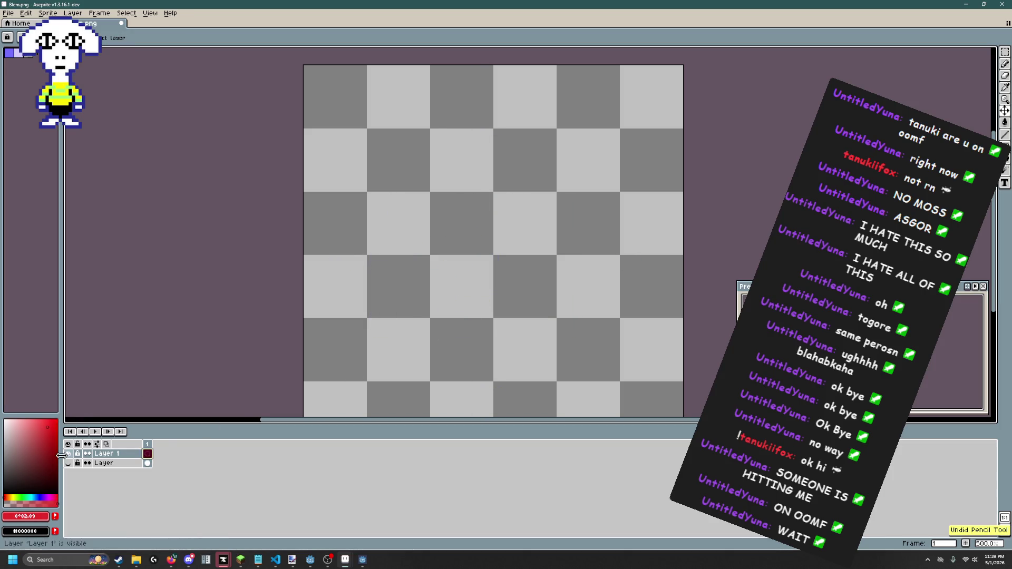
Step: Try darker reds with test strokes, then store a bright saturated red as palette colour one
{"action": "left_click", "coordinate": [51, 430]}
{"action": "left_click", "coordinate": [48, 432]}
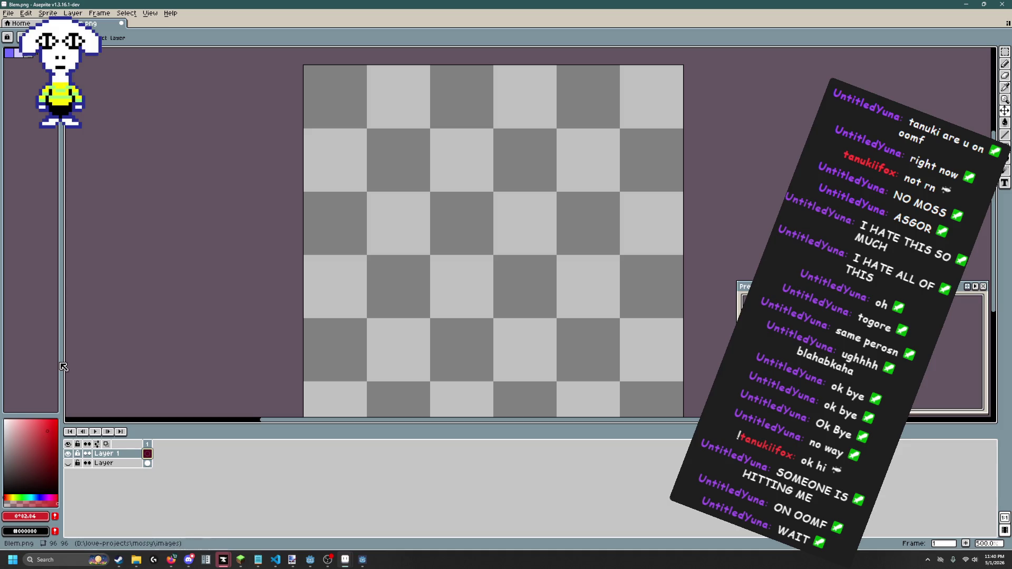
{"action": "mouse_move", "coordinate": [386, 148]}
{"action": "left_mouse_down"}
{"action": "mouse_move", "coordinate": [392, 248]}
{"action": "mouse_move", "coordinate": [409, 263]}
{"action": "left_mouse_up"}
{"action": "left_click", "coordinate": [438, 377]}
{"action": "key", "text": "ctrl+z"}
{"action": "key", "text": "ctrl+z"}
{"action": "key", "text": "ctrl+z"}
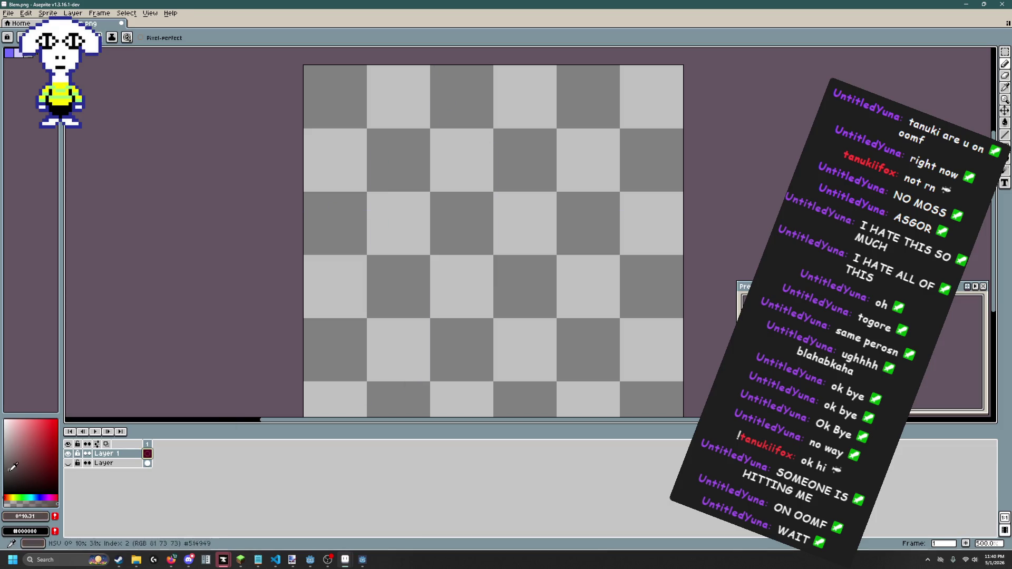
{"action": "left_click", "coordinate": [52, 424]}
{"action": "left_click", "coordinate": [53, 424]}
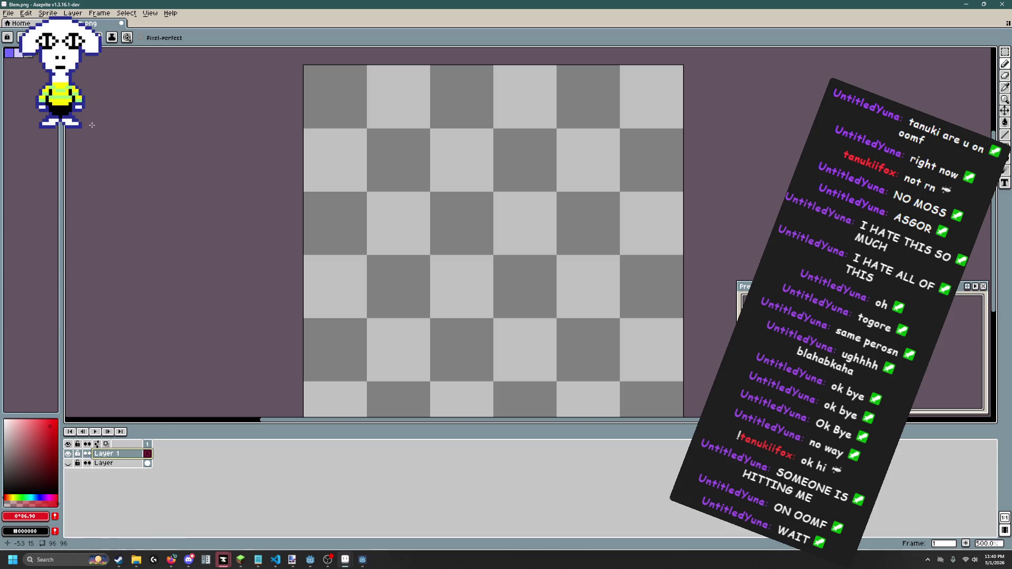
{"action": "left_click", "coordinate": [8, 40]}
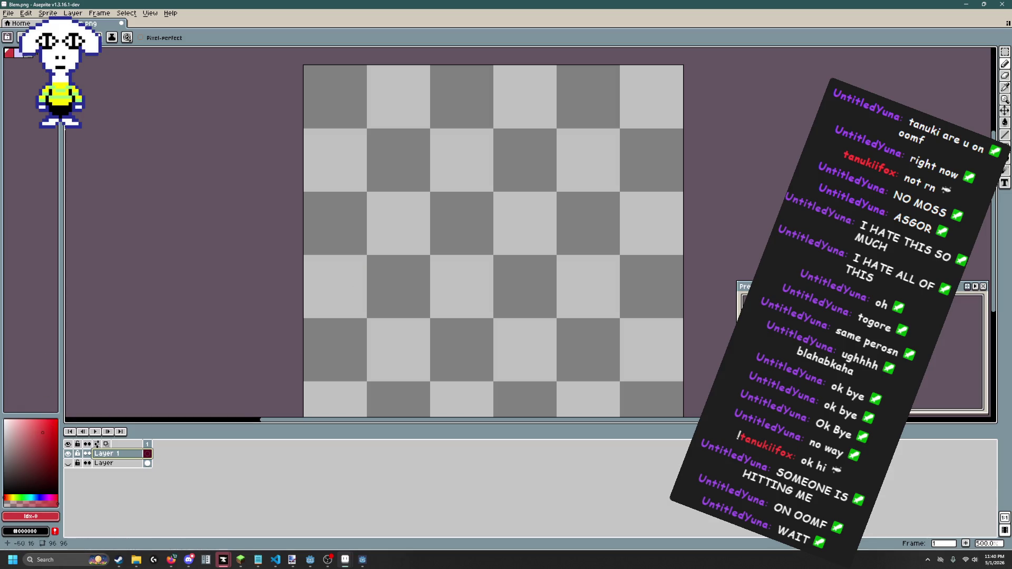
Step: Attempt a red circle and oval for the figure's head, undoing both
{"action": "left_click_drag", "start_coordinate": [458, 183], "coordinate": [437, 206]}
{"action": "key", "text": "ctrl+z"}
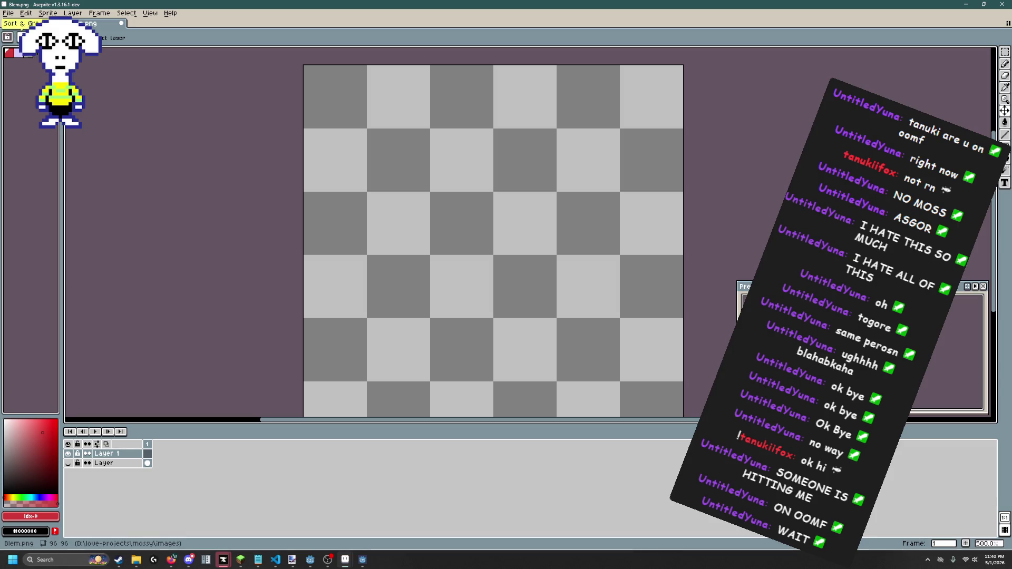
{"action": "mouse_move", "coordinate": [531, 186]}
{"action": "left_mouse_down"}
{"action": "mouse_move", "coordinate": [464, 239]}
{"action": "mouse_move", "coordinate": [509, 215]}
{"action": "left_mouse_up"}
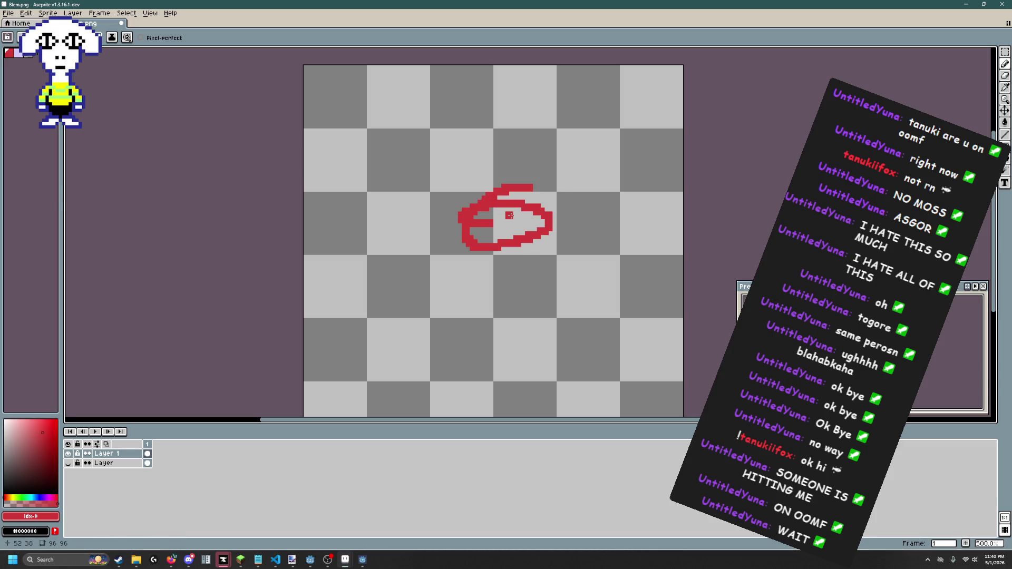
{"action": "scroll", "coordinate": [458, 256], "scroll_direction": "down", "scroll_amount": 1}
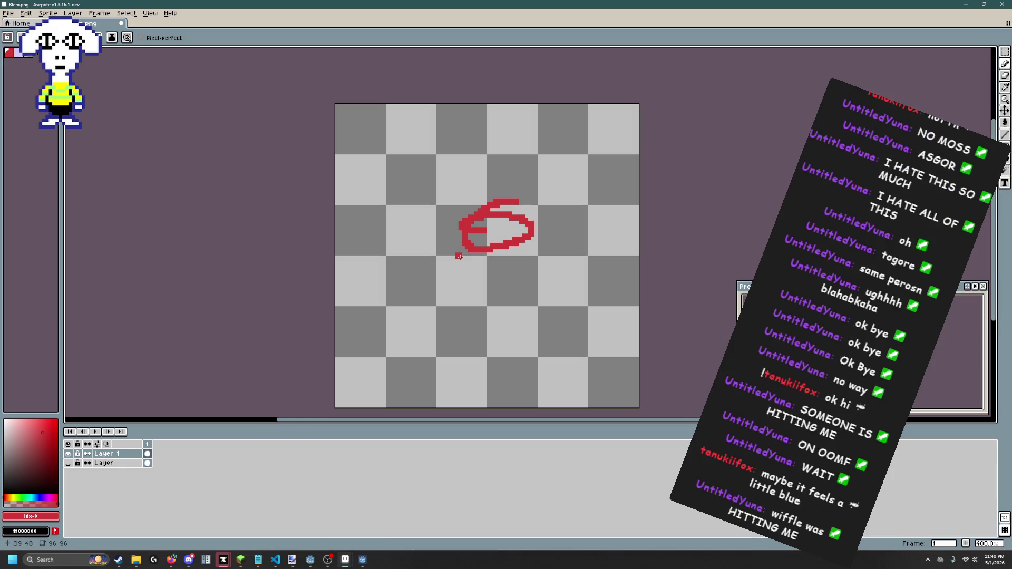
{"action": "scroll", "coordinate": [458, 256], "scroll_direction": "up", "scroll_amount": 2}
{"action": "key", "text": "ctrl+z"}
{"action": "scroll", "coordinate": [461, 217], "scroll_direction": "down", "scroll_amount": 2}
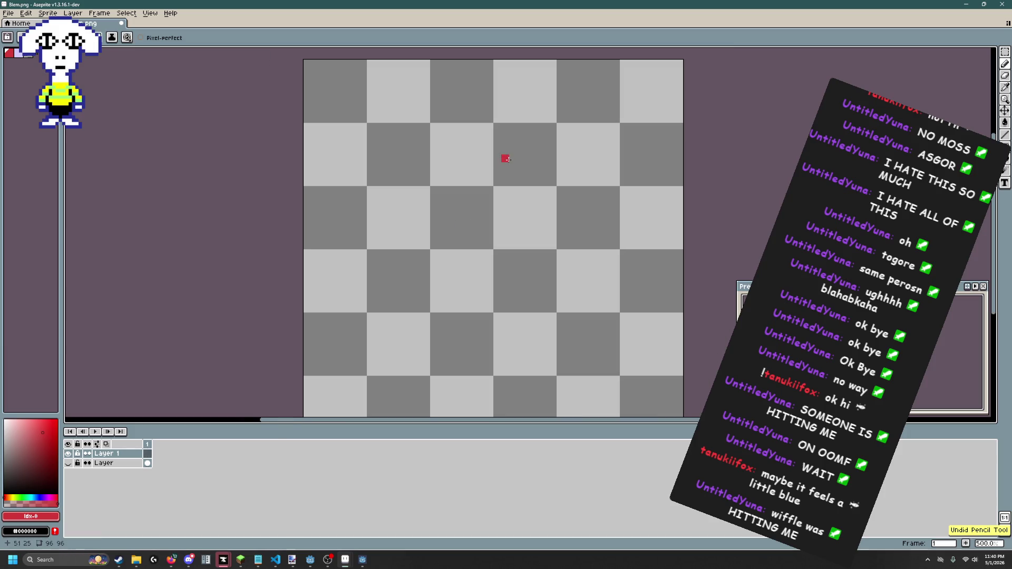
{"action": "scroll", "coordinate": [514, 219], "scroll_direction": "up", "scroll_amount": 1}
{"action": "scroll", "coordinate": [507, 205], "scroll_direction": "up", "scroll_amount": 1}
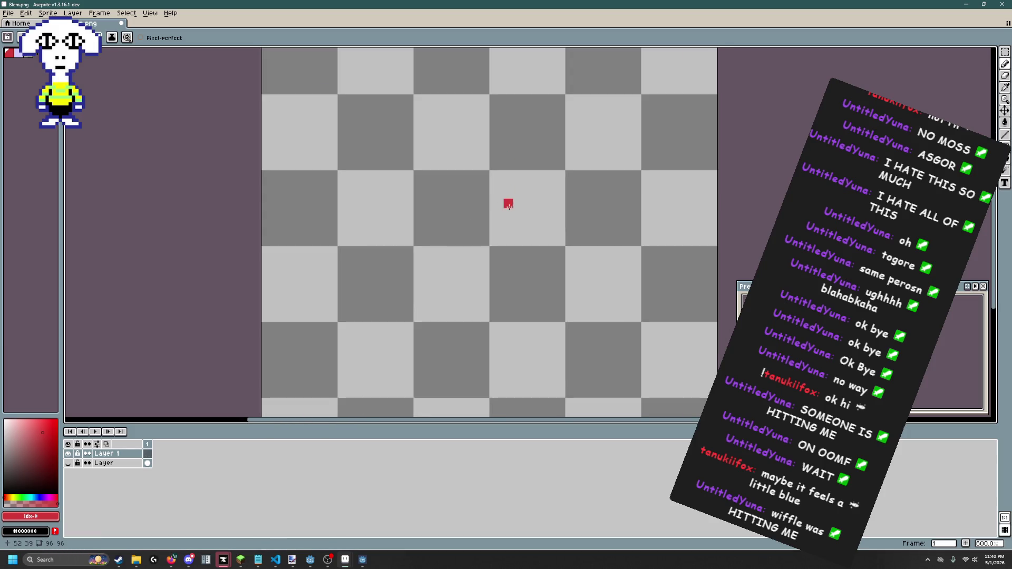
Step: Draw the figure's red body outline, then dot in its two eyes and mouth
{"action": "mouse_move", "coordinate": [511, 223]}
{"action": "left_mouse_down"}
{"action": "mouse_move", "coordinate": [523, 180]}
{"action": "mouse_move", "coordinate": [472, 164]}
{"action": "mouse_move", "coordinate": [477, 254]}
{"action": "mouse_move", "coordinate": [464, 306]}
{"action": "mouse_move", "coordinate": [498, 289]}
{"action": "mouse_move", "coordinate": [530, 319]}
{"action": "mouse_move", "coordinate": [495, 169]}
{"action": "mouse_move", "coordinate": [500, 179]}
{"action": "left_mouse_up"}
{"action": "scroll", "coordinate": [516, 228], "scroll_direction": "up", "scroll_amount": 4}
{"action": "key", "text": "ctrl+z"}
{"action": "left_click", "coordinate": [450, 130]}
{"action": "left_click", "coordinate": [488, 135]}
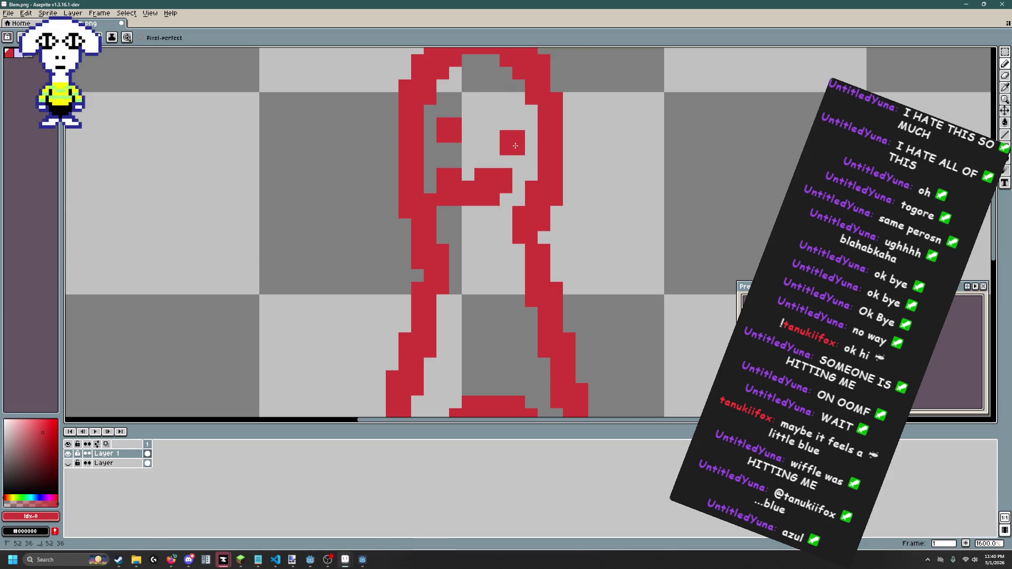
{"action": "scroll", "coordinate": [554, 244], "scroll_direction": "down", "scroll_amount": 4}
{"action": "scroll", "coordinate": [554, 247], "scroll_direction": "up", "scroll_amount": 1}
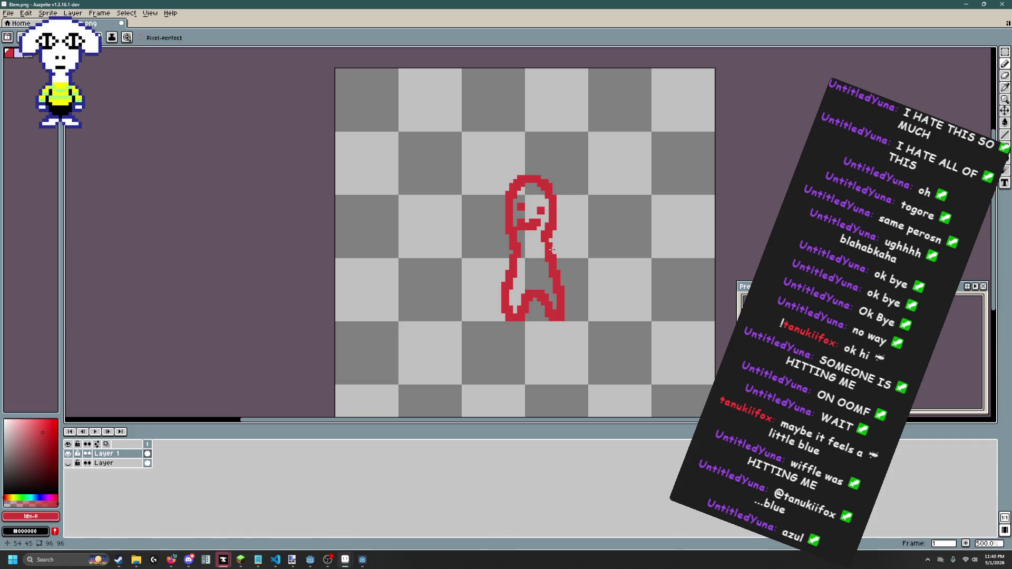
{"action": "scroll", "coordinate": [592, 258], "scroll_direction": "up", "scroll_amount": 2}
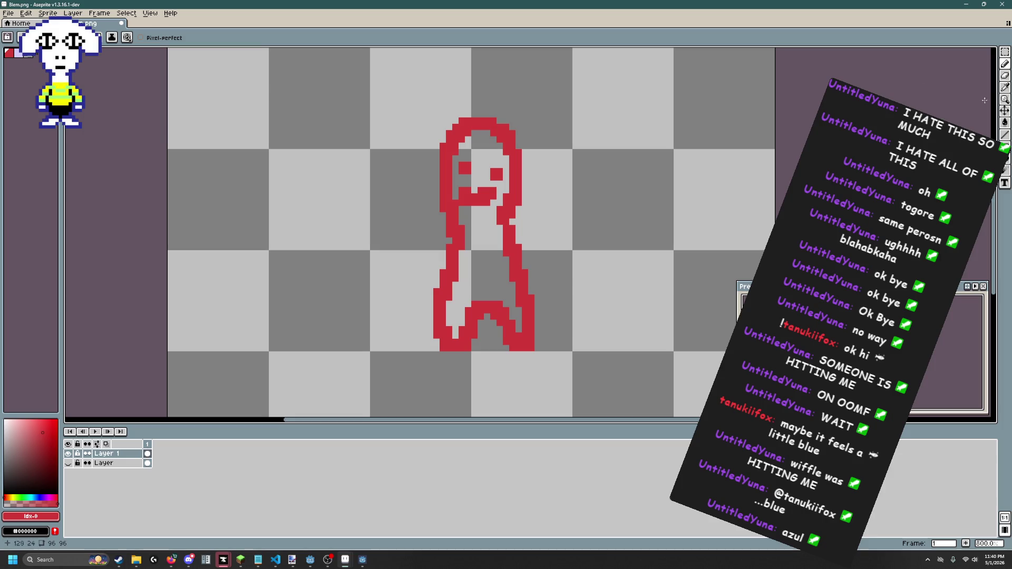
{"action": "left_click", "coordinate": [1004, 123]}
Step: Keep the outline red, set palette colour 1 to pale pink, and bucket-fill the figure's interior
{"action": "left_click", "coordinate": [21, 426]}
{"action": "left_click_drag", "start_coordinate": [58, 424], "coordinate": [47, 429]}
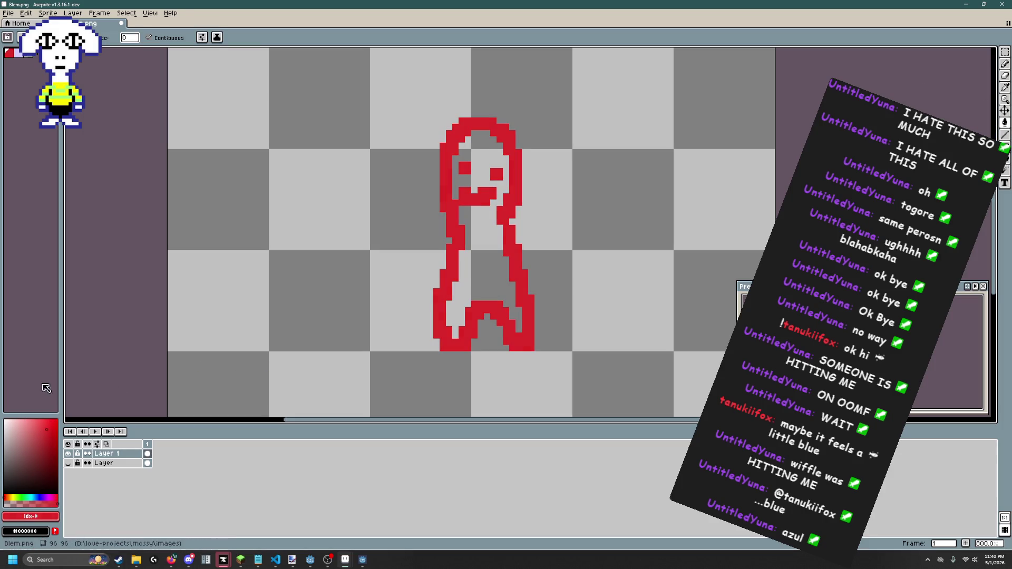
{"action": "left_click", "coordinate": [19, 55]}
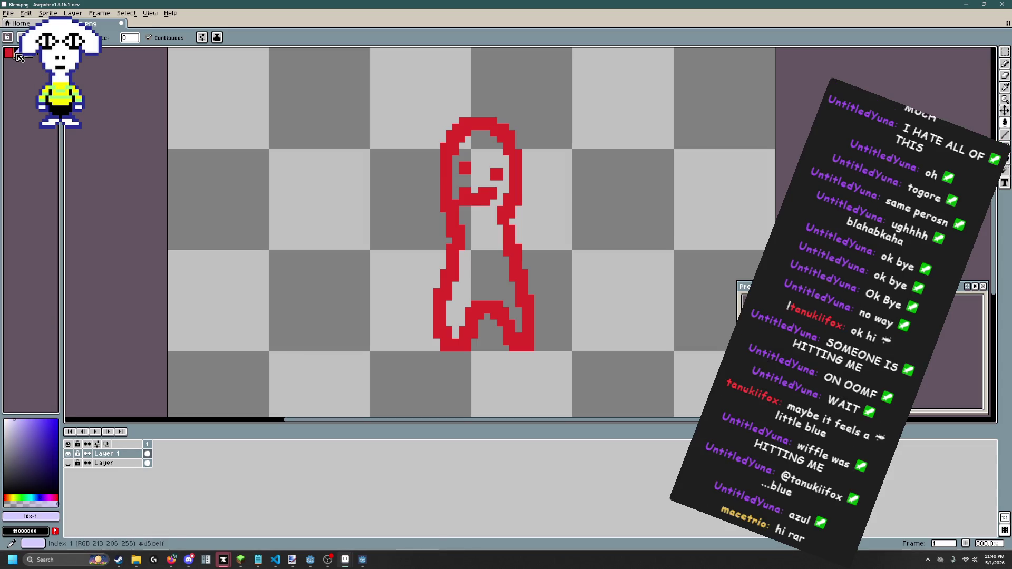
{"action": "left_click_drag", "start_coordinate": [23, 500], "coordinate": [5, 499]}
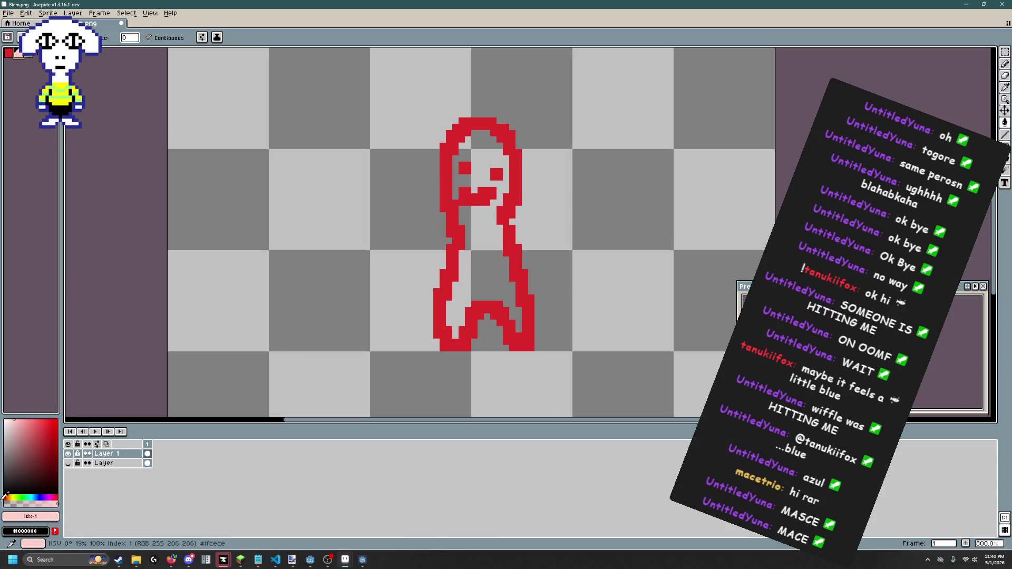
{"action": "left_click", "coordinate": [15, 426]}
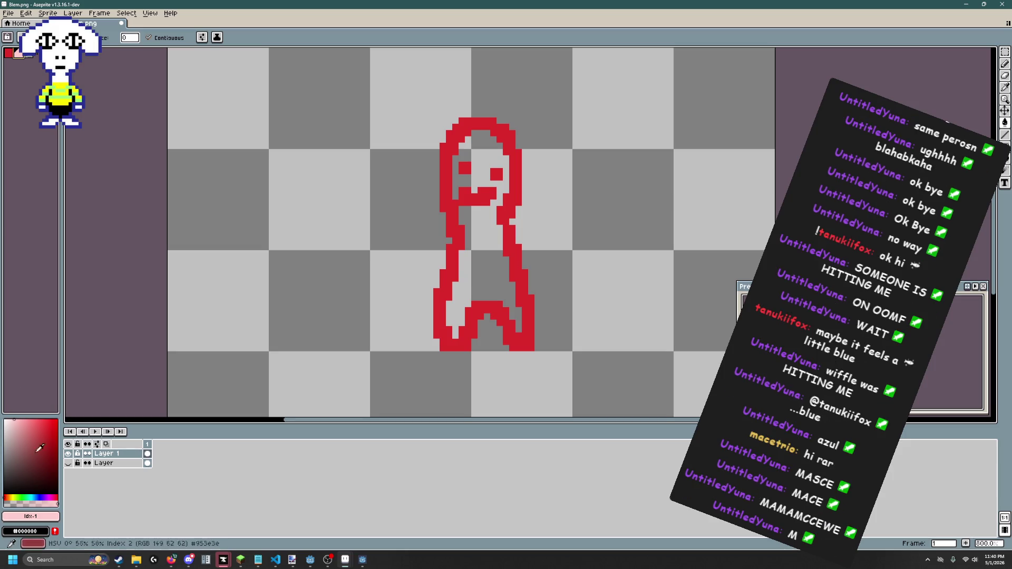
{"action": "left_click", "coordinate": [498, 267]}
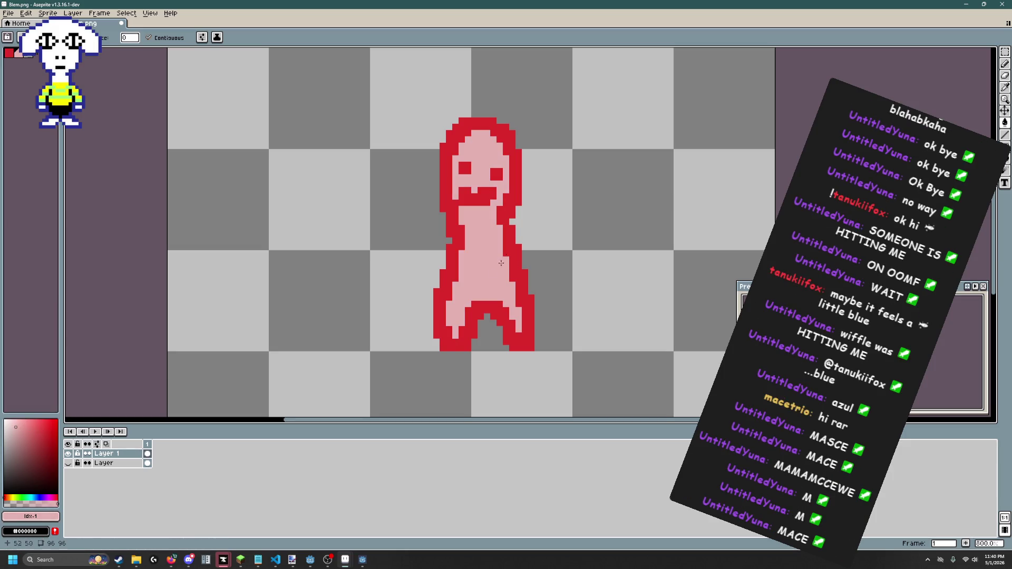
{"action": "scroll", "coordinate": [472, 236], "scroll_direction": "down", "scroll_amount": 2}
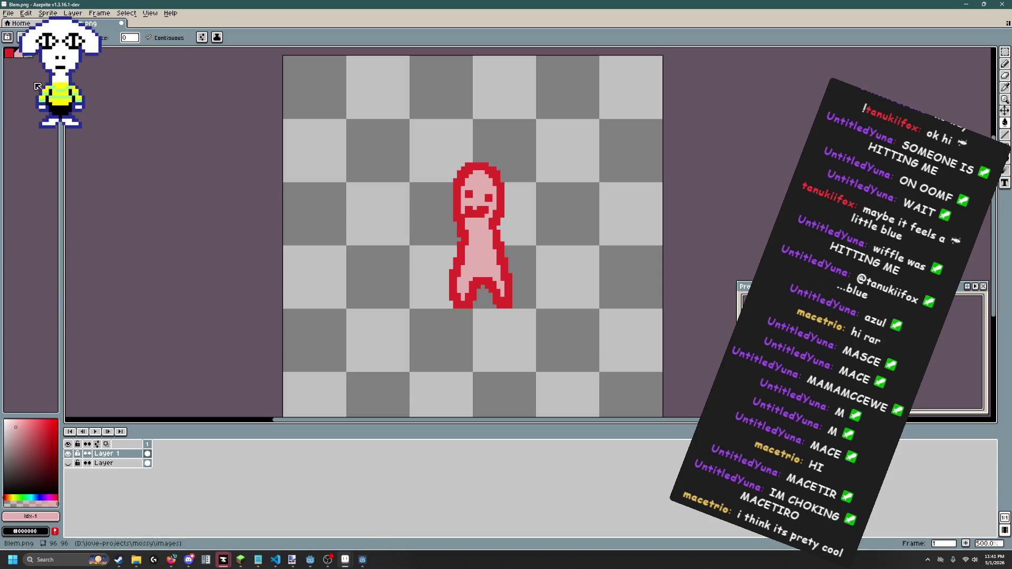
Step: Decline saving Blem.png without layers, then Save As Bled.png and accept flattening the layers
{"action": "left_click", "coordinate": [8, 13]}
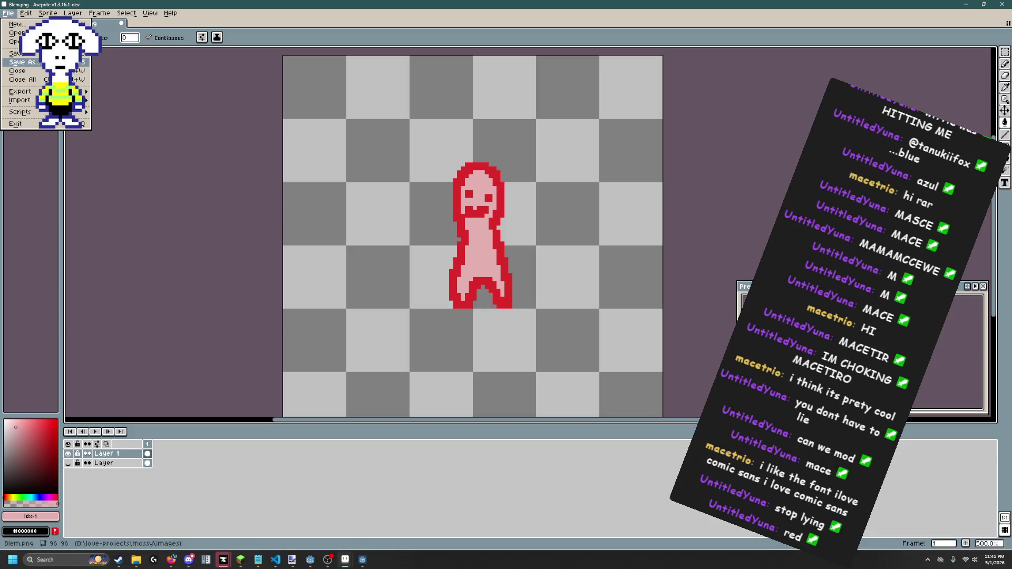
{"action": "key", "text": "ctrl+s"}
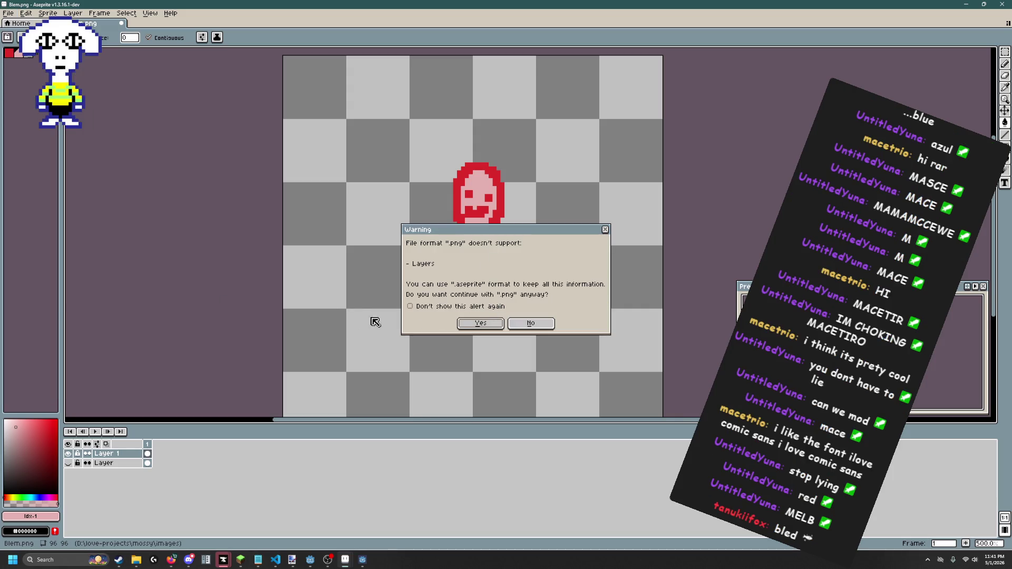
{"action": "left_click", "coordinate": [546, 328]}
{"action": "left_click", "coordinate": [8, 13]}
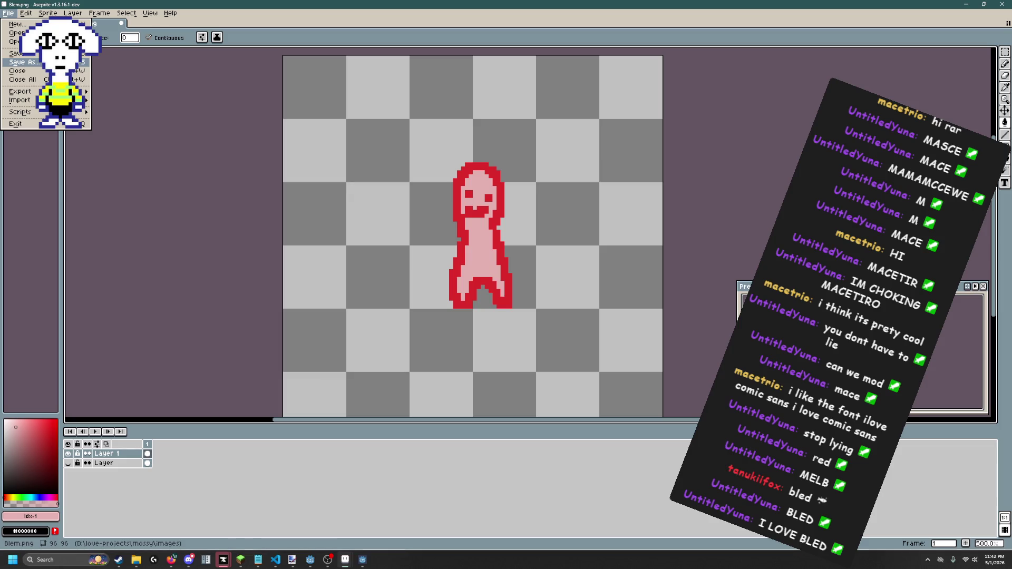
{"action": "left_click", "coordinate": [24, 61]}
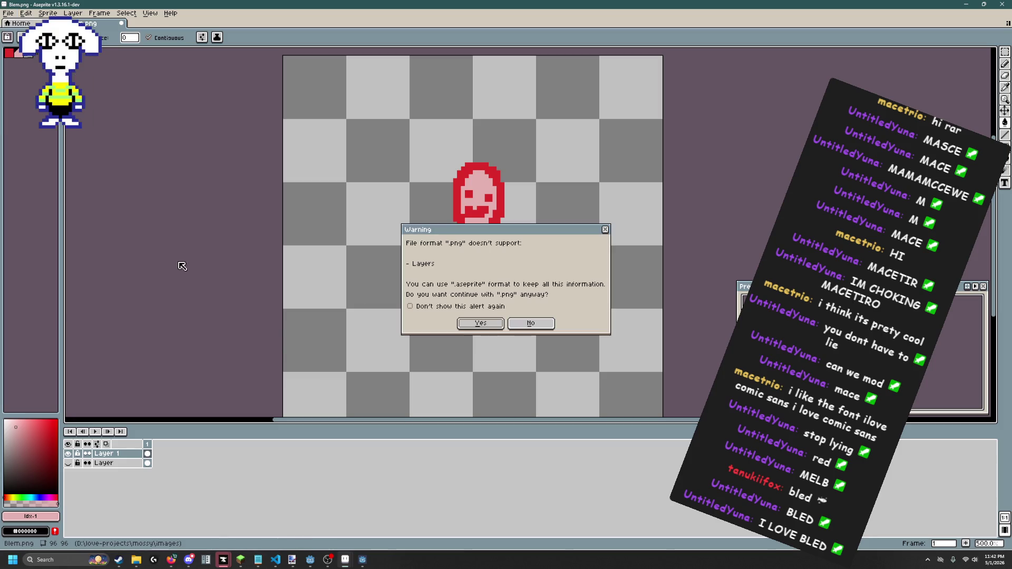
{"action": "left_click", "coordinate": [486, 326]}
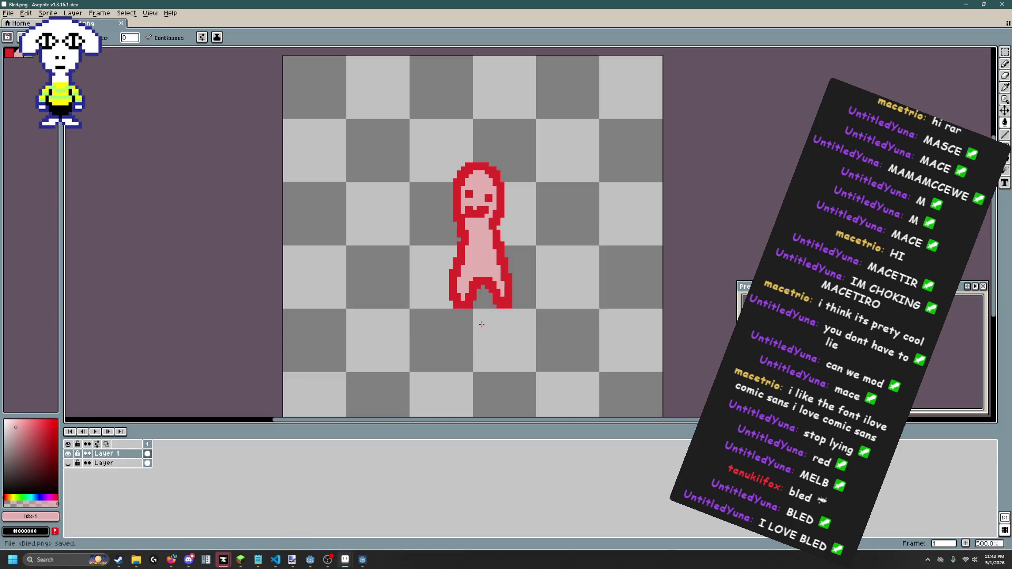
Step: In Godot, create a new scene with a CharacterBody2D root renamed to Bled
{"action": "left_click", "coordinate": [310, 559]}
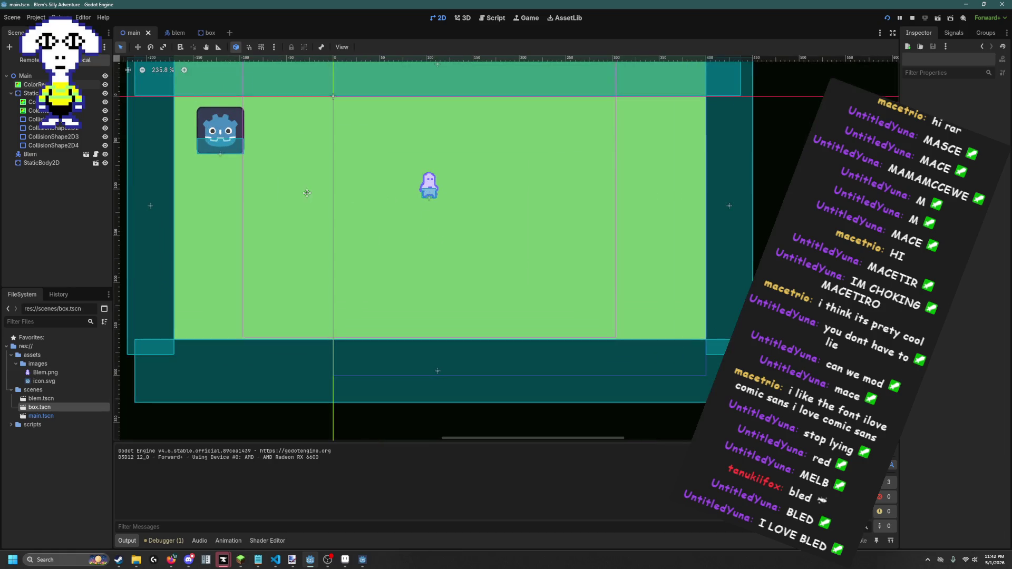
{"action": "left_click", "coordinate": [229, 32]}
{"action": "left_click", "coordinate": [90, 134]}
{"action": "type", "text": "character"}
{"action": "key", "text": "Return"}
{"action": "type", "text": "B"}
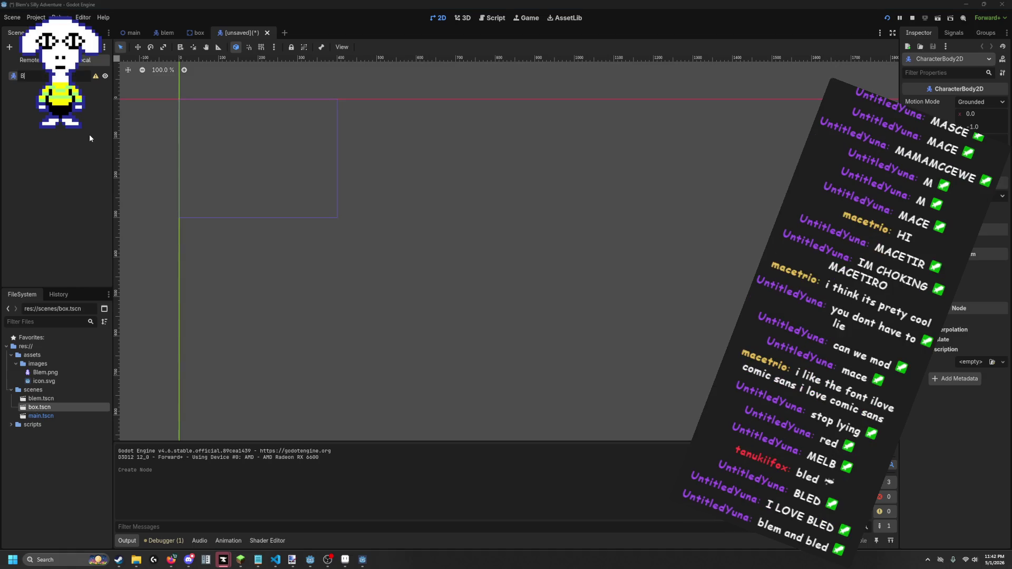
{"action": "type", "text": "led"}
{"action": "key", "text": "Return"}
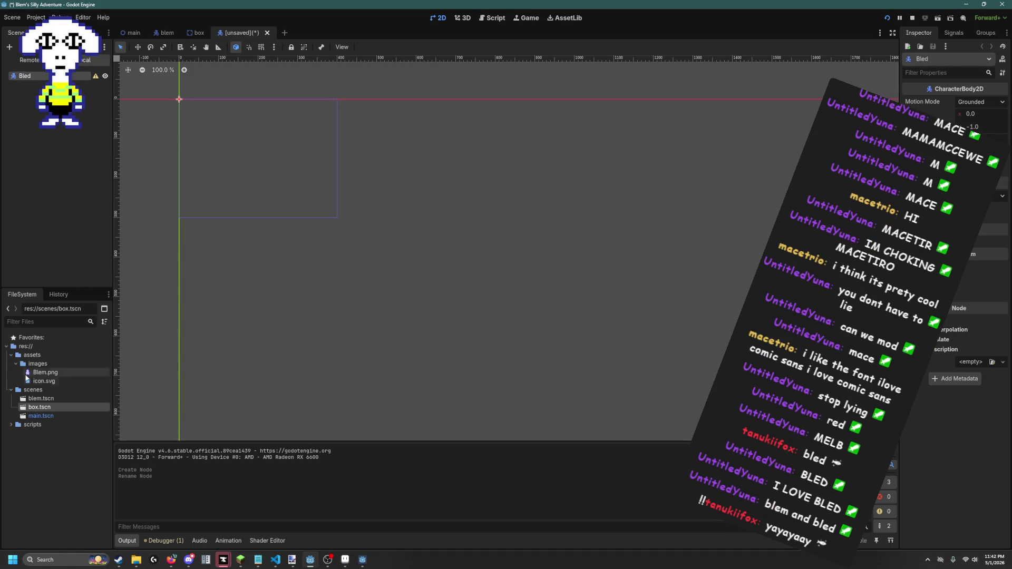
Step: Expand the scripts folder and bring the File Explorer images window forward
{"action": "left_click", "coordinate": [11, 424]}
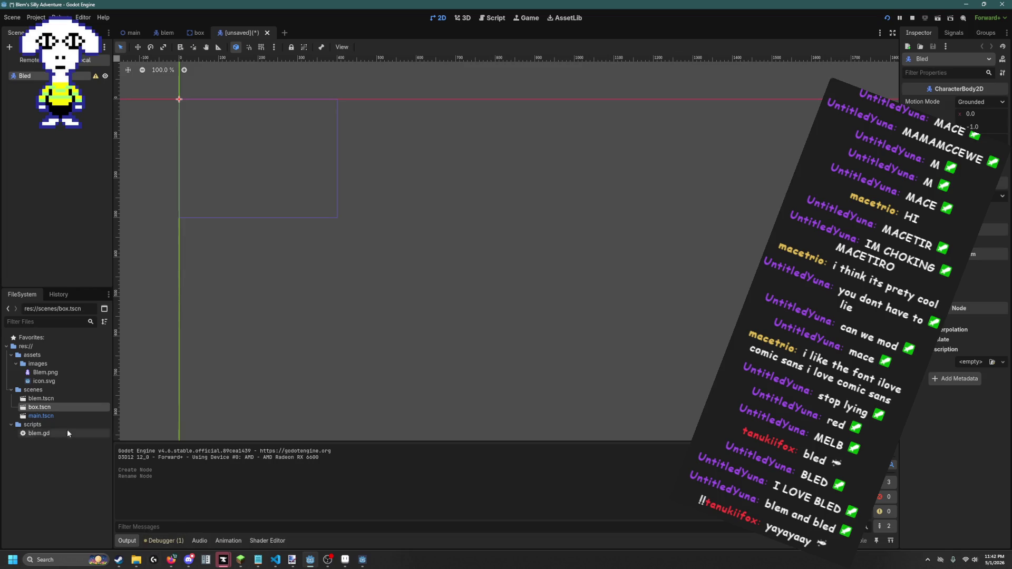
{"action": "mouse_move", "coordinate": [136, 561]}
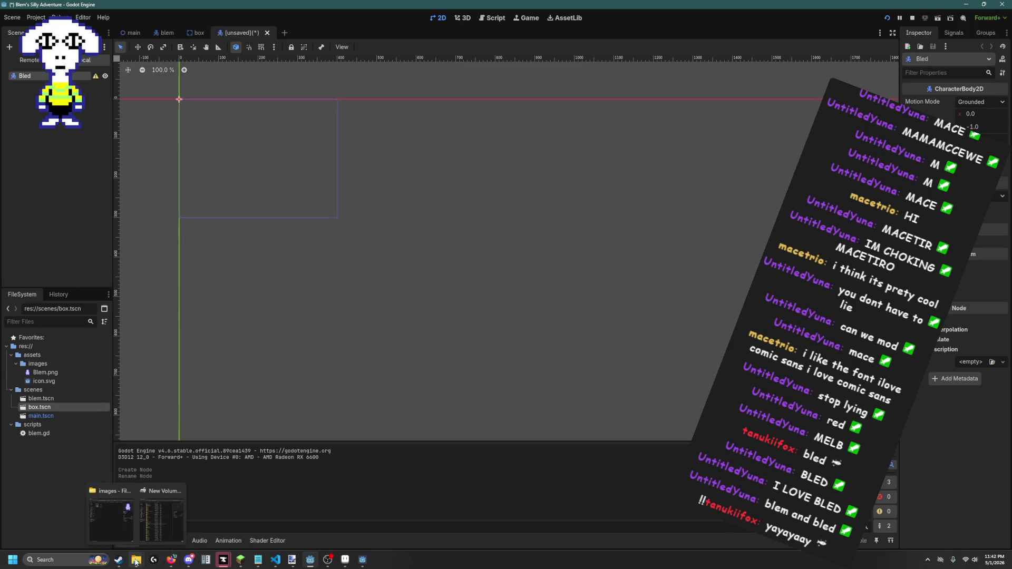
{"action": "left_click", "coordinate": [111, 519]}
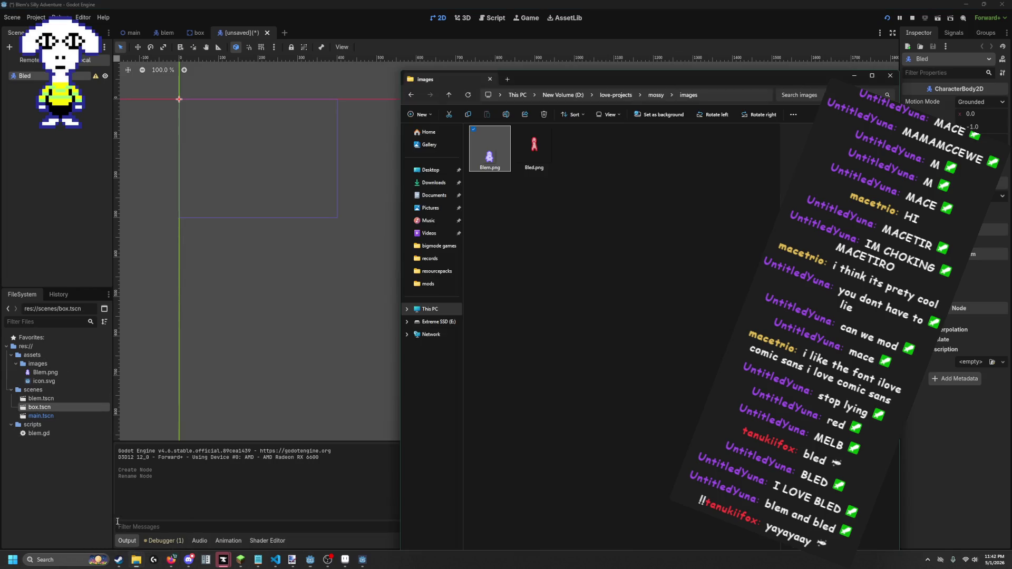
Step: Drag Bled.png from File Explorer into Godot's assets/images folder
{"action": "left_click", "coordinate": [531, 153]}
{"action": "left_click_drag", "start_coordinate": [630, 75], "coordinate": [1011, 75]}
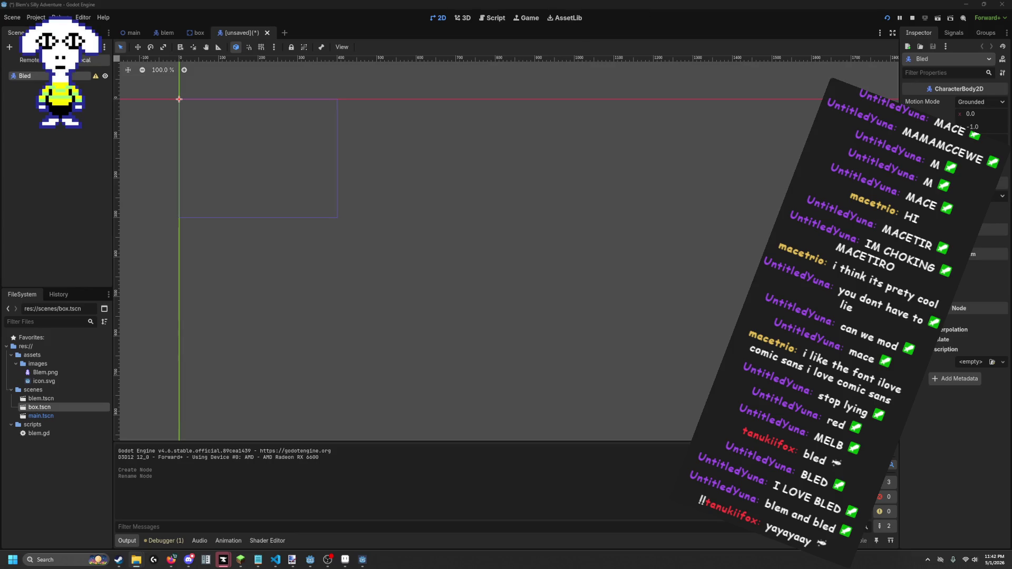
{"action": "left_click_drag", "start_coordinate": [1011, 75], "coordinate": [76, 332]}
{"action": "left_click_drag", "start_coordinate": [43, 366], "coordinate": [43, 364]}
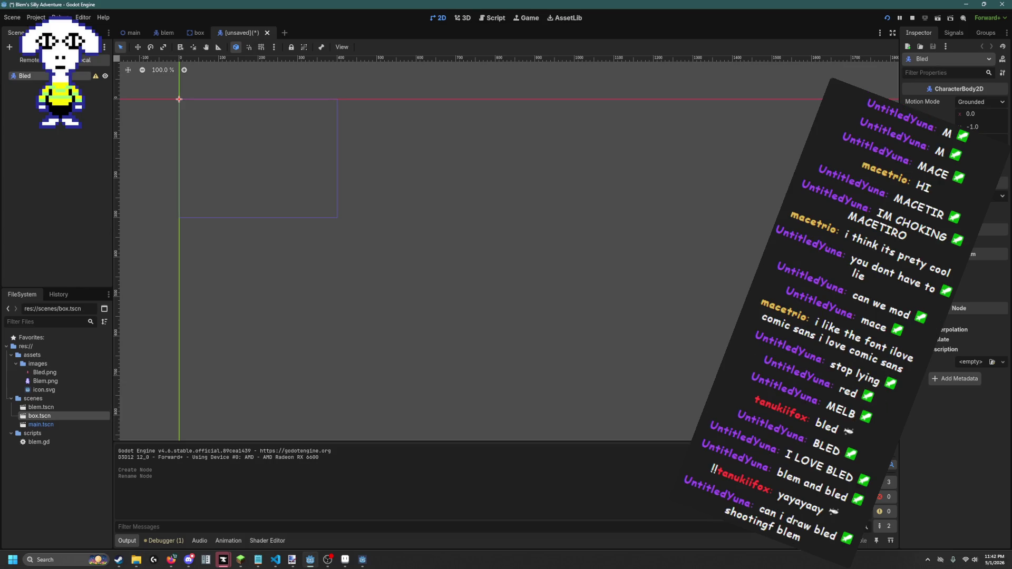
Step: Add Bled.png as a child Sprite2D of Bled at about (-2, 0) and save with Ctrl+S
{"action": "left_click", "coordinate": [77, 373]}
{"action": "left_click_drag", "start_coordinate": [250, 255], "coordinate": [246, 244]}
{"action": "key", "text": "shift+f"}
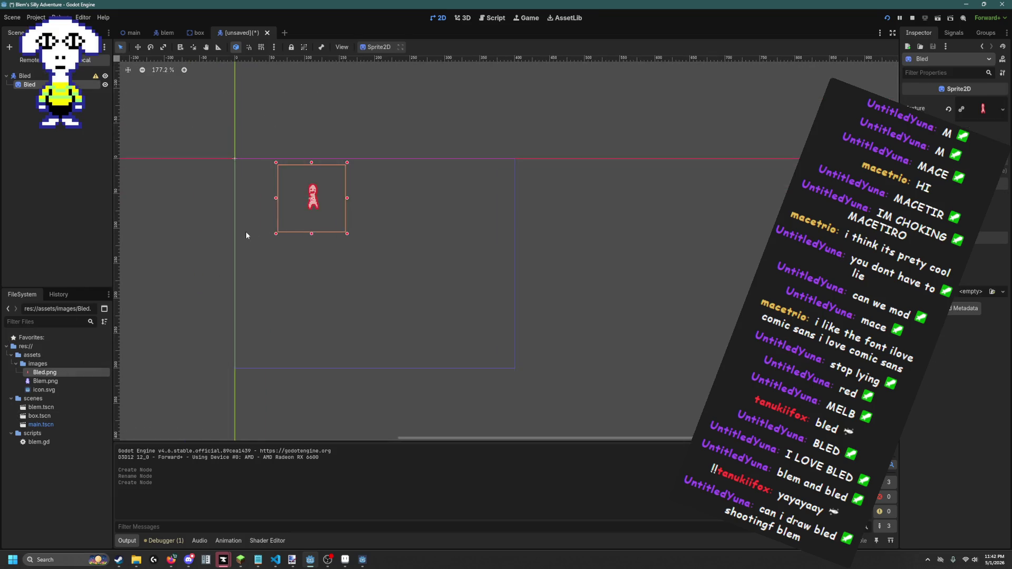
{"action": "left_click", "coordinate": [938, 183]}
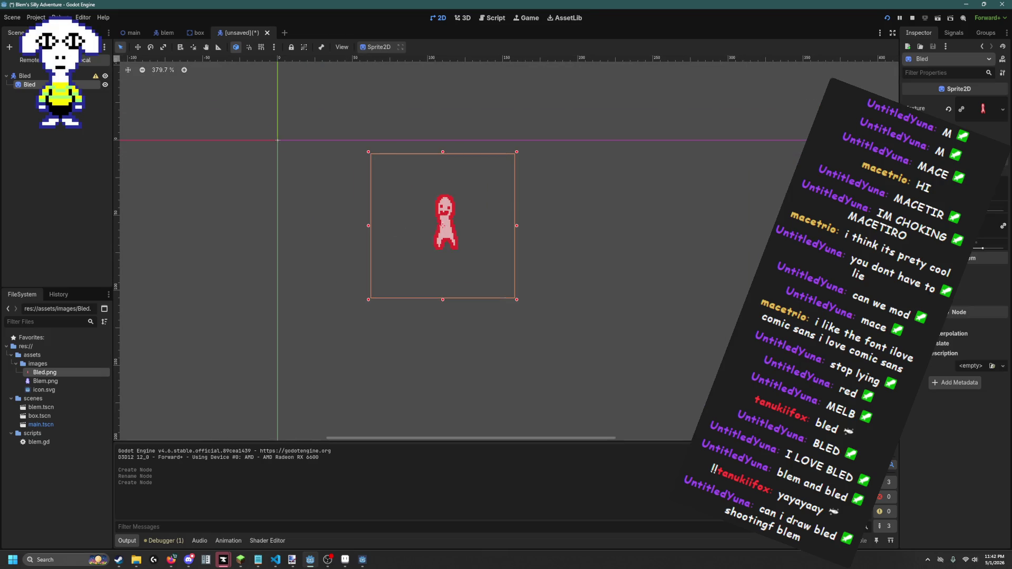
{"action": "left_click", "coordinate": [949, 202]}
{"action": "key", "text": "shift+f"}
{"action": "left_click_drag", "start_coordinate": [409, 218], "coordinate": [407, 207]}
{"action": "key", "text": "ctrl+s"}
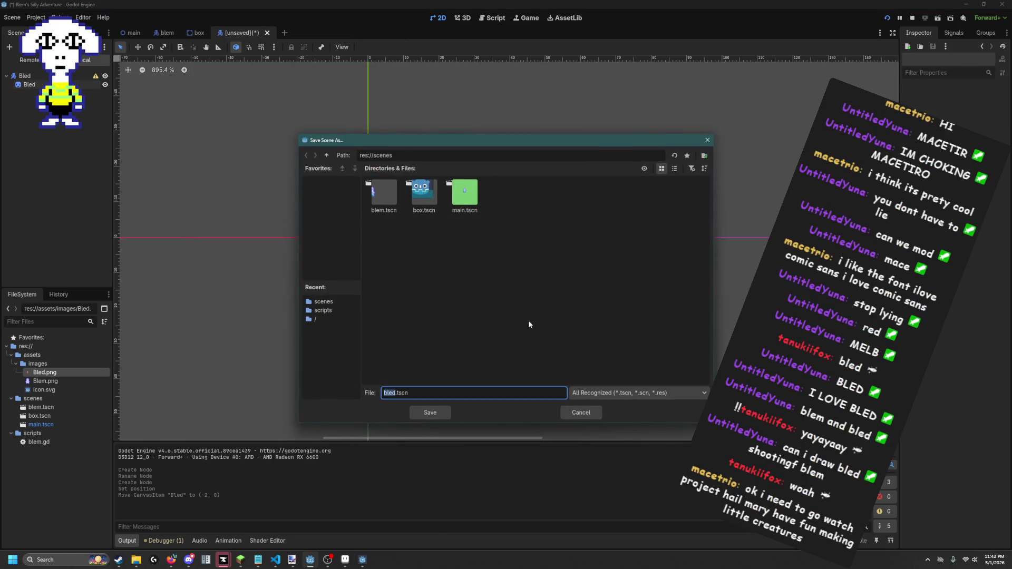
Step: Save the scene as bled.tscn in res://scenes
{"action": "left_click", "coordinate": [433, 413]}
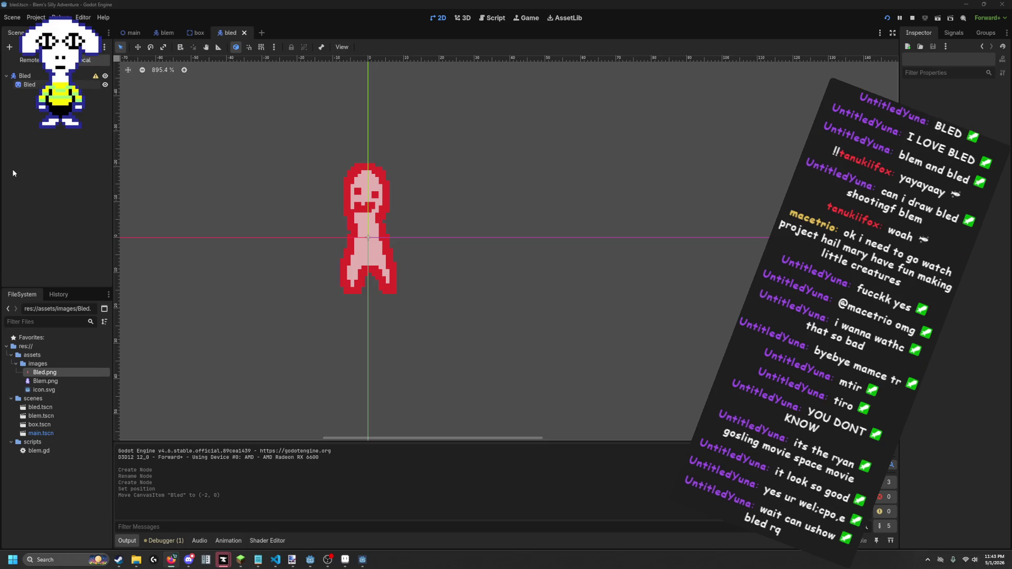
{"action": "scroll", "coordinate": [303, 218], "scroll_direction": "up", "scroll_amount": 4}
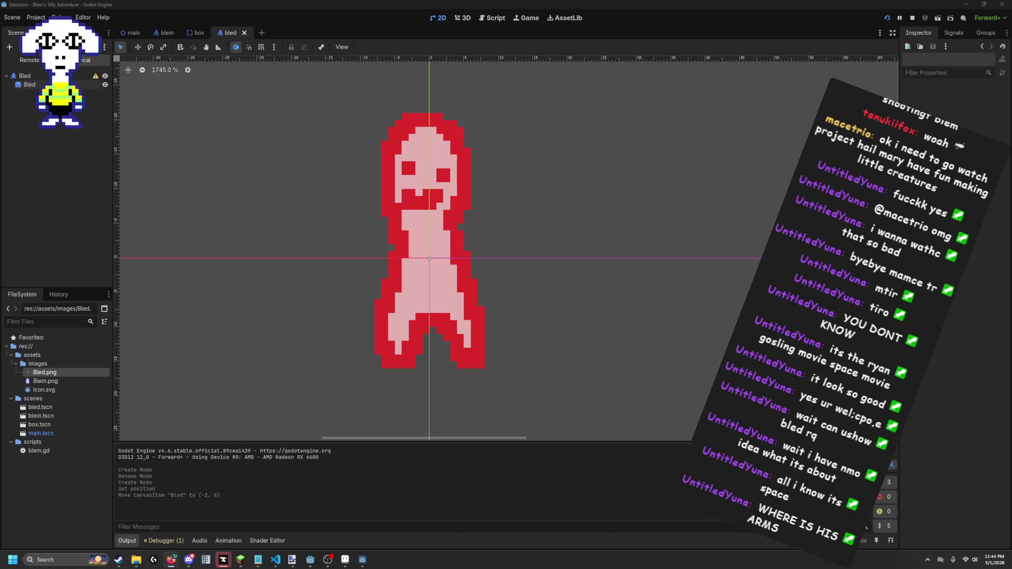
Step: Move the Bled sprite up to (-2, -16) so its feet rest on the origin, and save
{"action": "left_click_drag", "start_coordinate": [322, 223], "coordinate": [334, 239]}
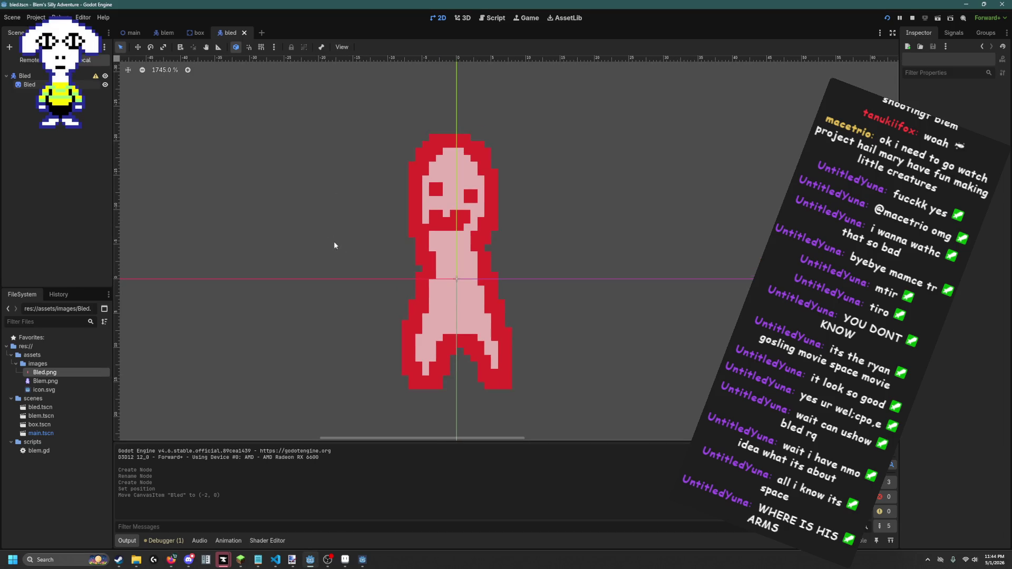
{"action": "scroll", "coordinate": [334, 319], "scroll_direction": "right", "scroll_amount": 2}
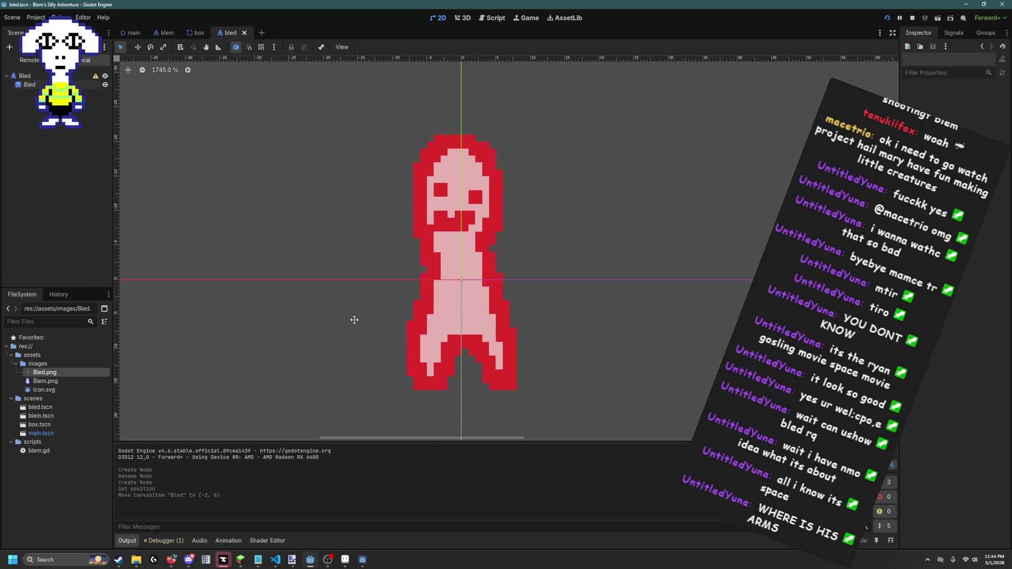
{"action": "left_click", "coordinate": [25, 76]}
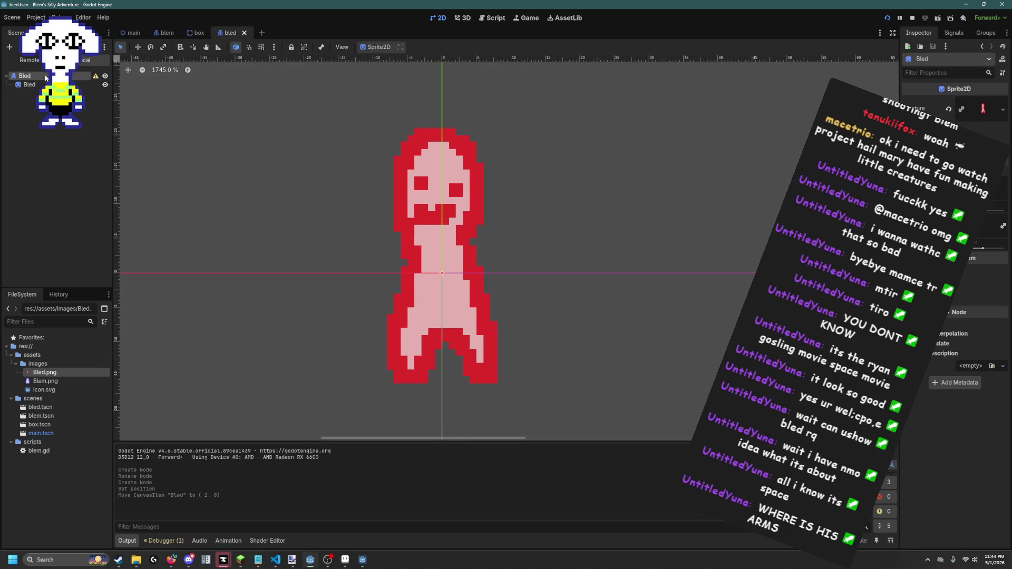
{"action": "left_click", "coordinate": [30, 85]}
{"action": "left_click", "coordinate": [137, 47]}
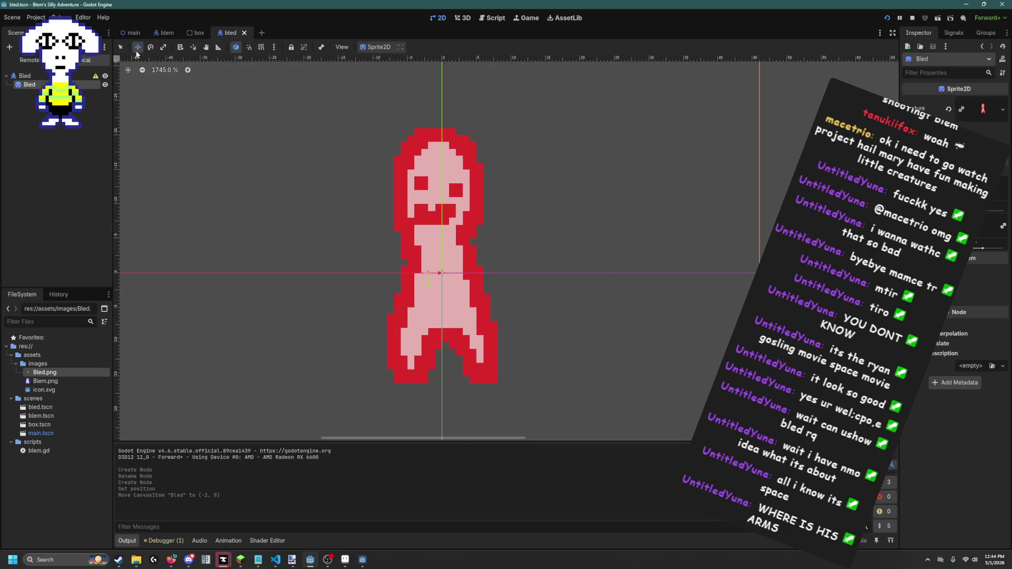
{"action": "left_click_drag", "start_coordinate": [489, 316], "coordinate": [490, 202]}
{"action": "scroll", "coordinate": [496, 294], "scroll_direction": "up", "scroll_amount": 3}
{"action": "scroll", "coordinate": [496, 294], "scroll_direction": "up", "scroll_amount": 3}
{"action": "key", "text": "ctrl+s"}
Step: Add a CollisionShape2D child to Bled with a new RectangleShape2D
{"action": "left_click", "coordinate": [25, 76]}
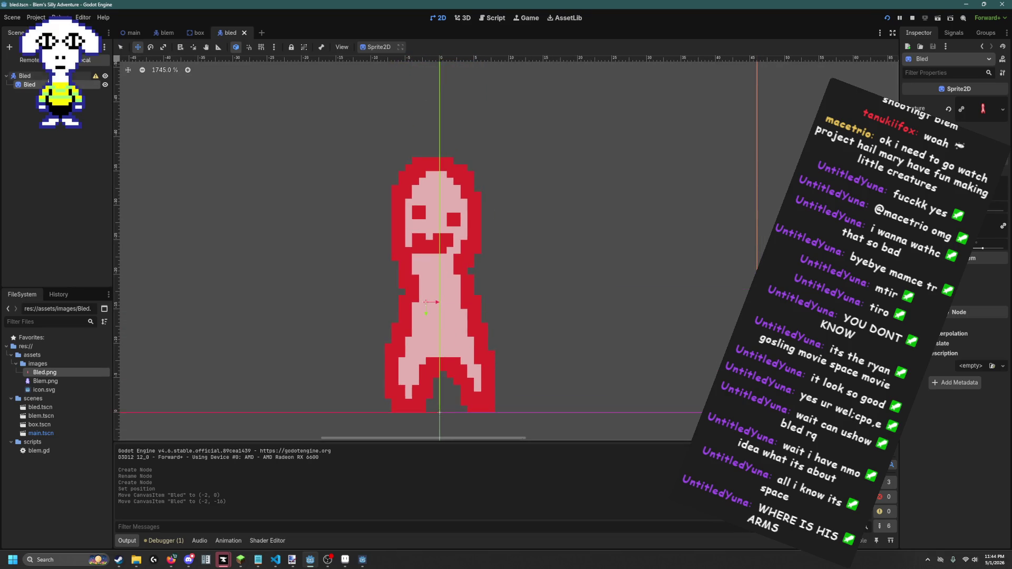
{"action": "key", "text": "ctrl+a"}
{"action": "type", "text": "colli"}
{"action": "key", "text": "Return"}
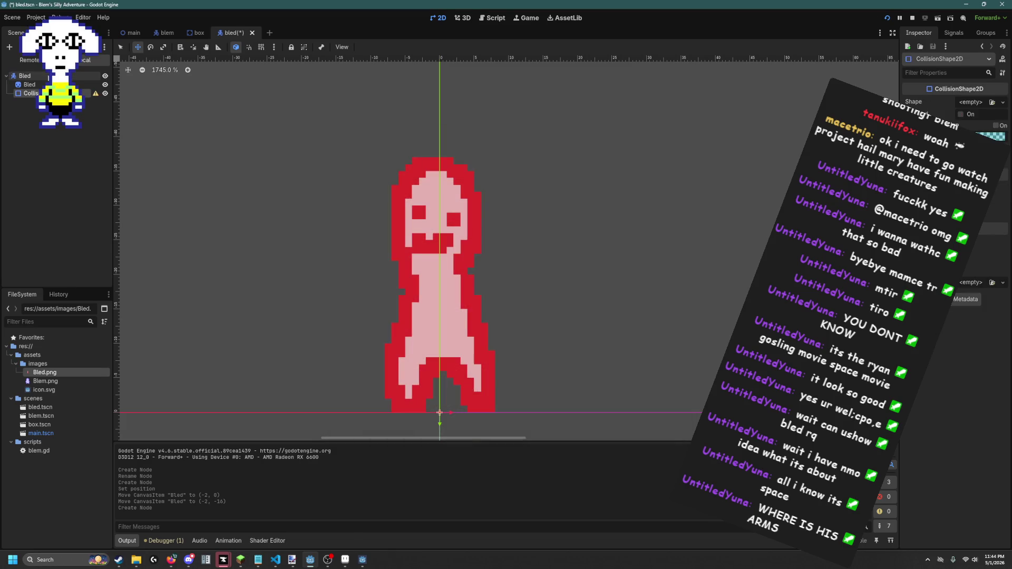
{"action": "left_click", "coordinate": [122, 47]}
{"action": "left_click", "coordinate": [1003, 102]}
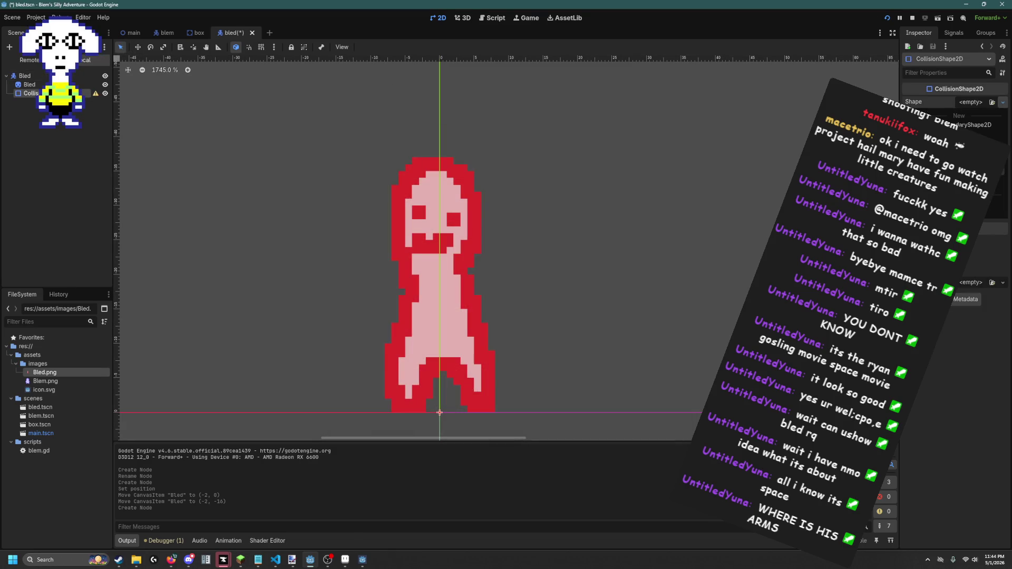
{"action": "left_click", "coordinate": [975, 174]}
Step: Resize the collision rectangle to cover Bled's legs and save the scene
{"action": "scroll", "coordinate": [434, 422], "scroll_direction": "down", "scroll_amount": 1}
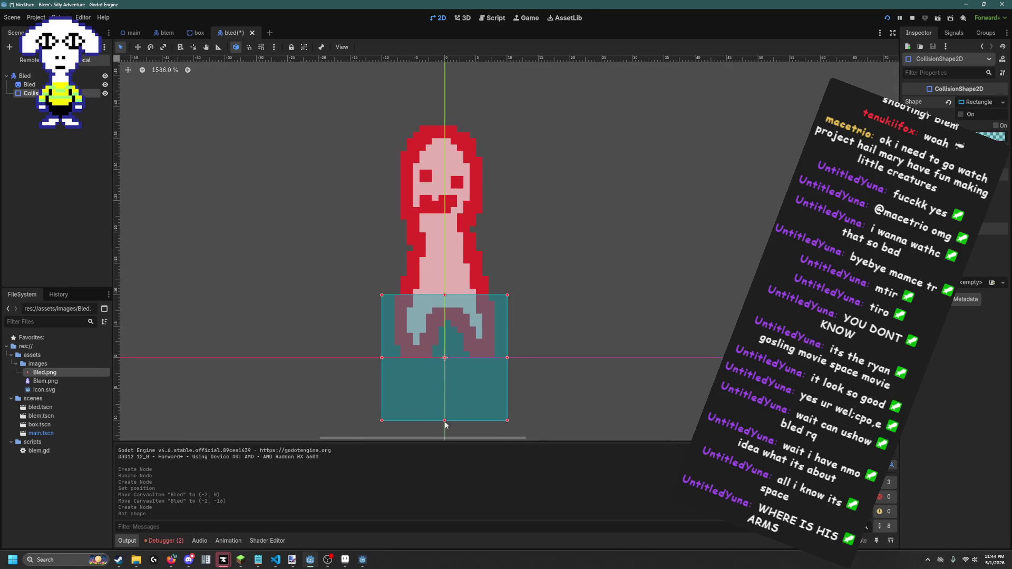
{"action": "left_click", "coordinate": [443, 358]}
{"action": "left_click_drag", "start_coordinate": [381, 326], "coordinate": [394, 326]}
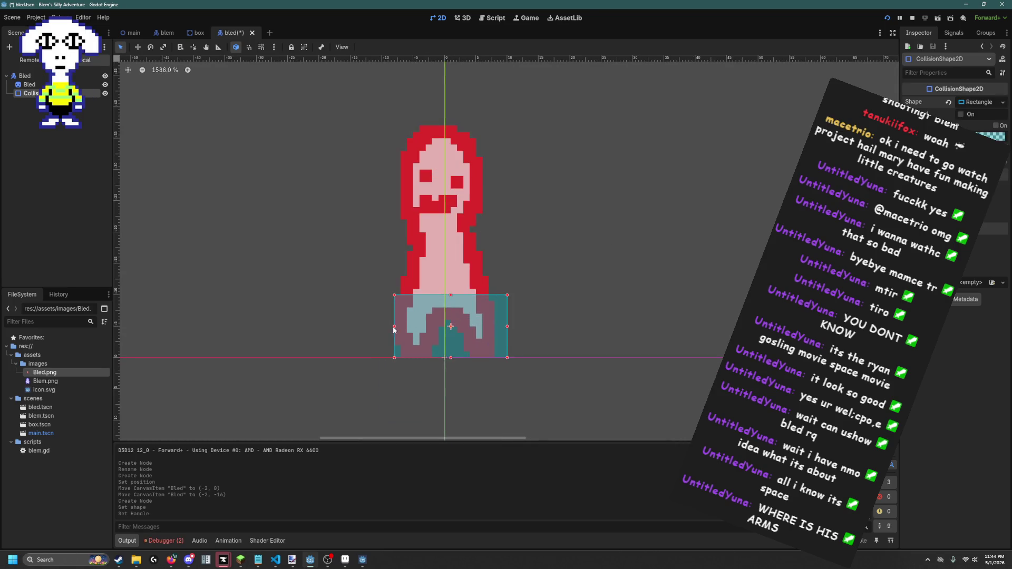
{"action": "left_click_drag", "start_coordinate": [509, 331], "coordinate": [495, 327]}
{"action": "left_click", "coordinate": [530, 303]}
{"action": "key", "text": "ctrl+s"}
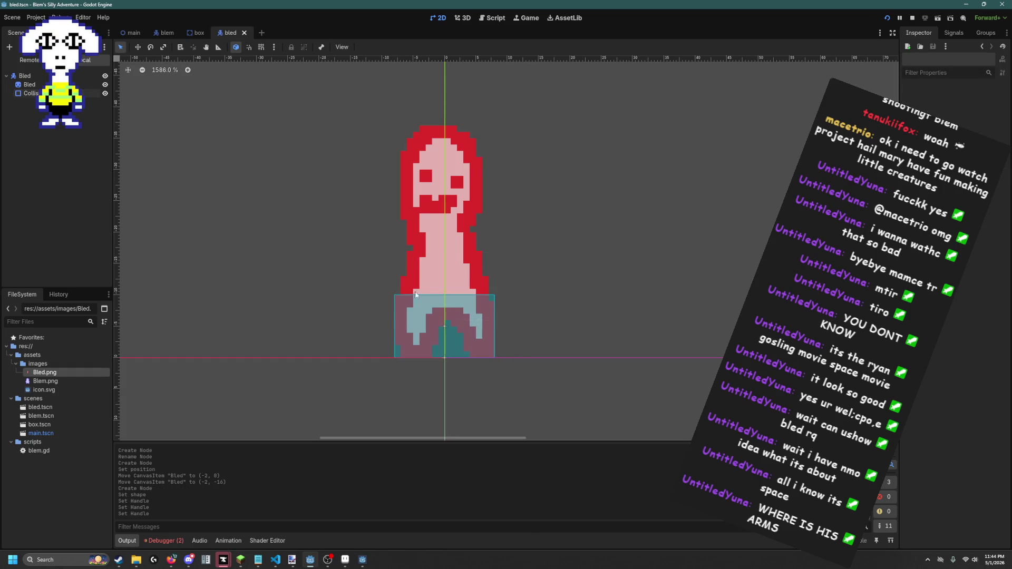
{"action": "scroll", "coordinate": [325, 265], "scroll_direction": "down", "scroll_amount": 3}
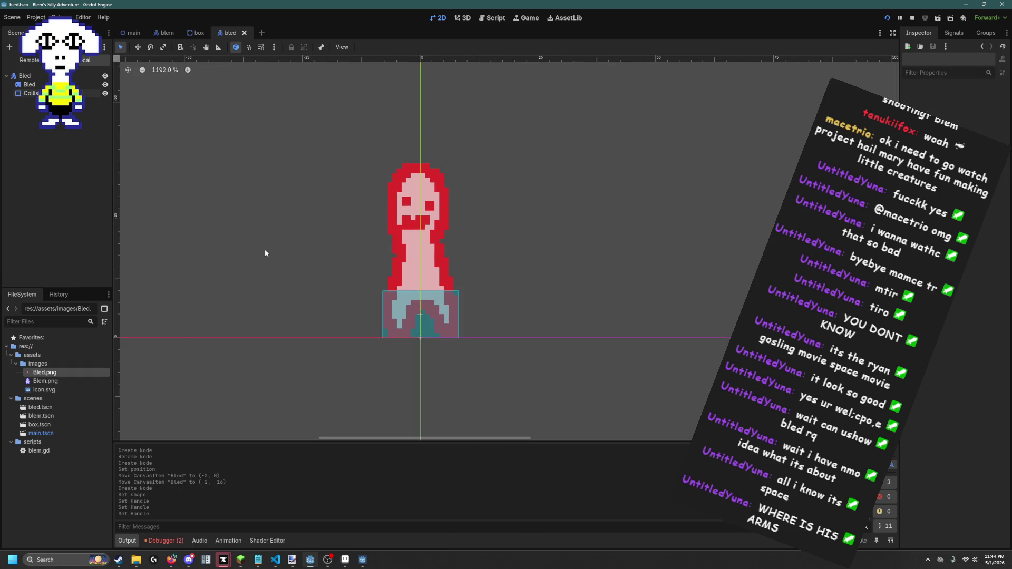
{"action": "left_click", "coordinate": [132, 33]}
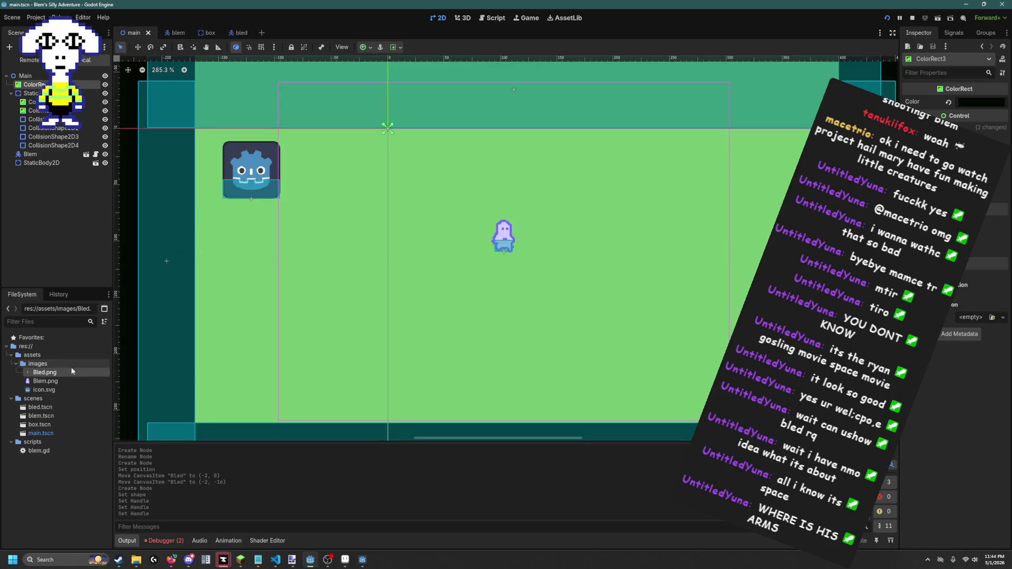
Step: Check the two reported errors in the Errors panel, then go back to the Output log
{"action": "left_click", "coordinate": [164, 541]}
{"action": "left_click", "coordinate": [166, 441]}
{"action": "left_click", "coordinate": [127, 541]}
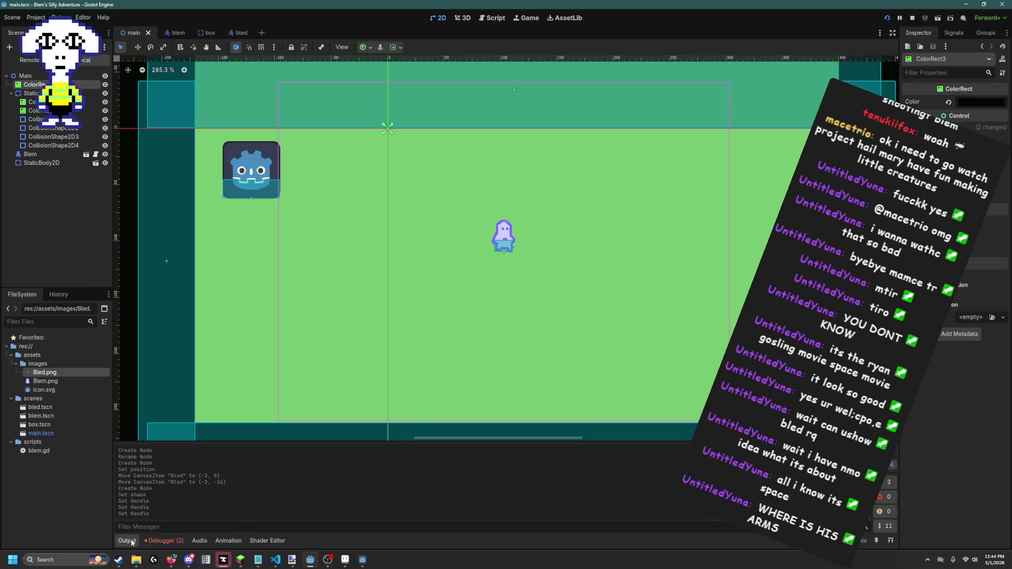
Step: Replace the plain Bled sprite with a bled.tscn instance beside Blem, save, and run the game
{"action": "mouse_move", "coordinate": [53, 377]}
{"action": "left_mouse_down"}
{"action": "mouse_move", "coordinate": [487, 273]}
{"action": "mouse_move", "coordinate": [554, 237]}
{"action": "mouse_move", "coordinate": [545, 238]}
{"action": "left_mouse_up"}
{"action": "scroll", "coordinate": [617, 266], "scroll_direction": "up", "scroll_amount": 3}
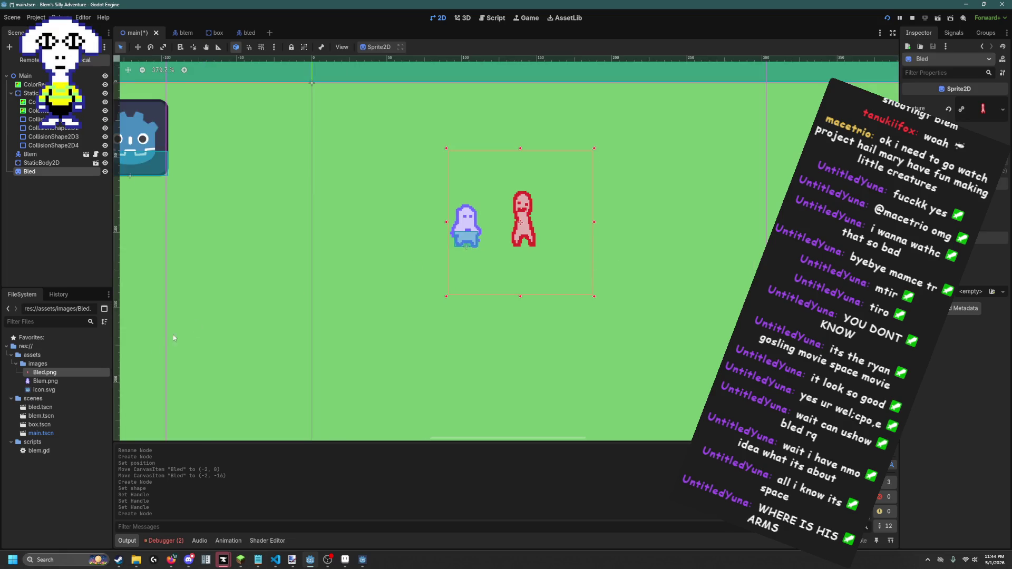
{"action": "key", "text": "ctrl+z"}
{"action": "mouse_move", "coordinate": [41, 407]}
{"action": "left_mouse_down"}
{"action": "mouse_move", "coordinate": [539, 261]}
{"action": "mouse_move", "coordinate": [523, 247]}
{"action": "mouse_move", "coordinate": [534, 246]}
{"action": "left_mouse_up"}
{"action": "left_click", "coordinate": [373, 301]}
{"action": "key", "text": "ctrl+s"}
{"action": "scroll", "coordinate": [373, 301], "scroll_direction": "down", "scroll_amount": 4}
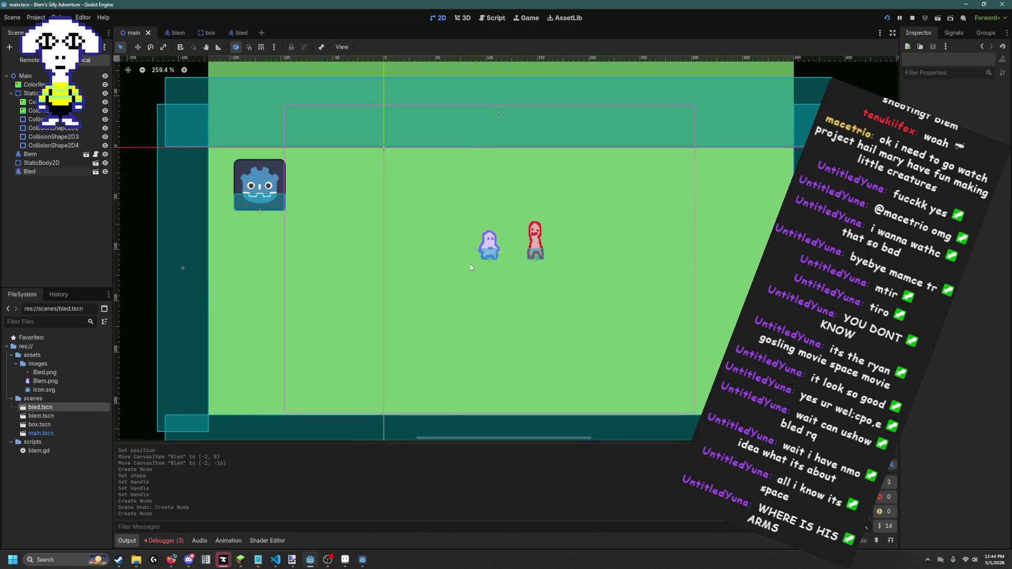
{"action": "left_click", "coordinate": [887, 18]}
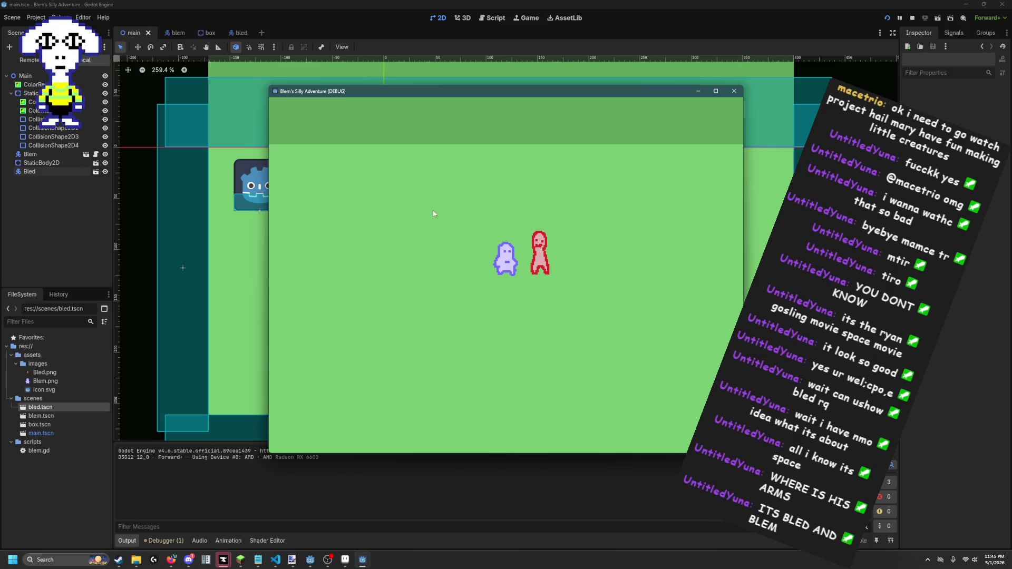
Step: Snip a screenshot of Blem and Bled standing together in the game window
{"action": "key", "text": "super+shift+s"}
{"action": "left_click_drag", "start_coordinate": [477, 220], "coordinate": [558, 284]}
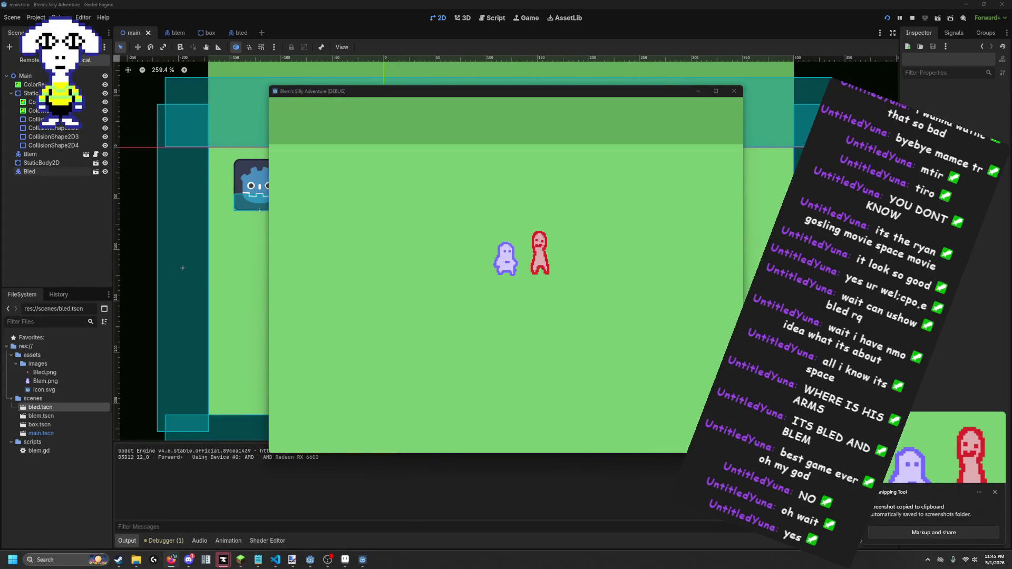
{"action": "key", "text": "alt+Tab"}
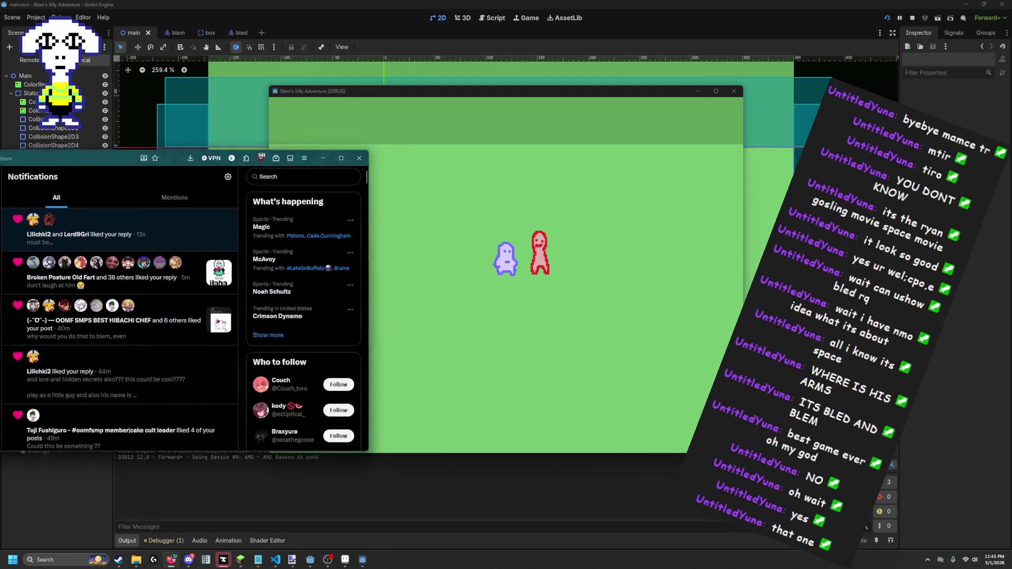
Step: Post the screenshot on X with lines 'Blem and Bled <3', 'they are dumb and i hate them <3', ':)'
{"action": "left_click", "coordinate": [239, 398]}
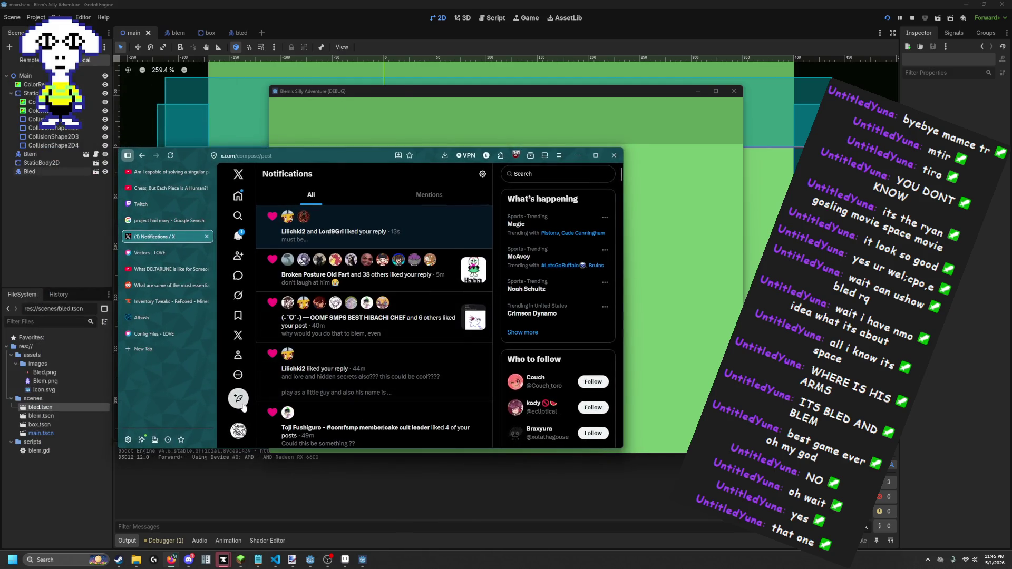
{"action": "key", "text": "ctrl+v"}
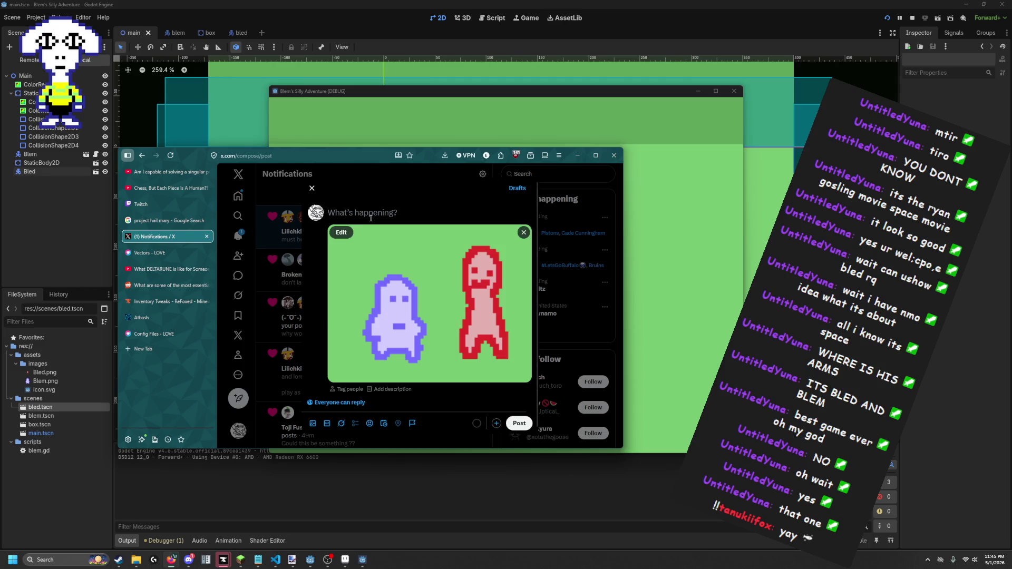
{"action": "type", "text": "Blem and Bled <3"}
{"action": "key", "text": "Return"}
{"action": "type", "text": "they are dumb and i hate them <"}
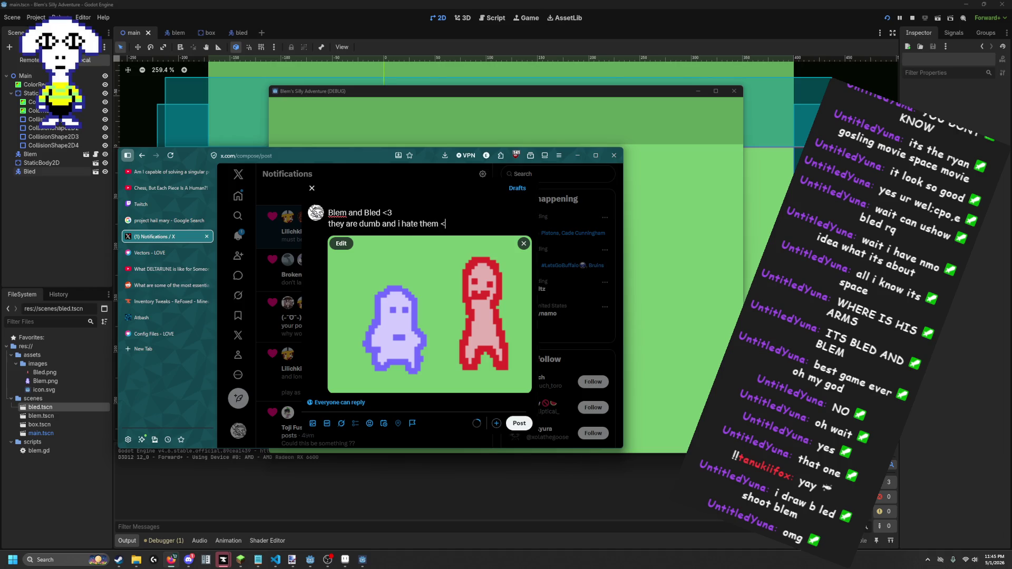
{"action": "type", "text": "3"}
{"action": "key", "text": "Return"}
{"action": "key", "text": "Return"}
{"action": "type", "text": ":)"}
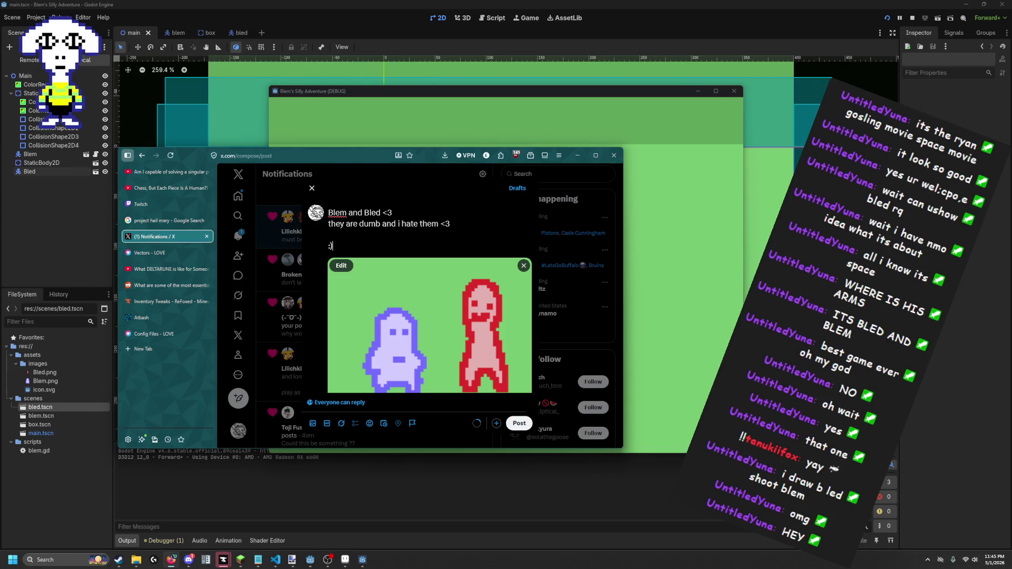
{"action": "left_click", "coordinate": [519, 423]}
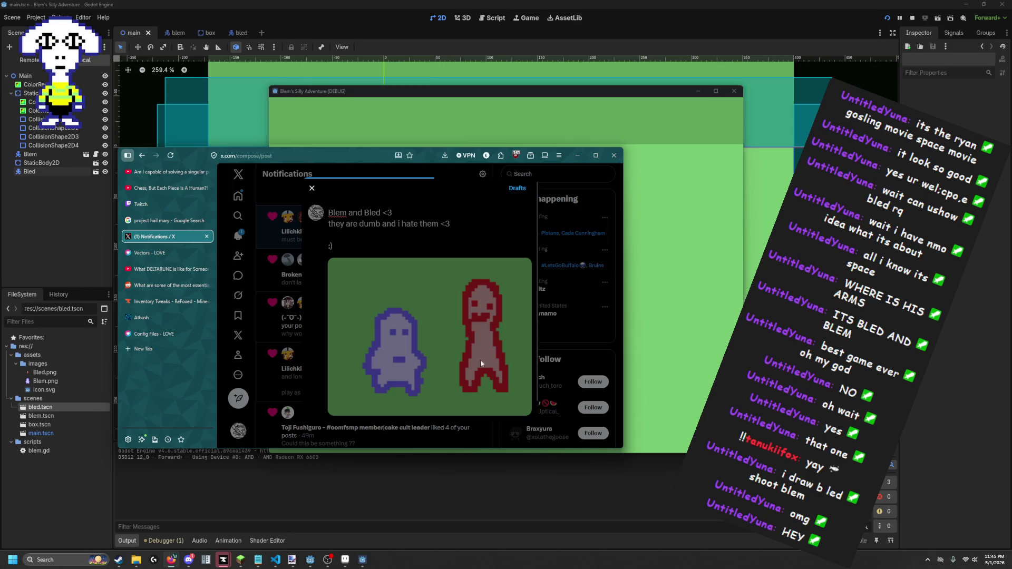
{"action": "left_click_drag", "start_coordinate": [177, 163], "coordinate": [140, 181]}
Step: Walk and jump Blem around the level, over the Godot icon and past Bled, then open Discord messages
{"action": "key", "text": "alt+Tab"}
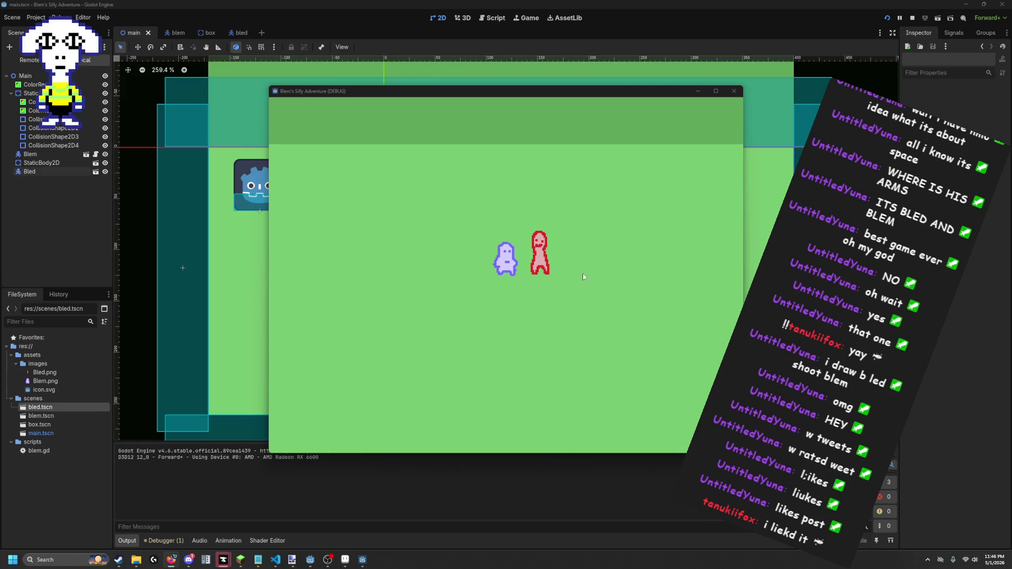
{"action": "key", "text": "Right"}
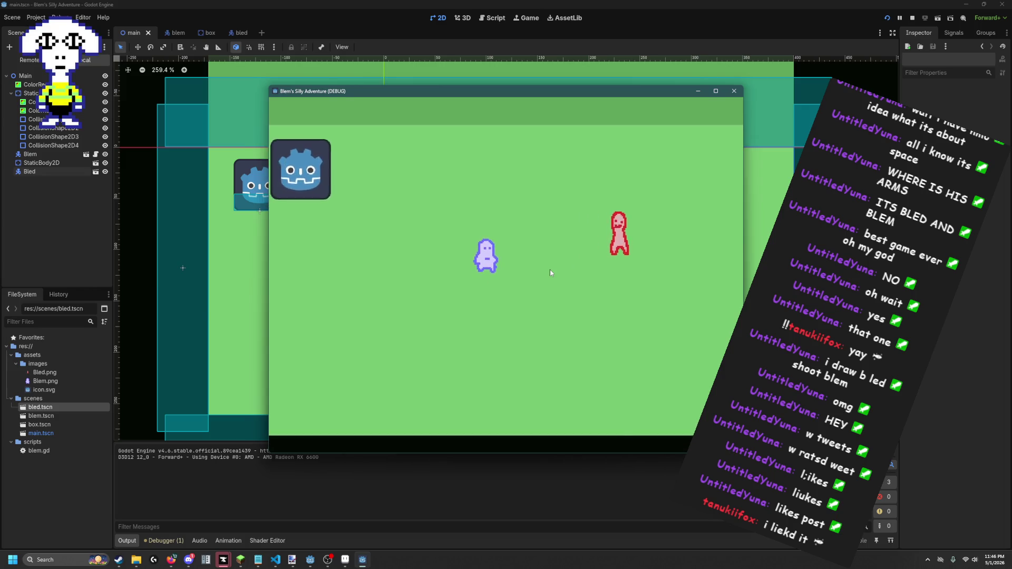
{"action": "key", "text": "Left"}
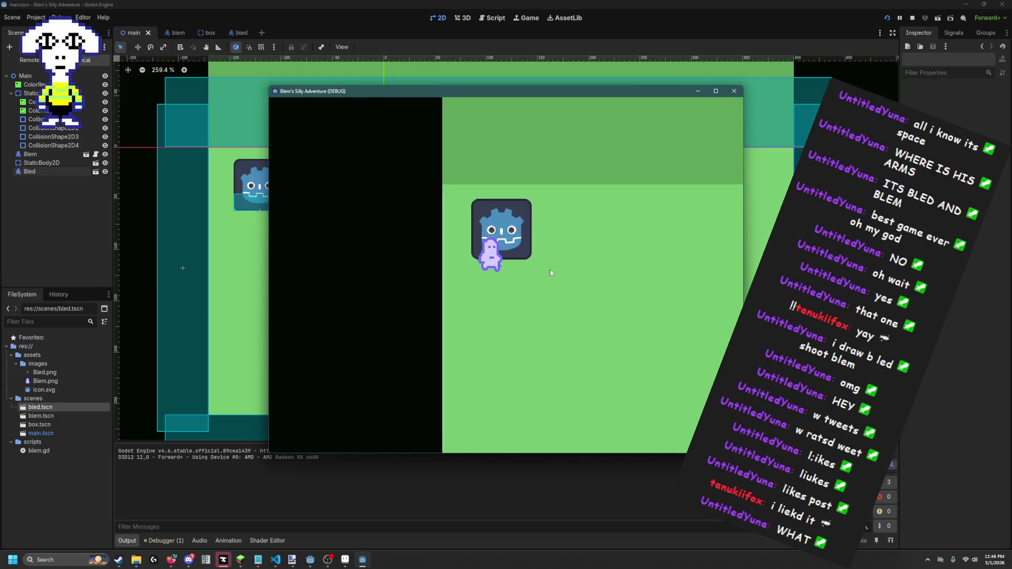
{"action": "key", "text": "Left"}
{"action": "key", "text": "Up"}
{"action": "key", "text": "Right"}
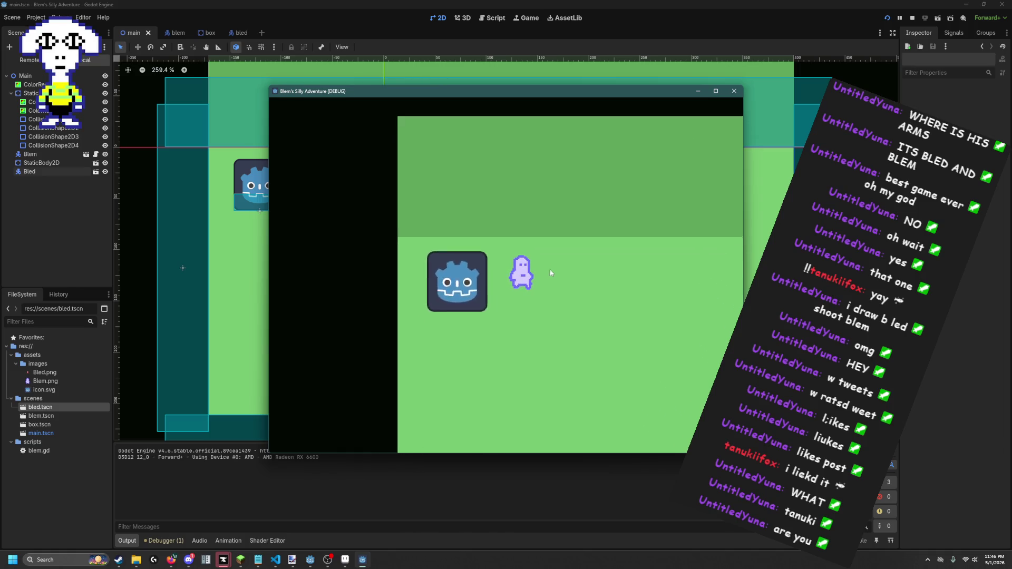
{"action": "key", "text": "Right"}
{"action": "key", "text": "Right"}
{"action": "key", "text": "Up"}
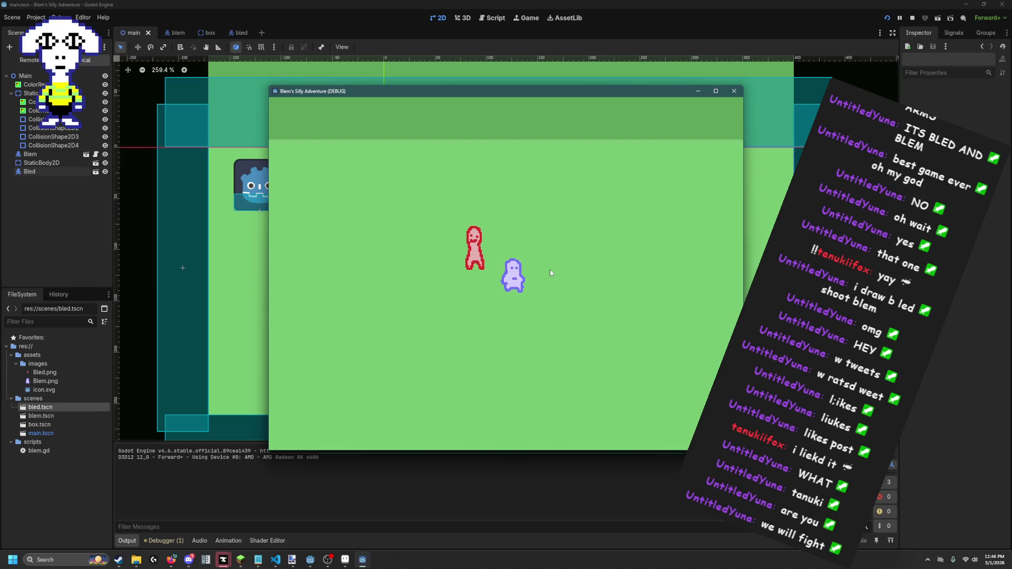
{"action": "key", "text": "Left"}
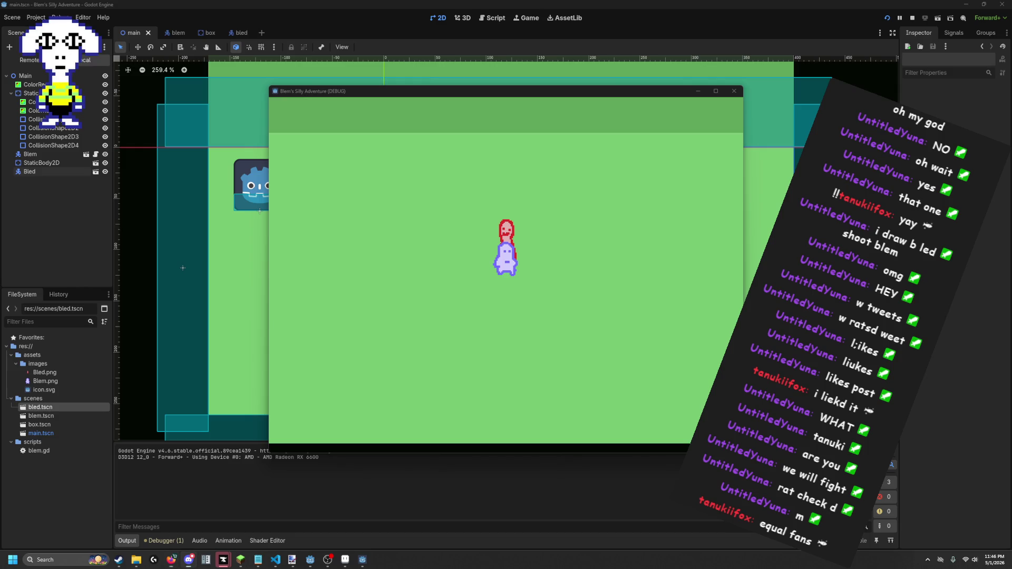
{"action": "left_click", "coordinate": [189, 559]}
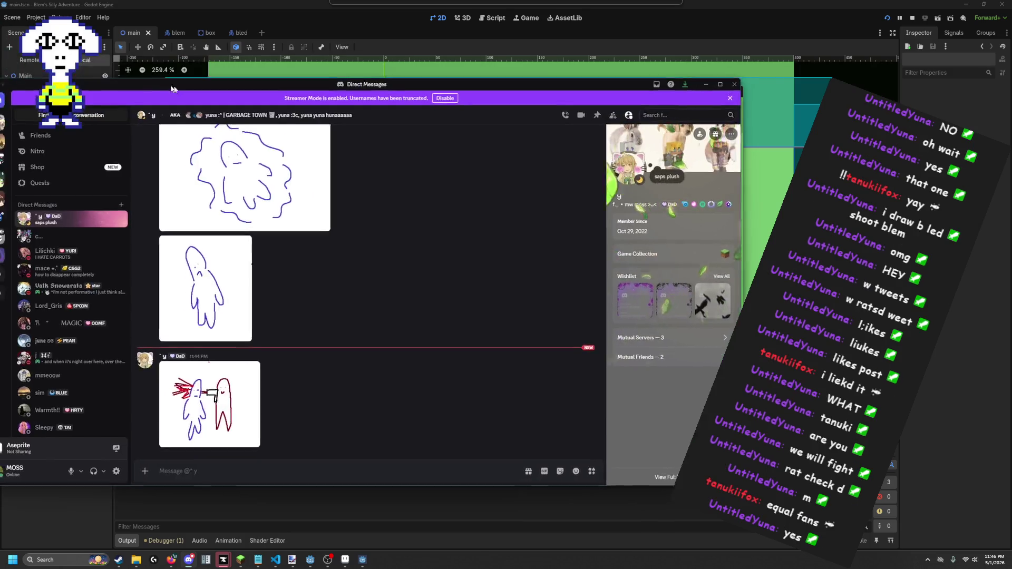
{"action": "left_click_drag", "start_coordinate": [171, 89], "coordinate": [292, 108]}
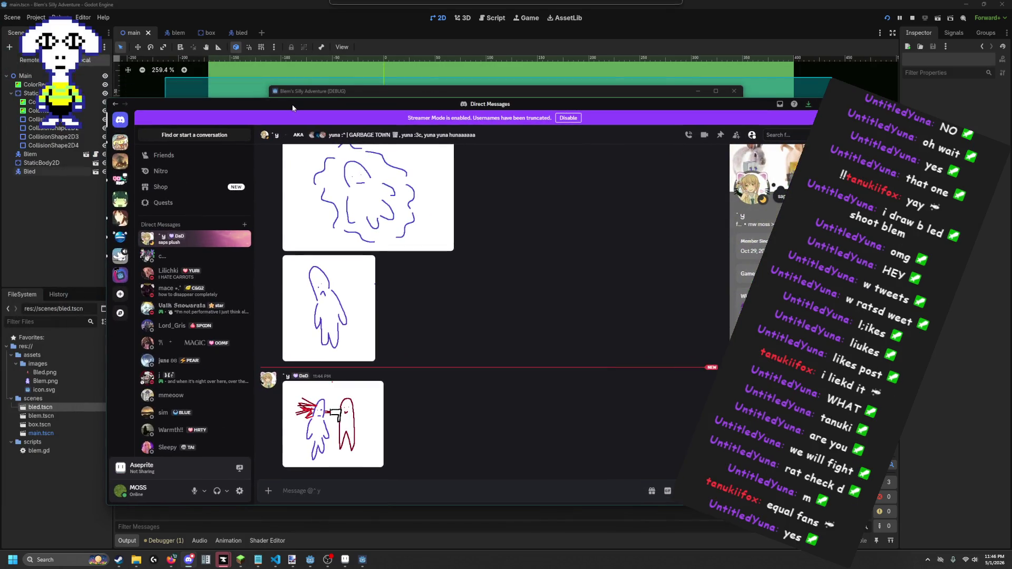
Step: Open the red-ghost-shooting-blue-ghost drawing at full size, copy it, and save it as an image
{"action": "left_click", "coordinate": [352, 407]}
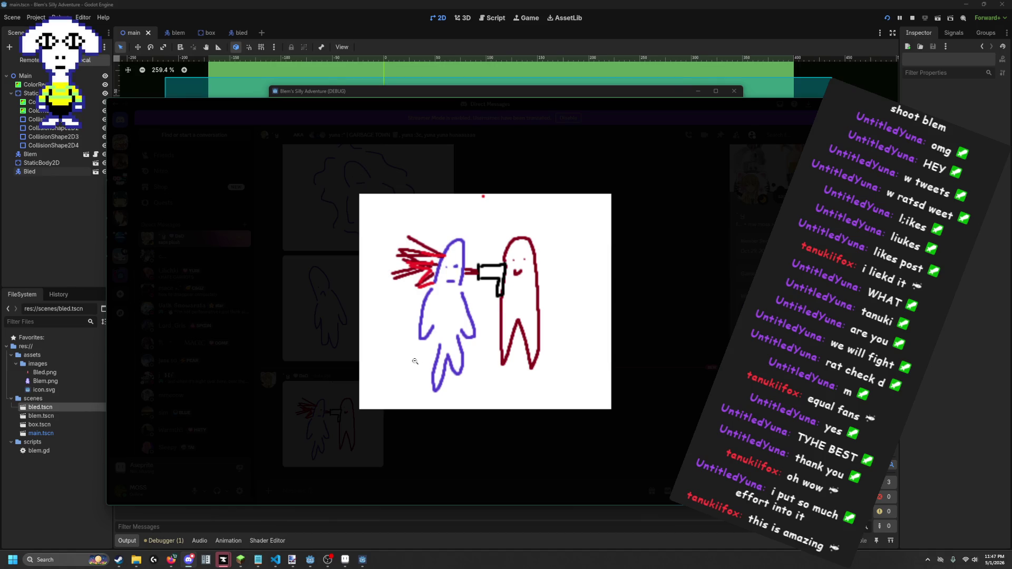
{"action": "right_click", "coordinate": [448, 356]}
{"action": "left_click", "coordinate": [460, 364]}
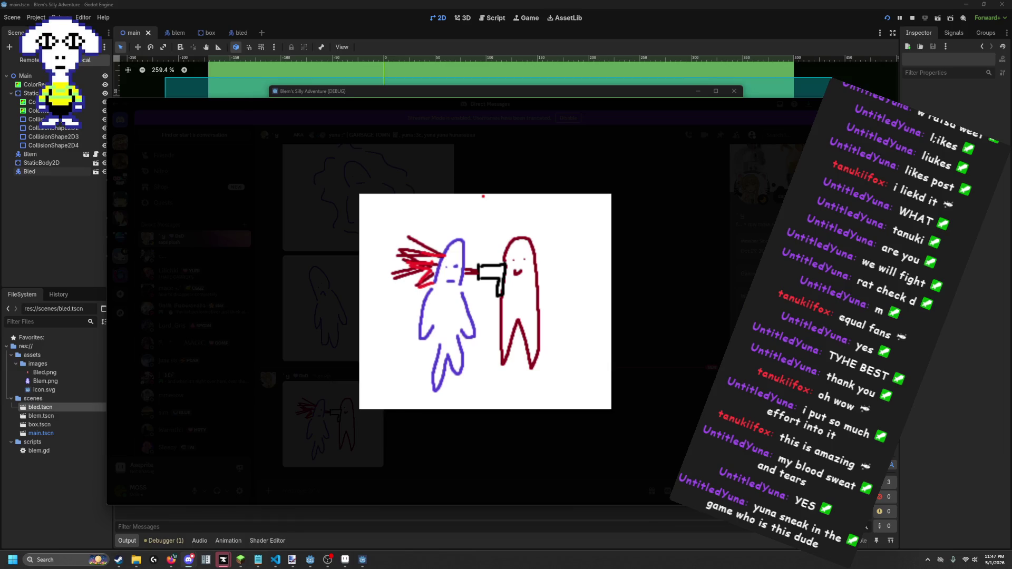
{"action": "key", "text": "ctrl+s"}
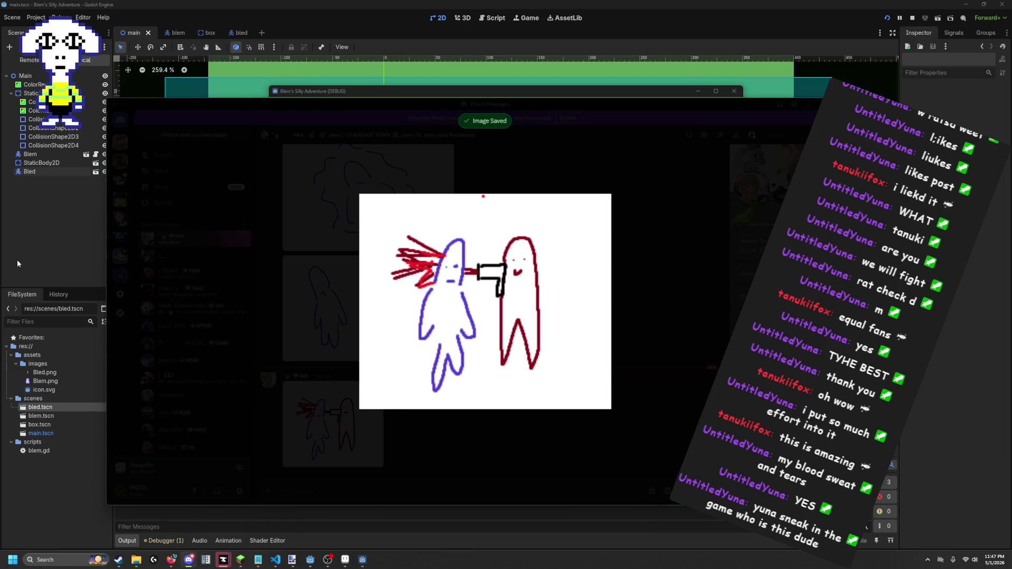
Step: Close the Discord image preview and the running game window to return to the editor
{"action": "left_click", "coordinate": [270, 106]}
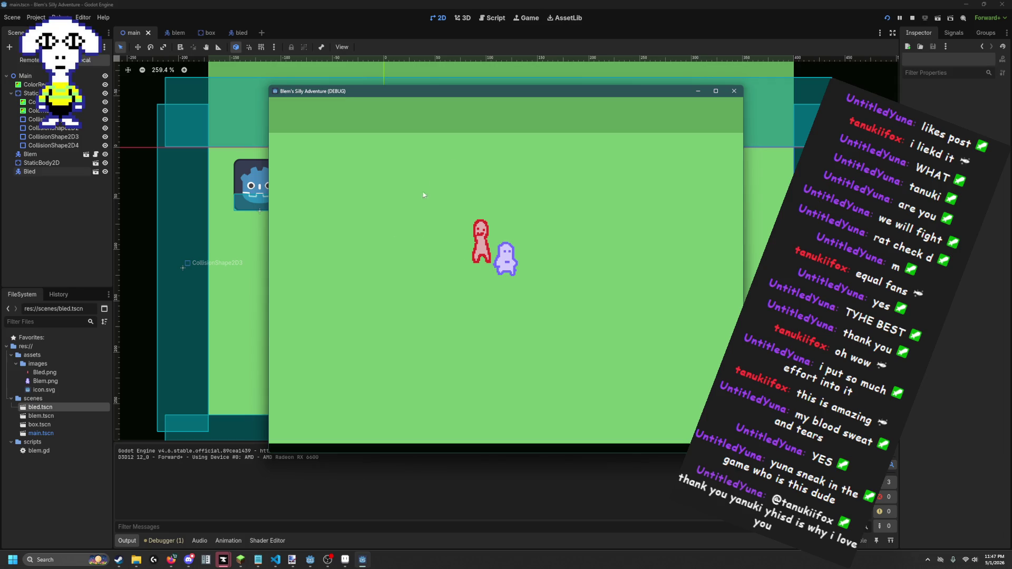
{"action": "mouse_move", "coordinate": [480, 95]}
{"action": "left_mouse_down"}
{"action": "mouse_move", "coordinate": [551, 97]}
{"action": "mouse_move", "coordinate": [508, 95]}
{"action": "left_mouse_up"}
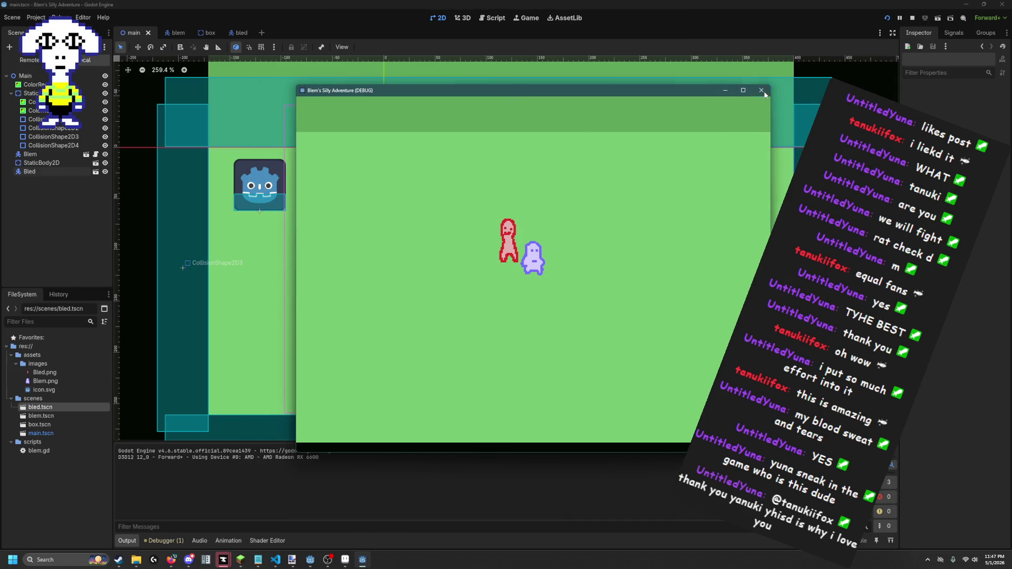
{"action": "left_click", "coordinate": [762, 91]}
{"action": "mouse_move", "coordinate": [136, 560]}
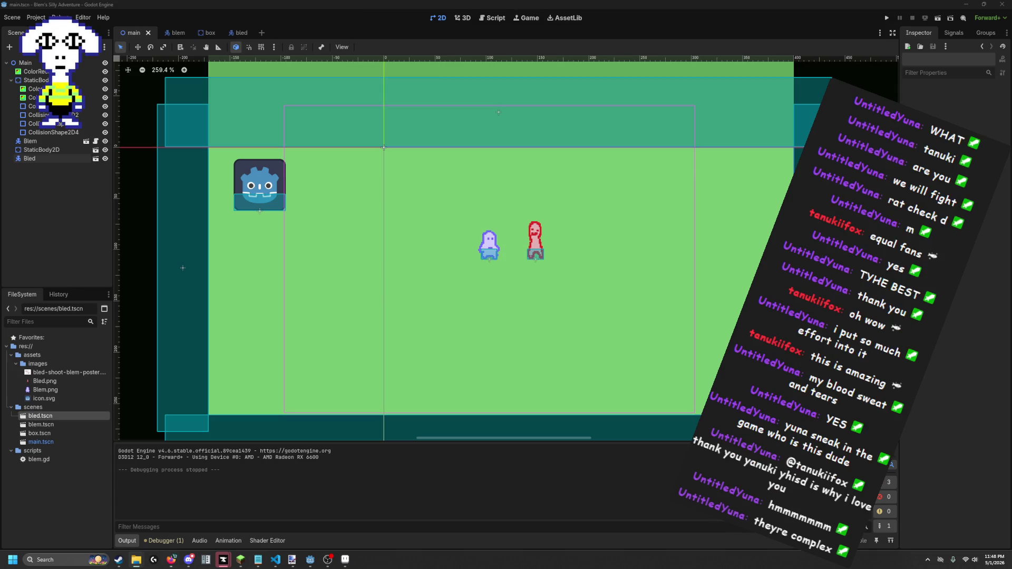
Step: Drop bled-shoot-blem-poster.png into the main scene as a BledShootBlemPoster sprite
{"action": "left_click", "coordinate": [68, 372]}
{"action": "scroll", "coordinate": [294, 369], "scroll_direction": "up", "scroll_amount": 3}
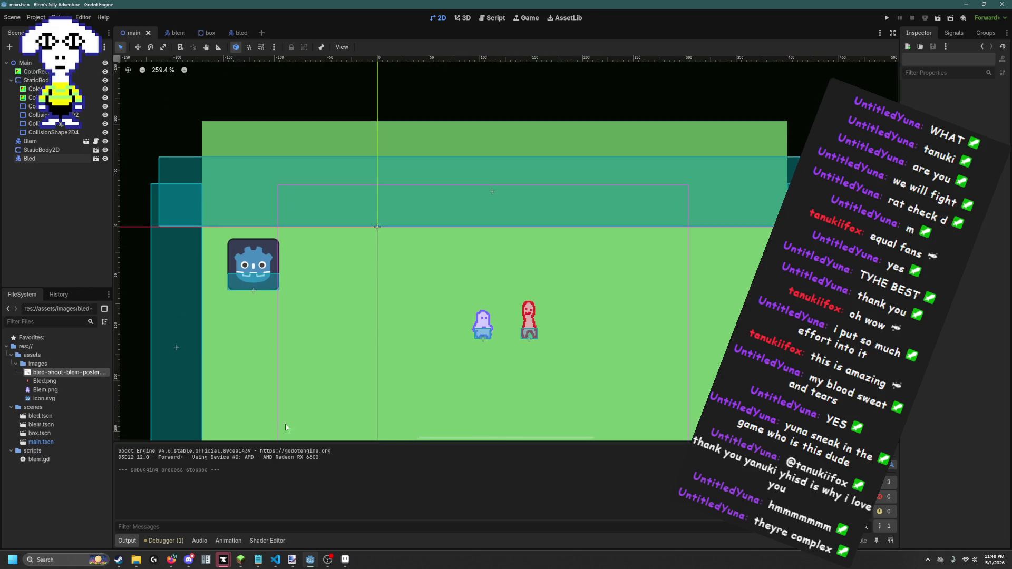
{"action": "mouse_move", "coordinate": [62, 374]}
{"action": "left_mouse_down"}
{"action": "mouse_move", "coordinate": [271, 226]}
{"action": "mouse_move", "coordinate": [490, 217]}
{"action": "left_mouse_up"}
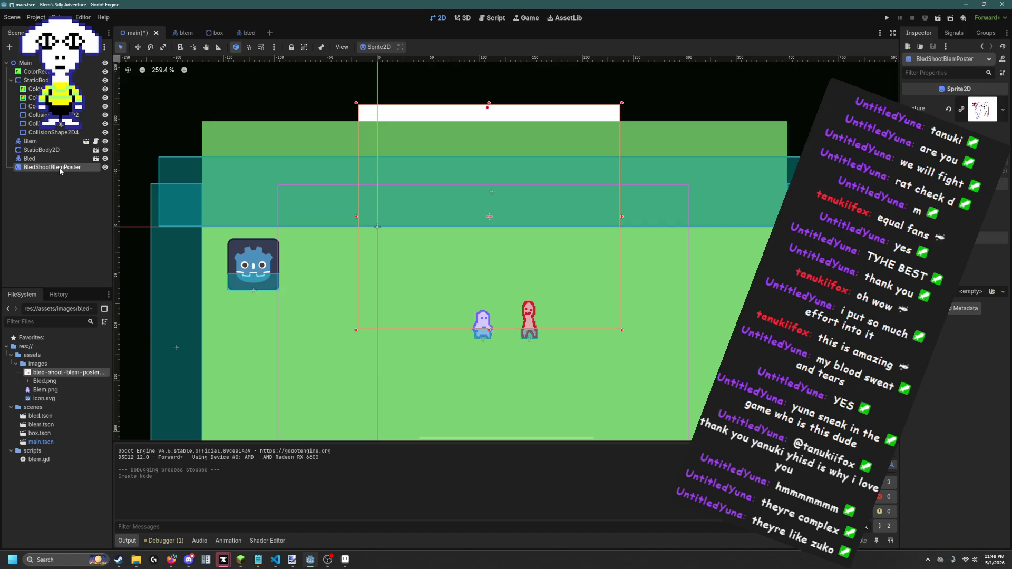
Step: Turn on Y Sort Enabled under CanvasItem Ordering for the poster sprite
{"action": "left_click", "coordinate": [11, 80]}
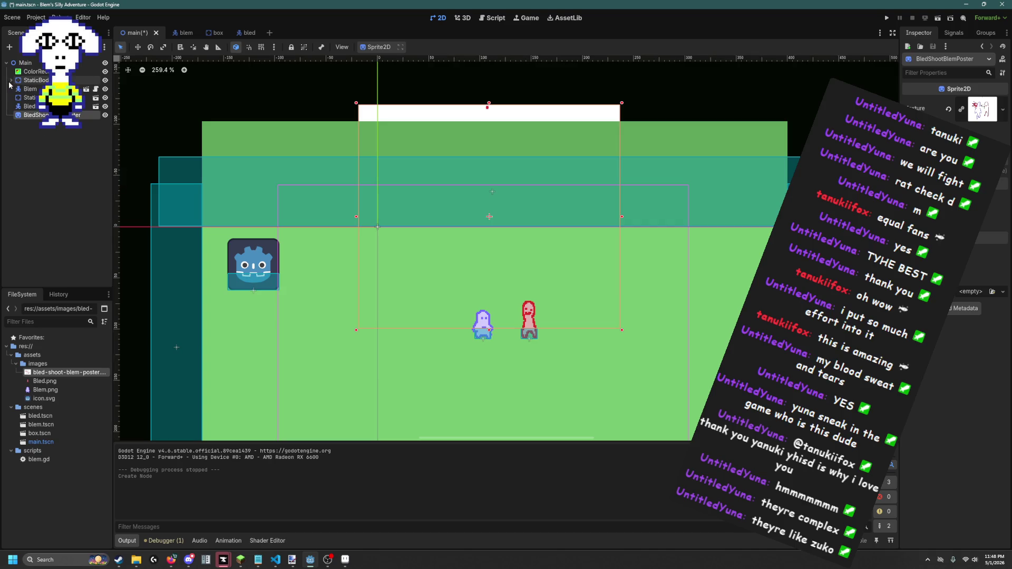
{"action": "left_click", "coordinate": [965, 200]}
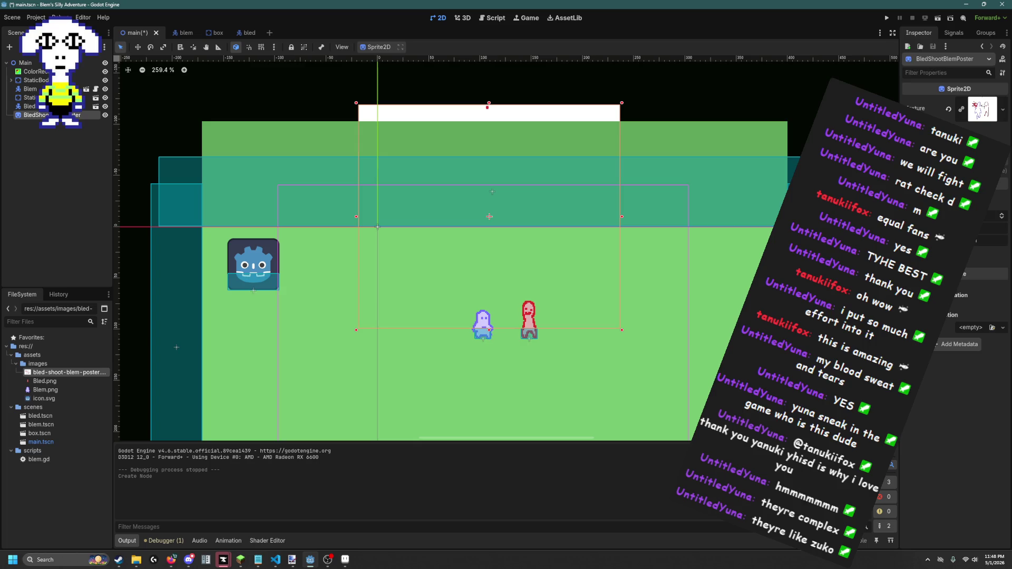
{"action": "left_click", "coordinate": [975, 240]}
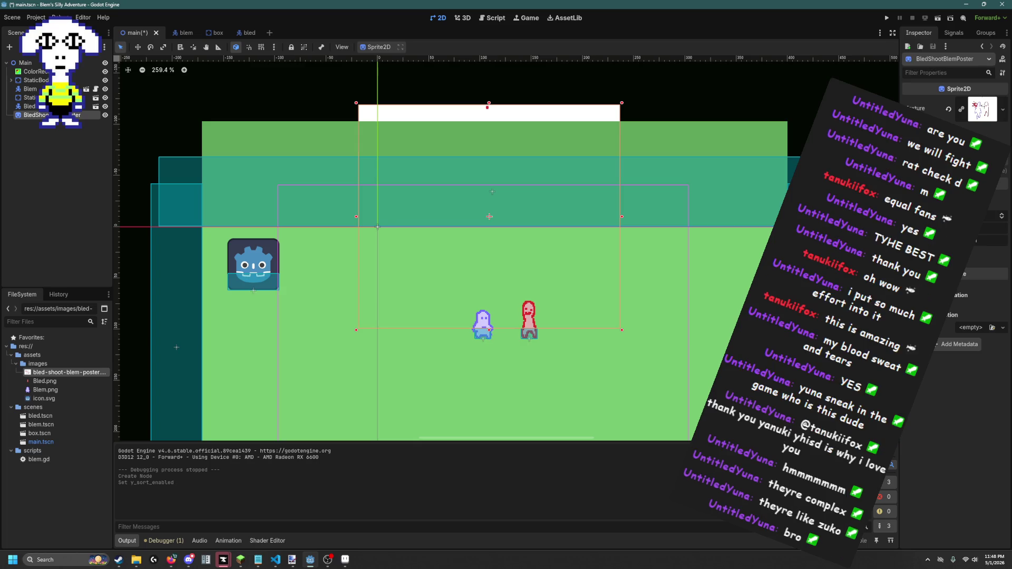
{"action": "left_click", "coordinate": [964, 200]}
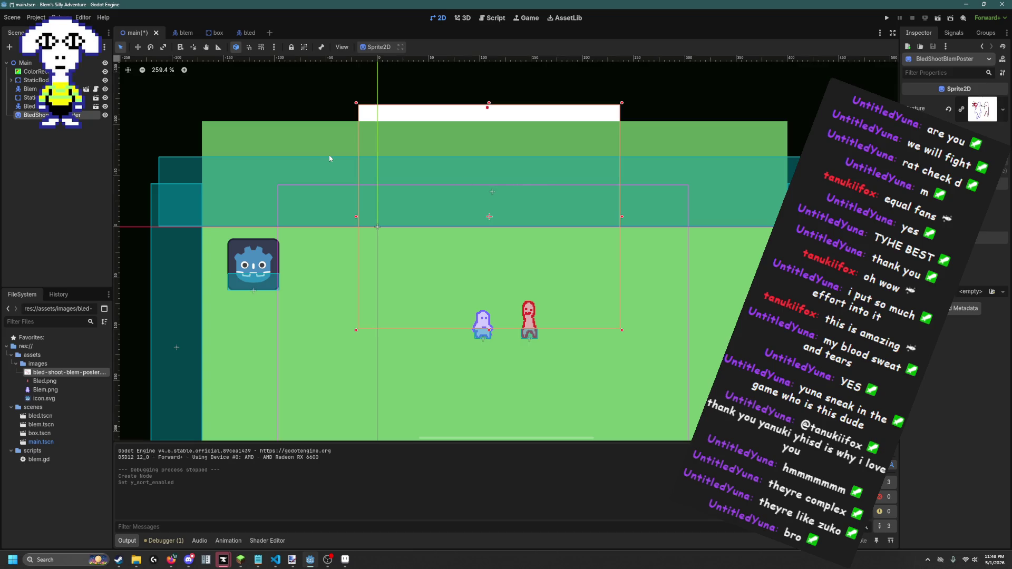
{"action": "left_click", "coordinate": [40, 155]}
{"action": "left_click", "coordinate": [33, 115]}
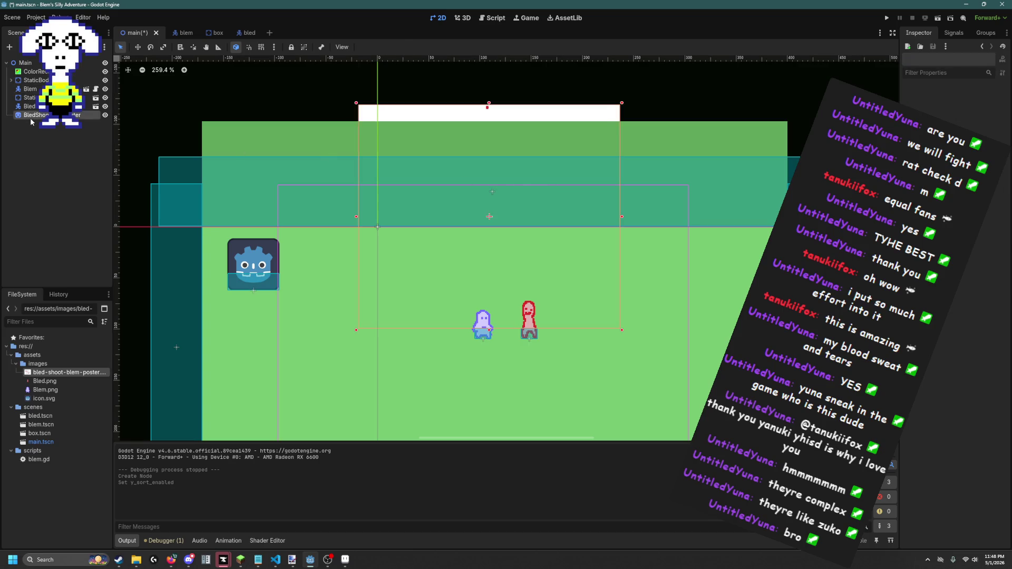
{"action": "right_click", "coordinate": [30, 64]}
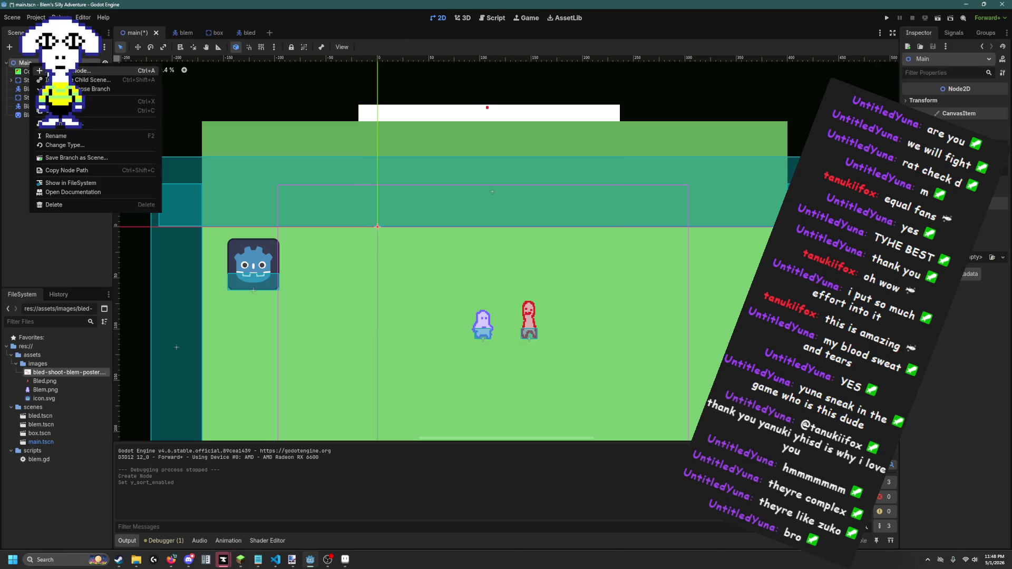
Step: Add a Node2D child under Main using the node search
{"action": "left_click", "coordinate": [47, 71]}
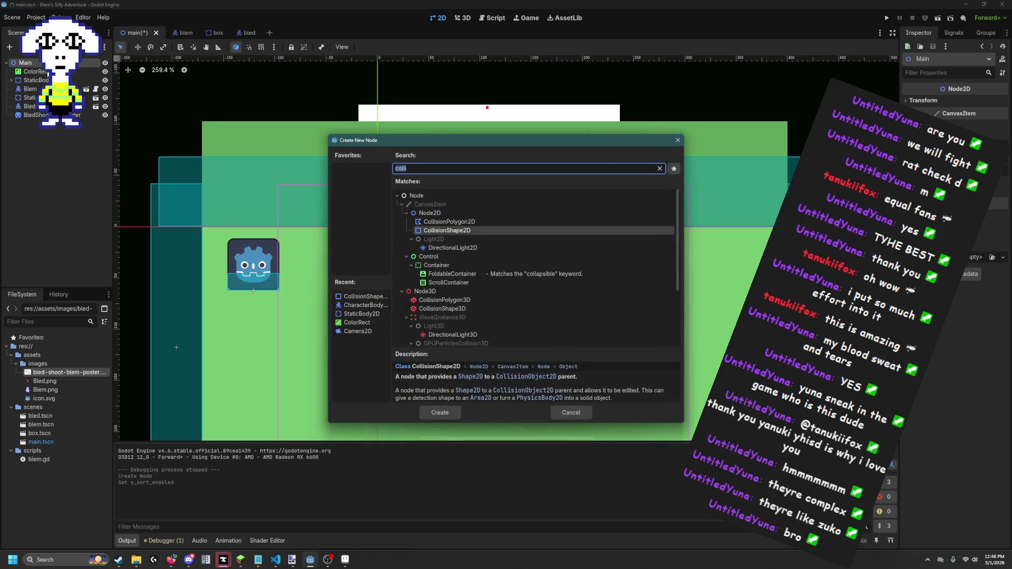
{"action": "type", "text": "node"}
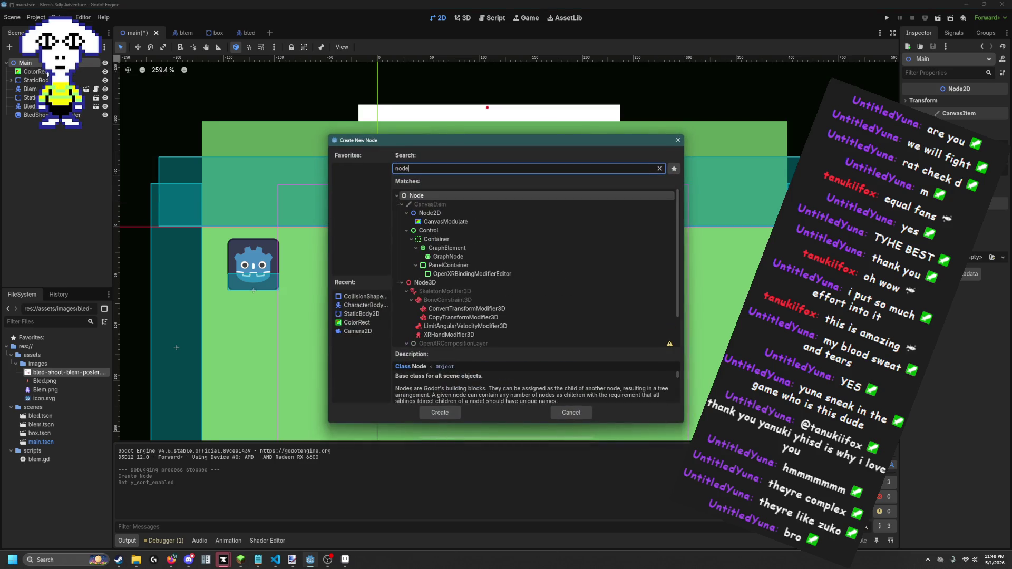
{"action": "key", "text": "Down"}
{"action": "key", "text": "Return"}
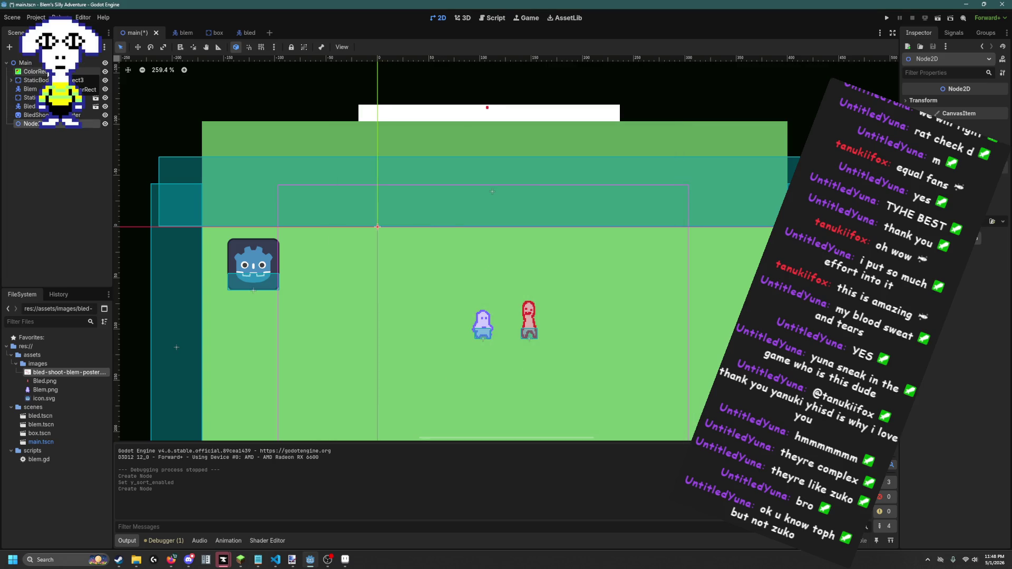
{"action": "left_click", "coordinate": [74, 167]}
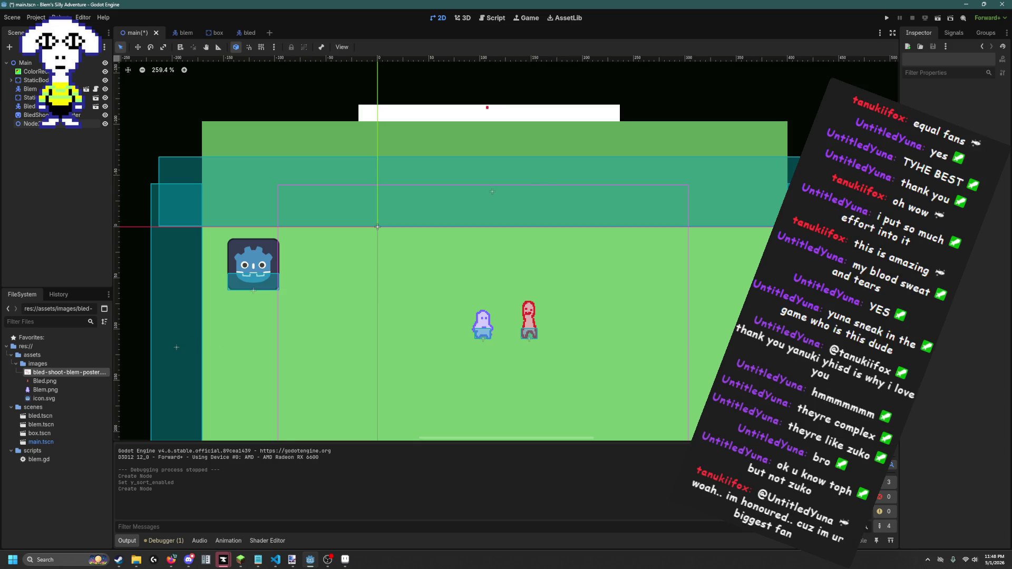
Step: Rename the new Node2D to 'y-sort' and select the nodes to regroup
{"action": "key", "text": "alt+Tab"}
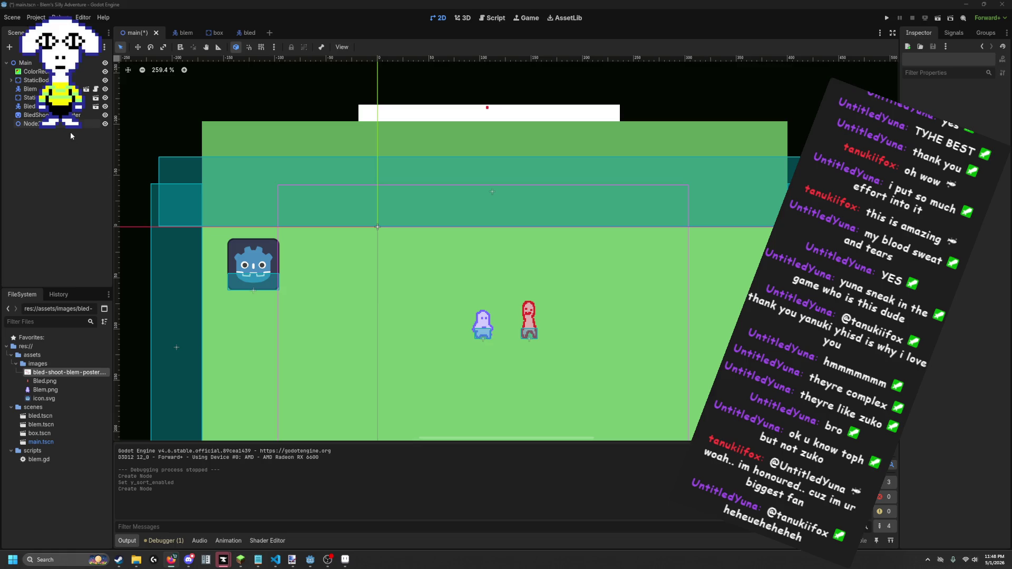
{"action": "left_click", "coordinate": [42, 126]}
{"action": "left_click", "coordinate": [42, 127]}
{"action": "type", "text": "y-sort"}
{"action": "key", "text": "Return"}
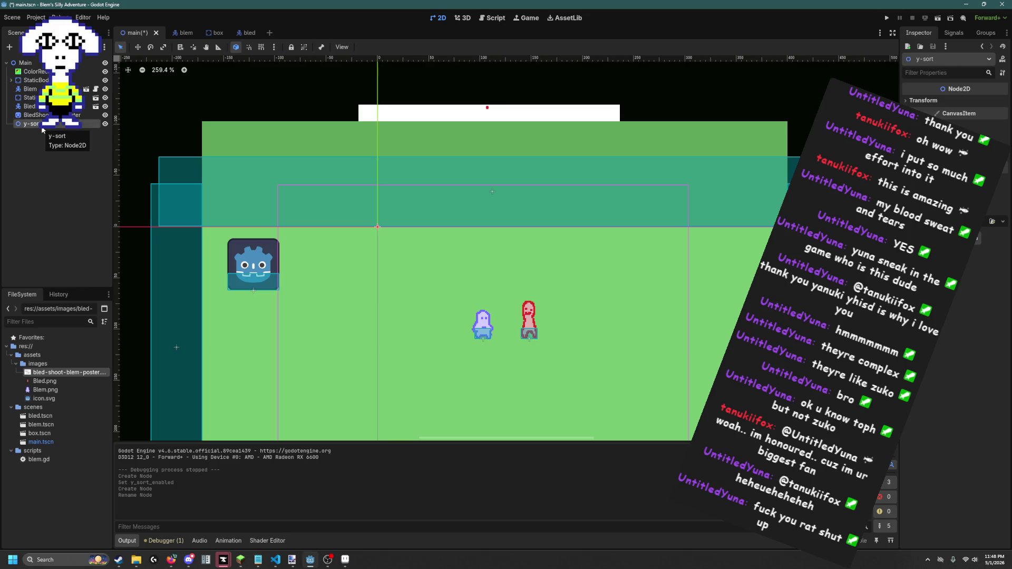
{"action": "left_click", "coordinate": [36, 115]}
{"action": "left_click", "coordinate": [36, 80], "text": "shift"}
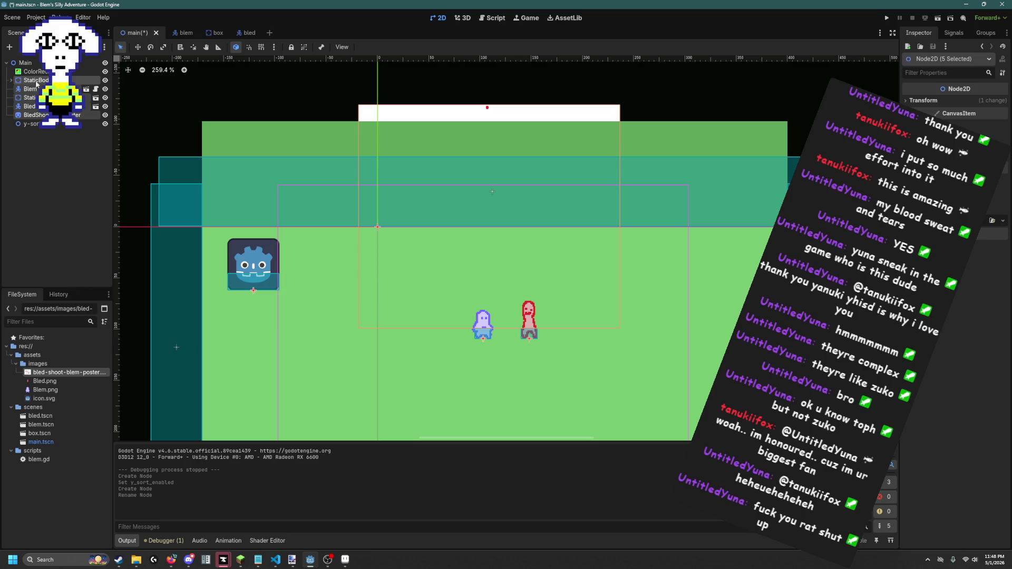
Step: Nest the characters and poster under y-sort, return one StaticBody to Main, enable Y Sort, save
{"action": "left_click_drag", "start_coordinate": [36, 88], "coordinate": [32, 124]}
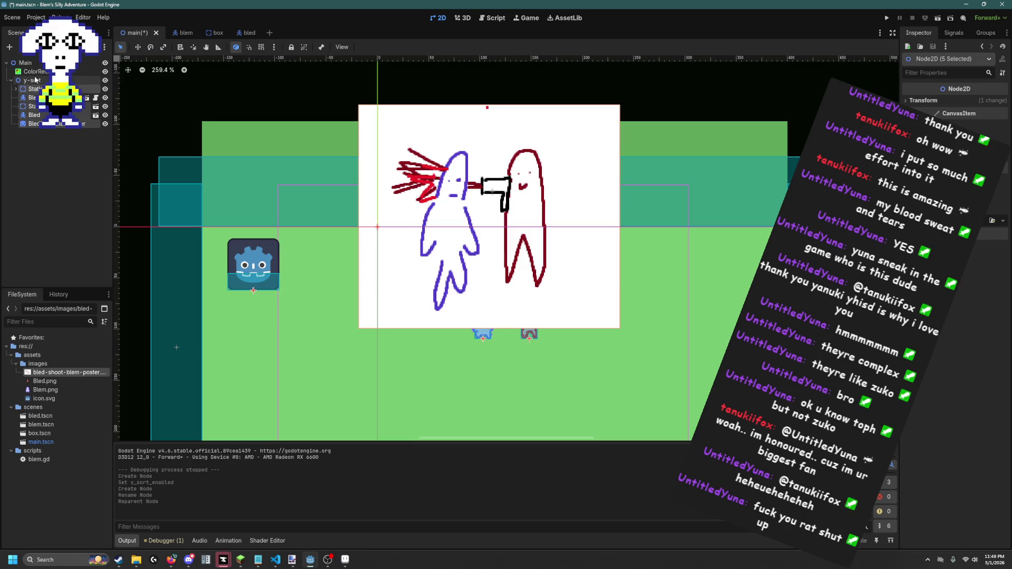
{"action": "left_click", "coordinate": [32, 97]}
{"action": "left_click", "coordinate": [33, 123], "text": "shift"}
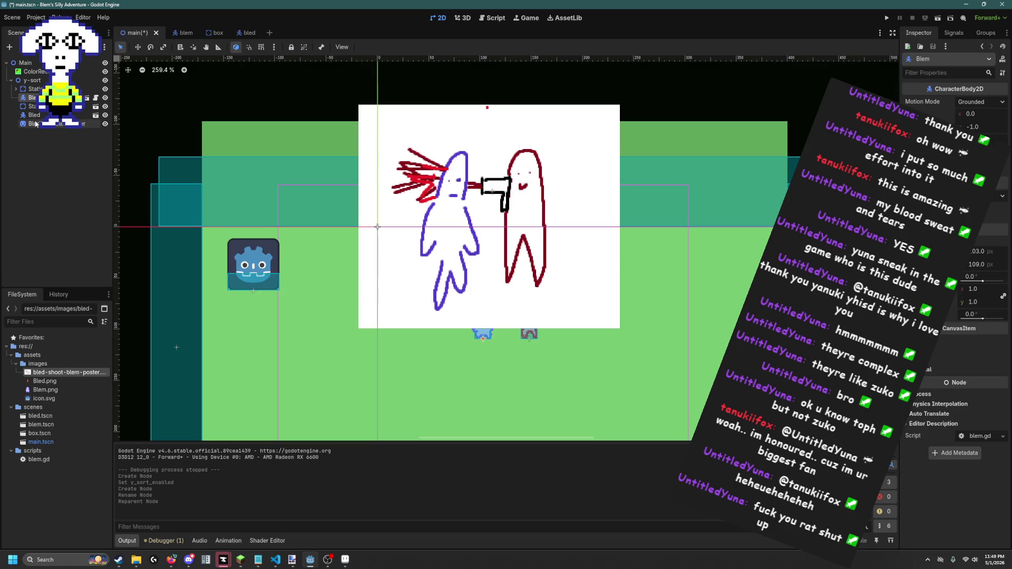
{"action": "left_click_drag", "start_coordinate": [36, 89], "coordinate": [33, 76]}
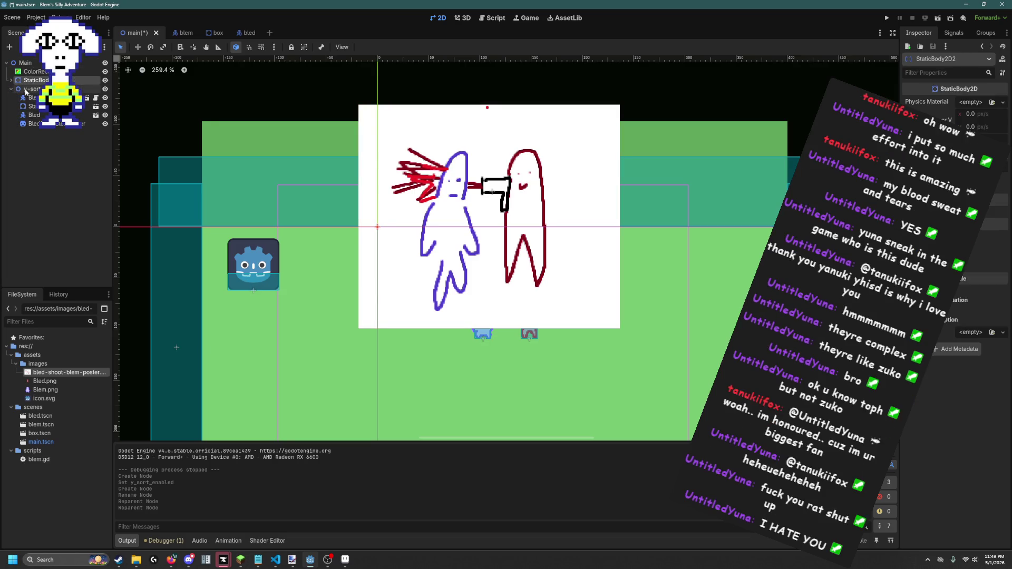
{"action": "left_click", "coordinate": [33, 90]}
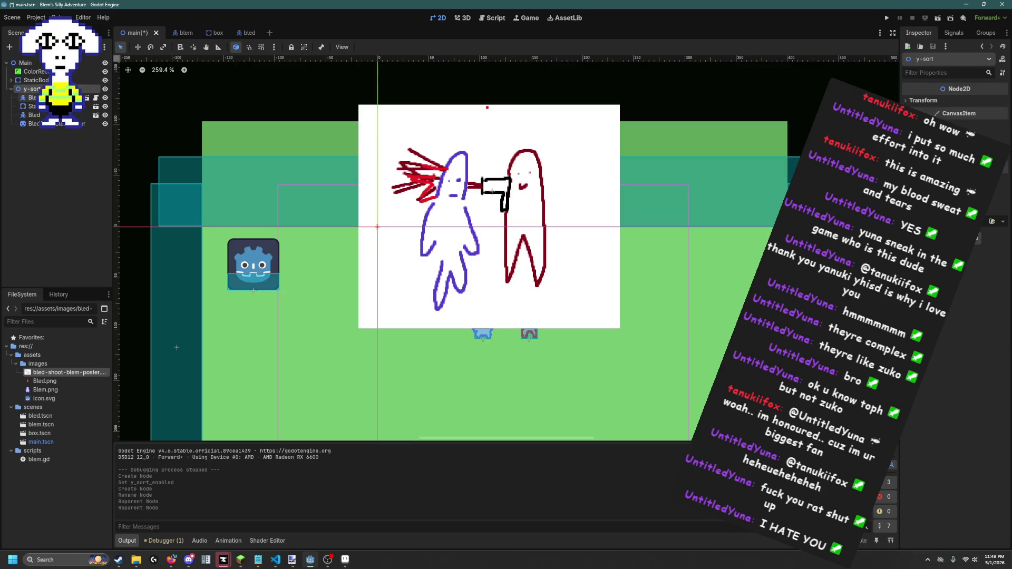
{"action": "left_click", "coordinate": [25, 63]}
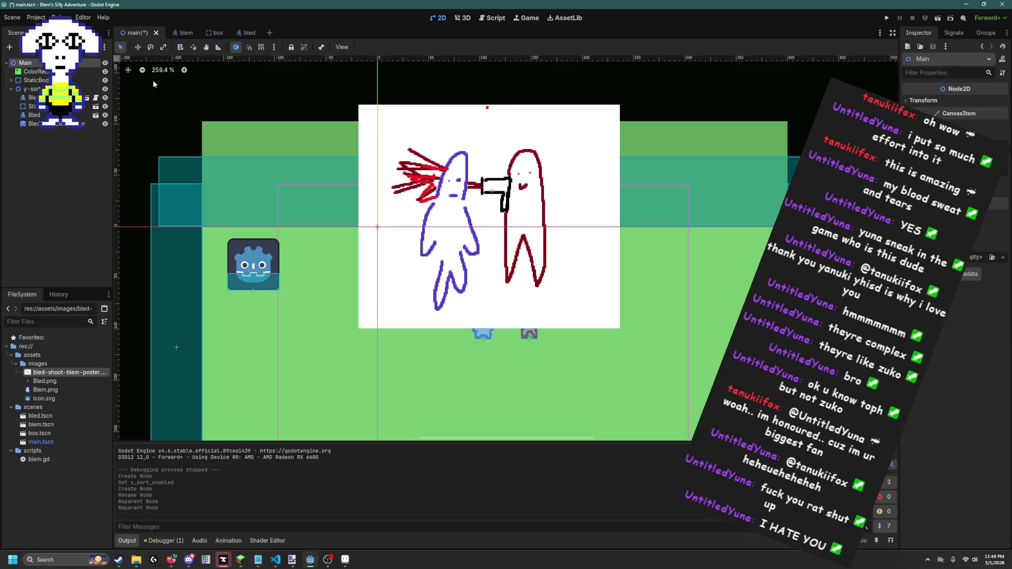
{"action": "key", "text": "ctrl+s"}
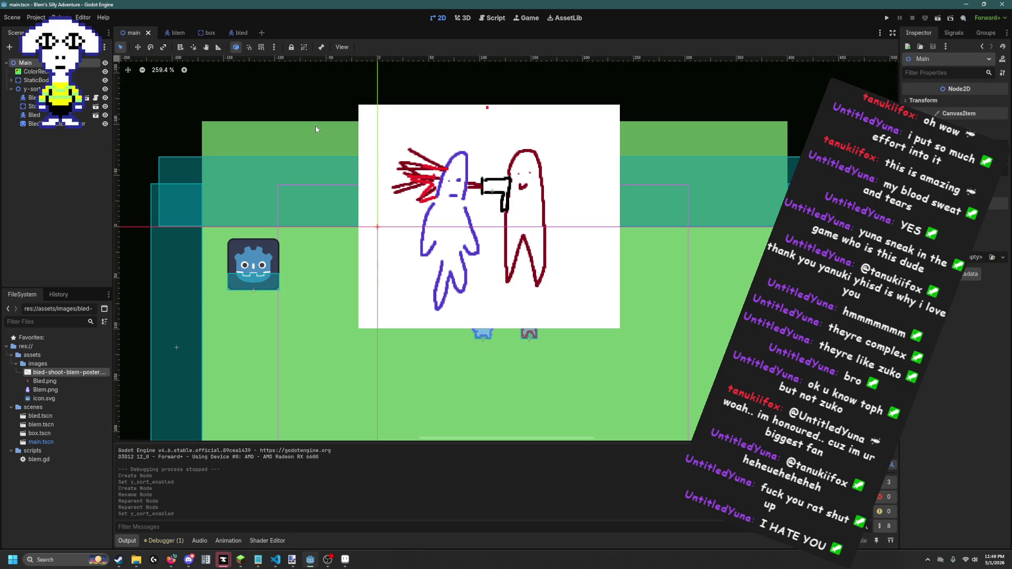
{"action": "left_click", "coordinate": [32, 89]}
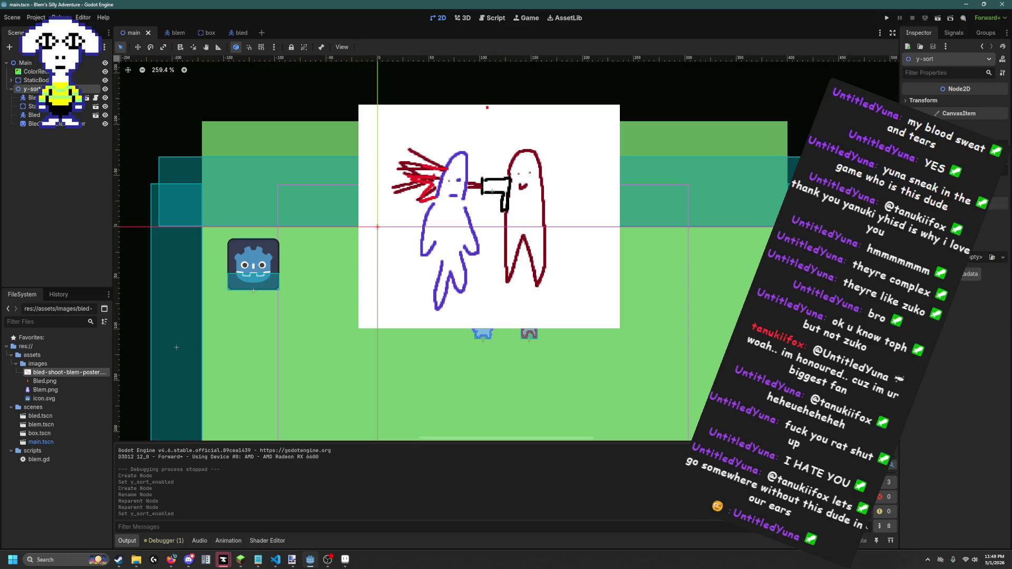
Step: Scale the poster sprite to about 0.23, place it near (186, -34) at the top, and run
{"action": "key", "text": "ctrl+s"}
{"action": "left_click", "coordinate": [374, 123]}
{"action": "mouse_move", "coordinate": [355, 107]}
{"action": "left_mouse_down"}
{"action": "mouse_move", "coordinate": [548, 270]}
{"action": "mouse_move", "coordinate": [561, 191]}
{"action": "left_mouse_up"}
{"action": "scroll", "coordinate": [561, 191], "scroll_direction": "up", "scroll_amount": 5}
{"action": "left_click_drag", "start_coordinate": [499, 139], "coordinate": [528, 162]}
{"action": "left_click_drag", "start_coordinate": [591, 197], "coordinate": [556, 169]}
{"action": "scroll", "coordinate": [560, 171], "scroll_direction": "down", "scroll_amount": 5}
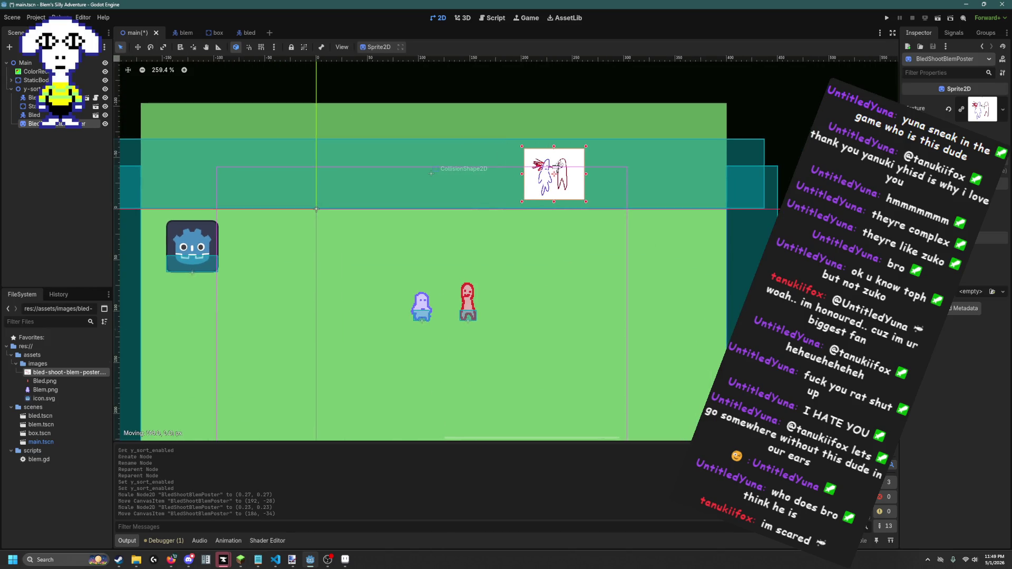
{"action": "left_click", "coordinate": [786, 128]}
{"action": "left_click", "coordinate": [886, 18]}
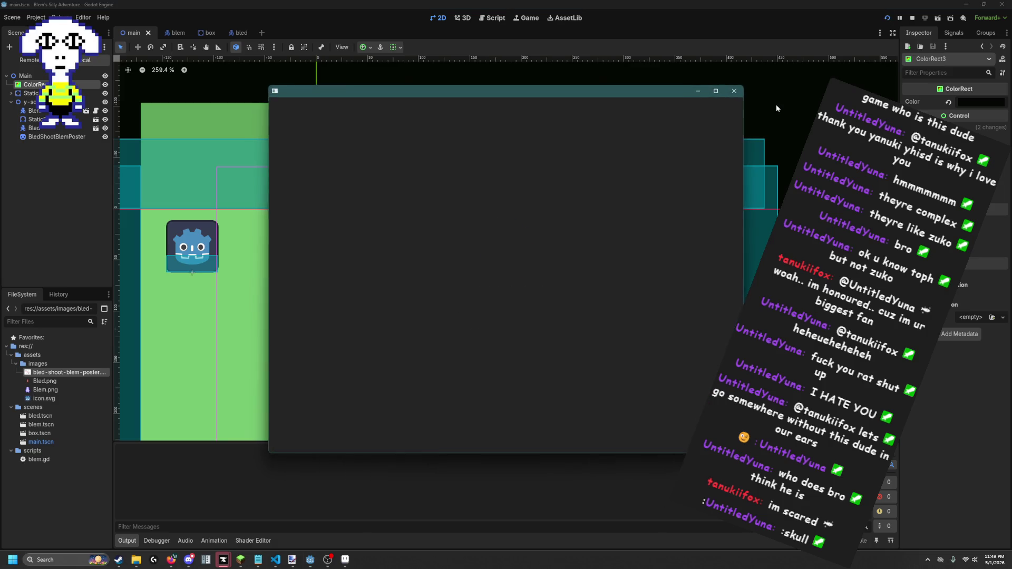
Step: Maximize the game window and walk the purple character up and to the right
{"action": "left_click", "coordinate": [714, 92]}
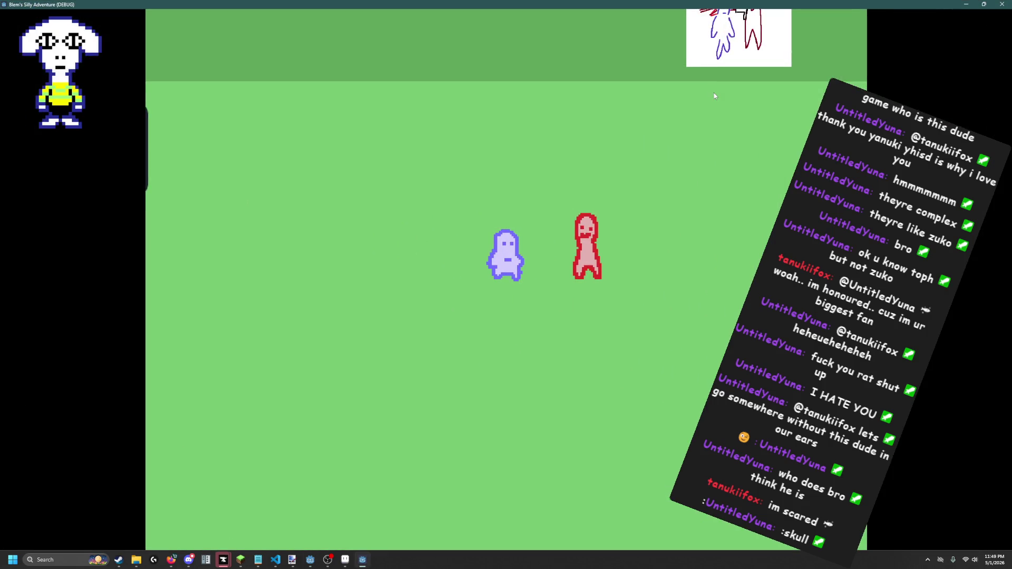
{"action": "key", "text": "Up"}
{"action": "key", "text": "Right"}
{"action": "key", "text": "Up"}
{"action": "key", "text": "Right"}
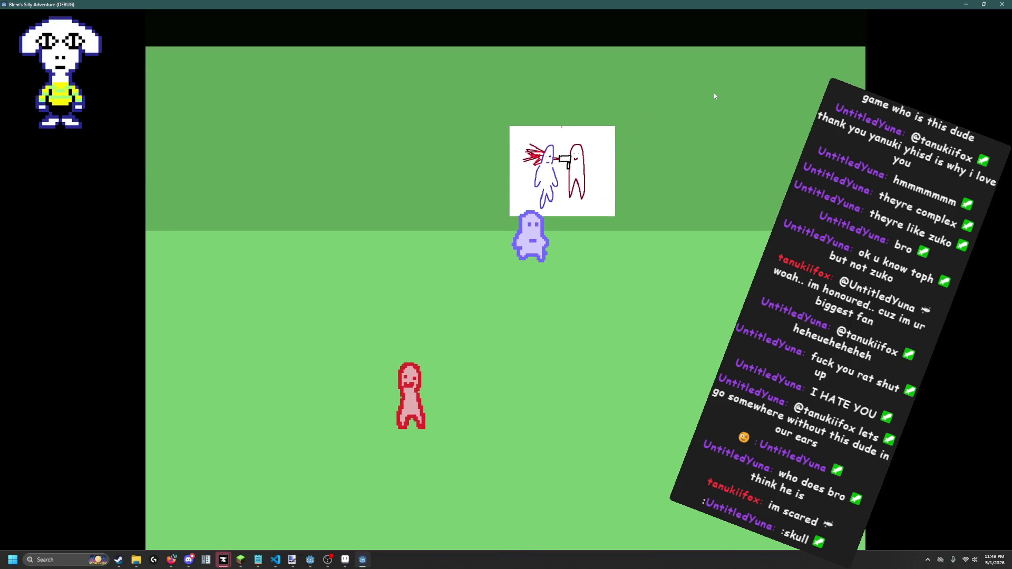
Step: Walk the character down-left and back up-right, then stop the running game
{"action": "key", "text": "Left"}
{"action": "key", "text": "Down"}
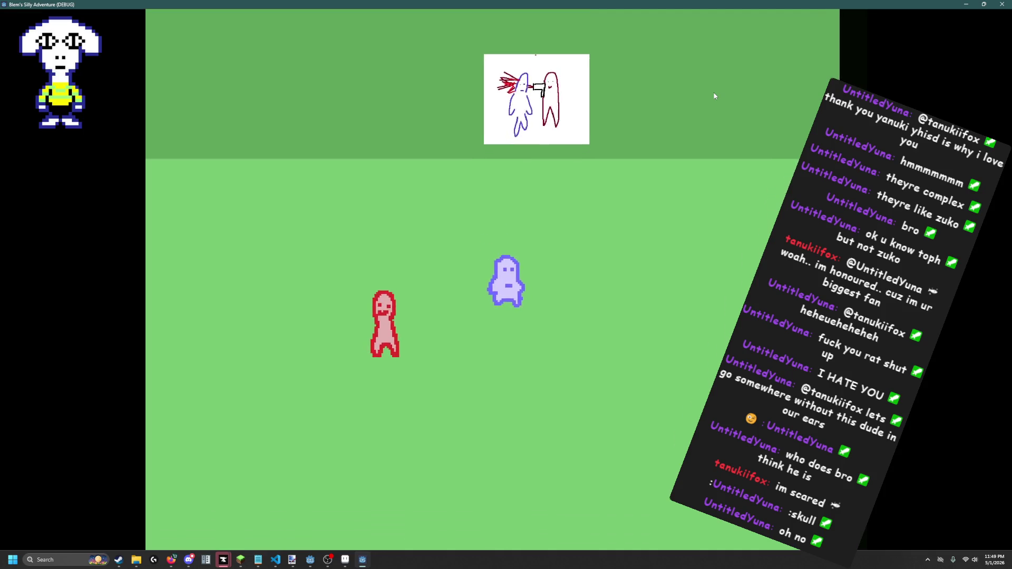
{"action": "key", "text": "Up"}
{"action": "key", "text": "Right"}
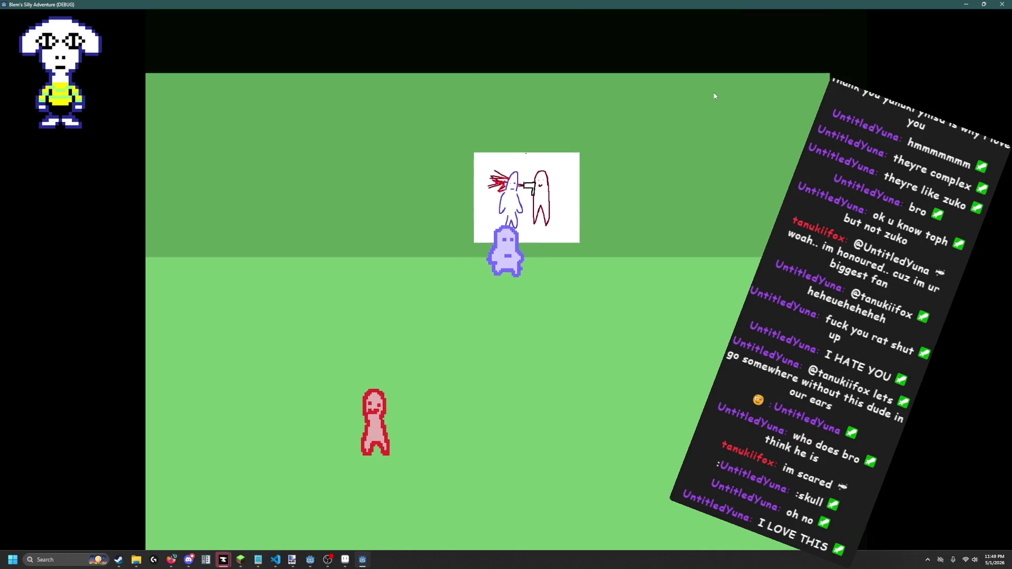
{"action": "left_click", "coordinate": [1001, 4]}
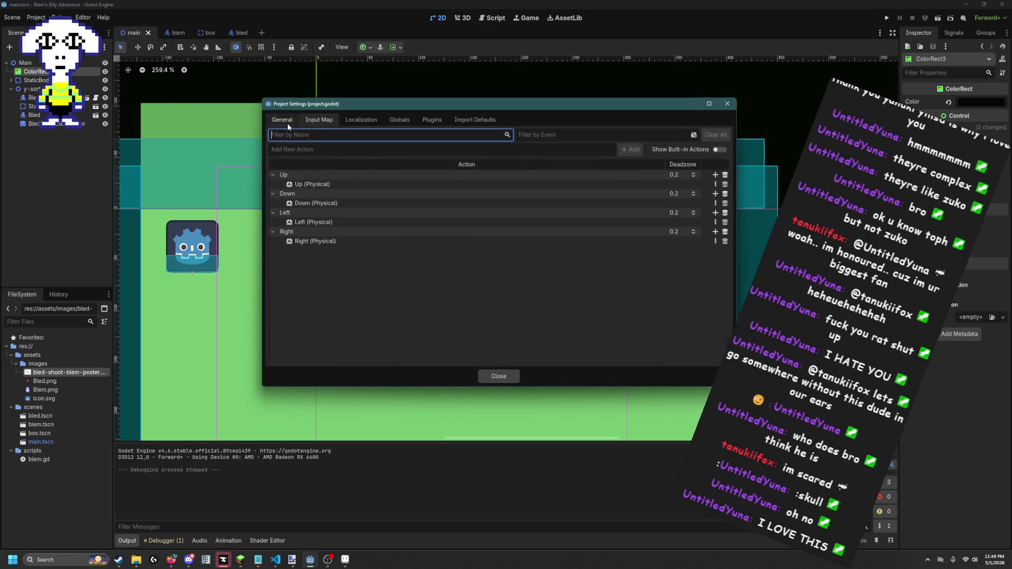
Step: Scroll the General project settings down to the Display > Window section
{"action": "left_click", "coordinate": [282, 121]}
{"action": "scroll", "coordinate": [294, 235], "scroll_direction": "down", "scroll_amount": 3}
{"action": "scroll", "coordinate": [295, 238], "scroll_direction": "down", "scroll_amount": 3}
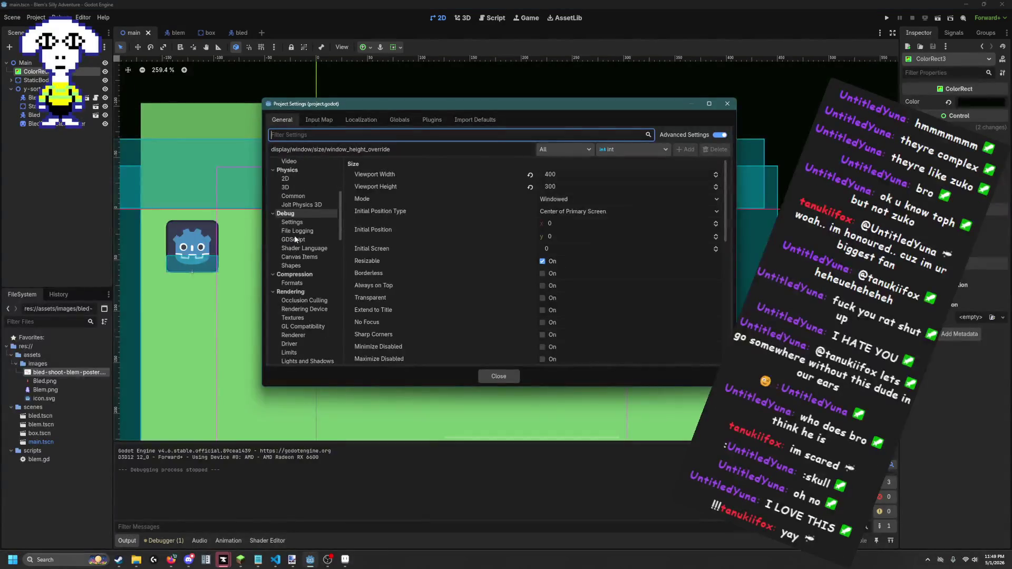
{"action": "scroll", "coordinate": [297, 238], "scroll_direction": "down", "scroll_amount": 5}
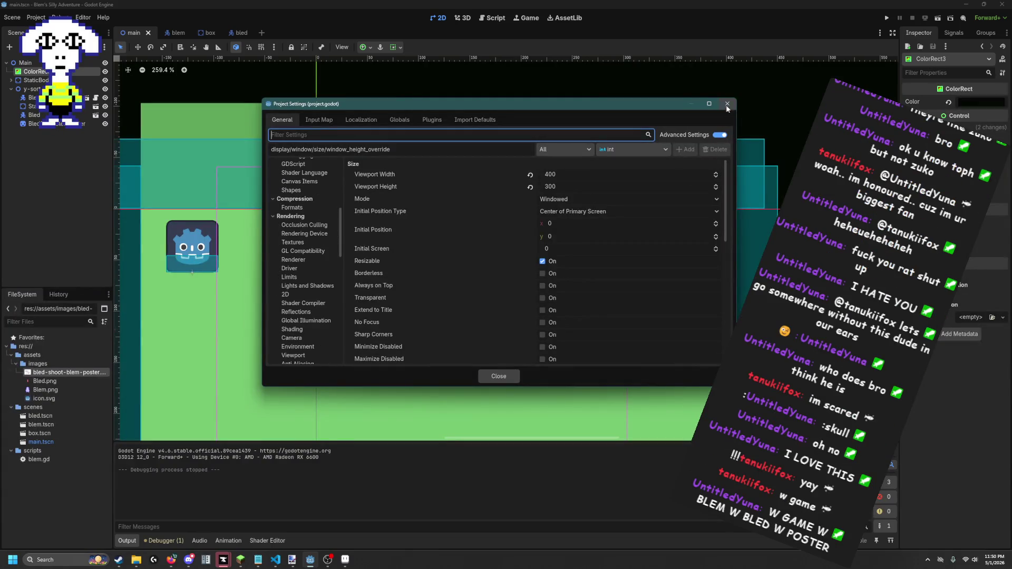
{"action": "scroll", "coordinate": [320, 241], "scroll_direction": "down", "scroll_amount": 12}
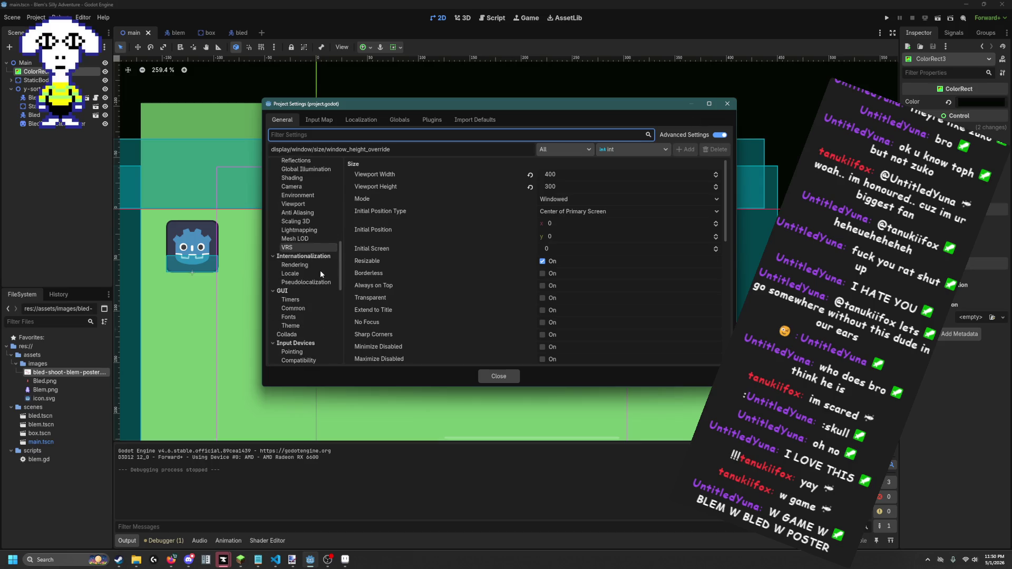
{"action": "scroll", "coordinate": [320, 270], "scroll_direction": "up", "scroll_amount": 20}
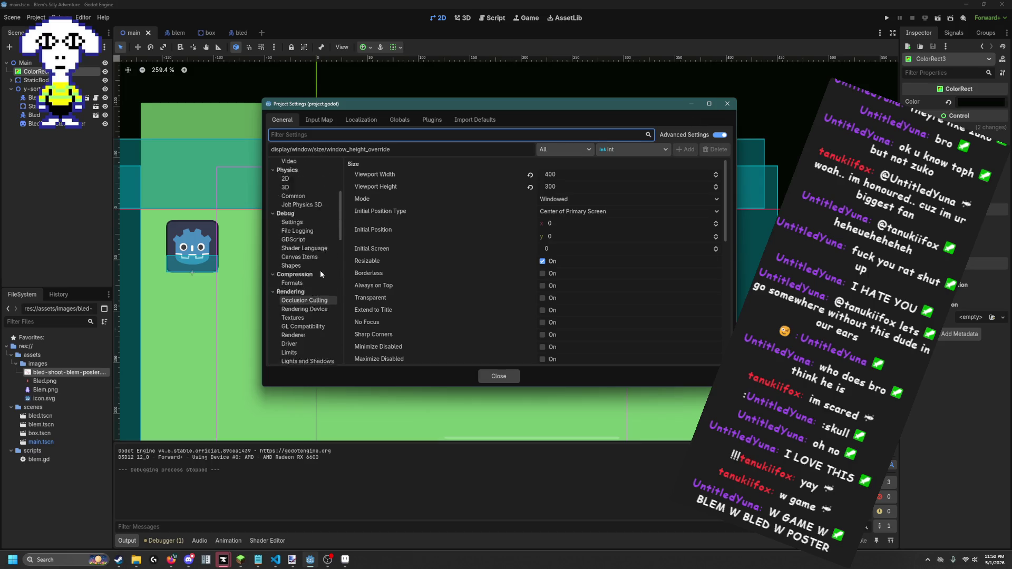
{"action": "scroll", "coordinate": [320, 269], "scroll_direction": "up", "scroll_amount": 5}
{"action": "scroll", "coordinate": [438, 265], "scroll_direction": "down", "scroll_amount": 8}
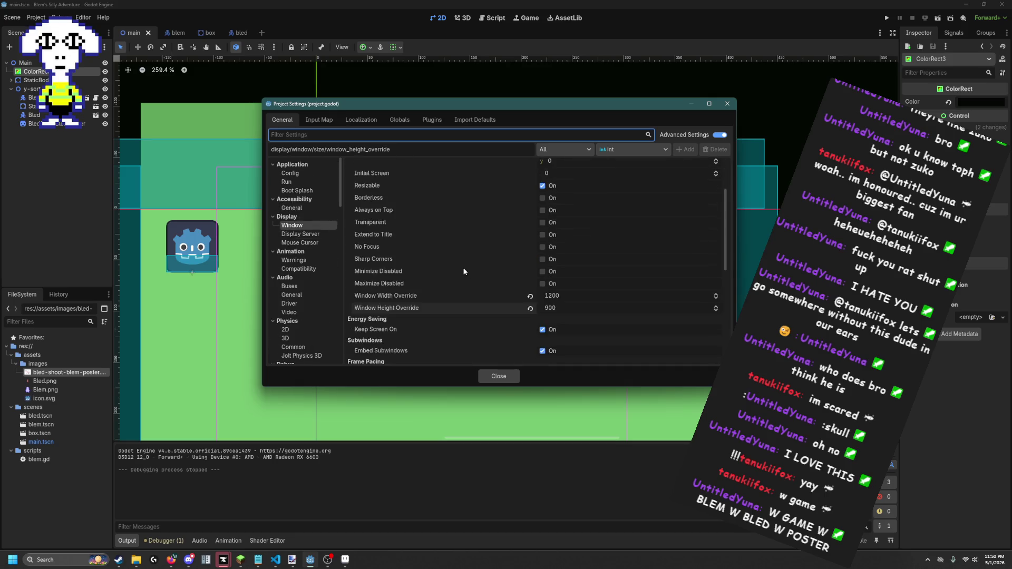
Step: Set Stretch Mode to viewport, close Project Settings and run the project
{"action": "left_click", "coordinate": [552, 290]}
{"action": "left_click", "coordinate": [560, 324]}
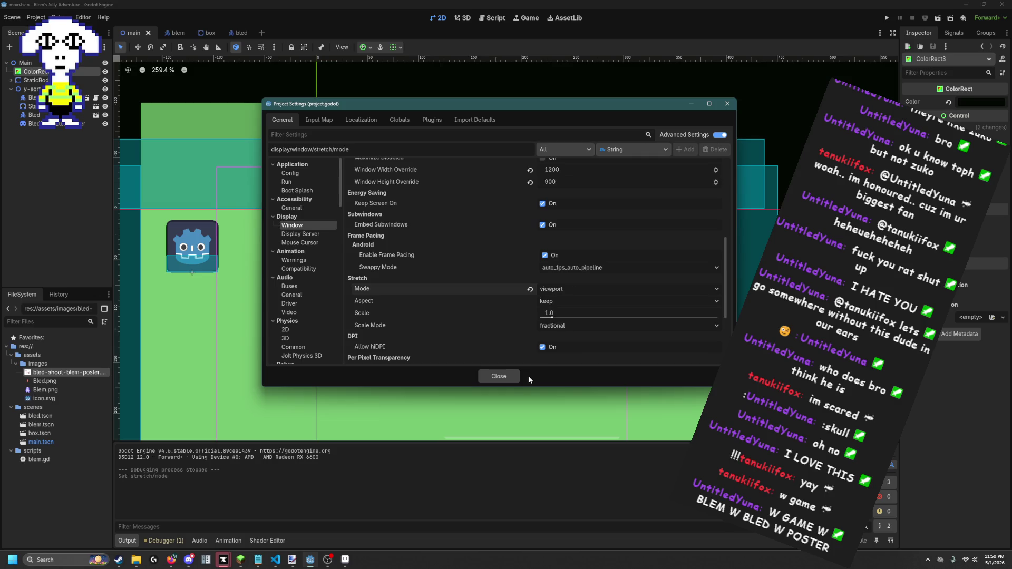
{"action": "left_click", "coordinate": [499, 376]}
{"action": "left_click", "coordinate": [885, 17]}
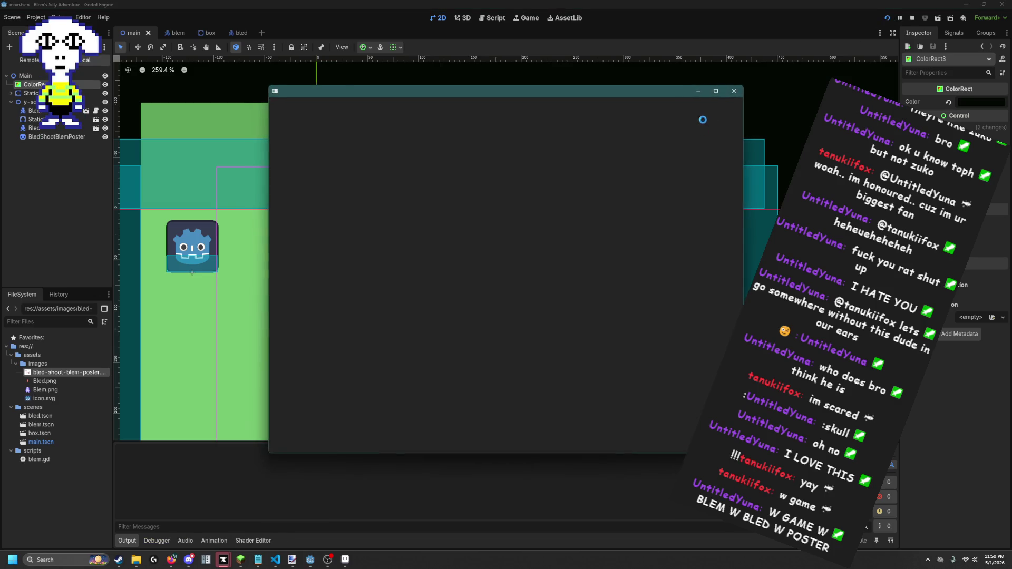
Step: Walk the player around the pixelated game: up, right, left and back up
{"action": "key", "text": "Up"}
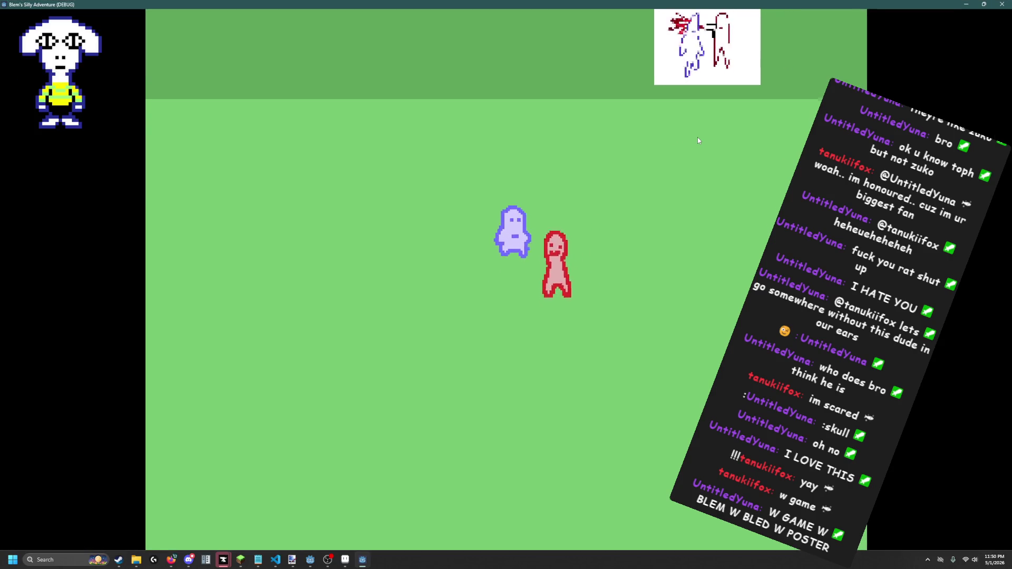
{"action": "key", "text": "Right"}
{"action": "key", "text": "Left"}
{"action": "key", "text": "Up"}
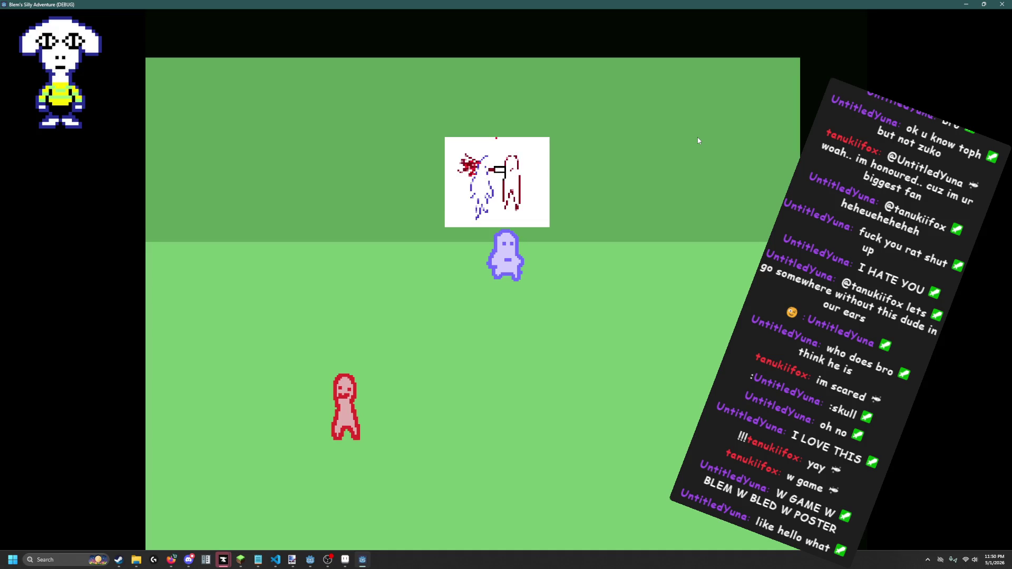
{"action": "key", "text": "Up"}
{"action": "key", "text": "Right"}
{"action": "key", "text": "Left"}
{"action": "key", "text": "Down"}
{"action": "key", "text": "Up"}
{"action": "key", "text": "Right"}
{"action": "key", "text": "Left"}
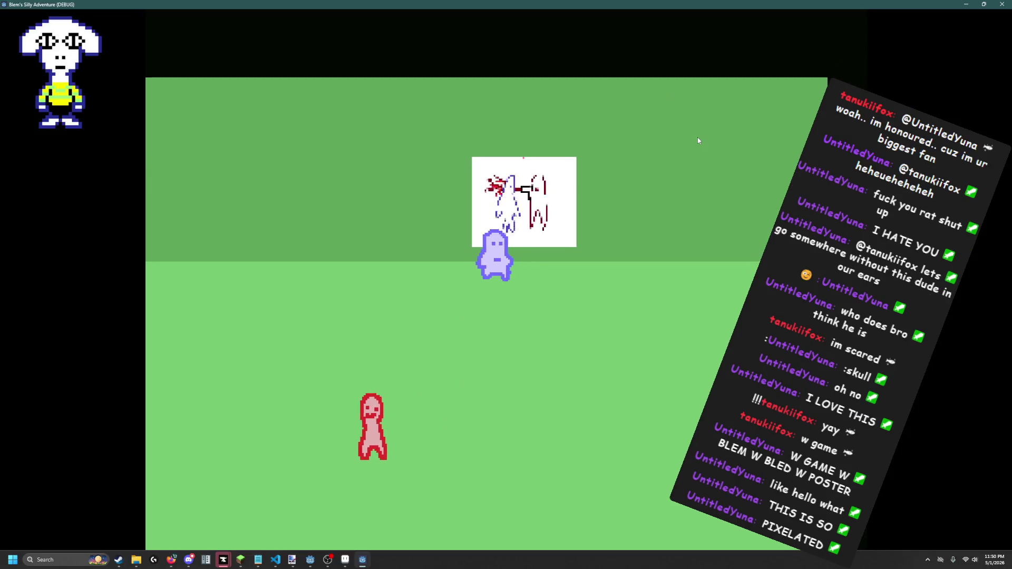
{"action": "key", "text": "Right"}
{"action": "key", "text": "Right"}
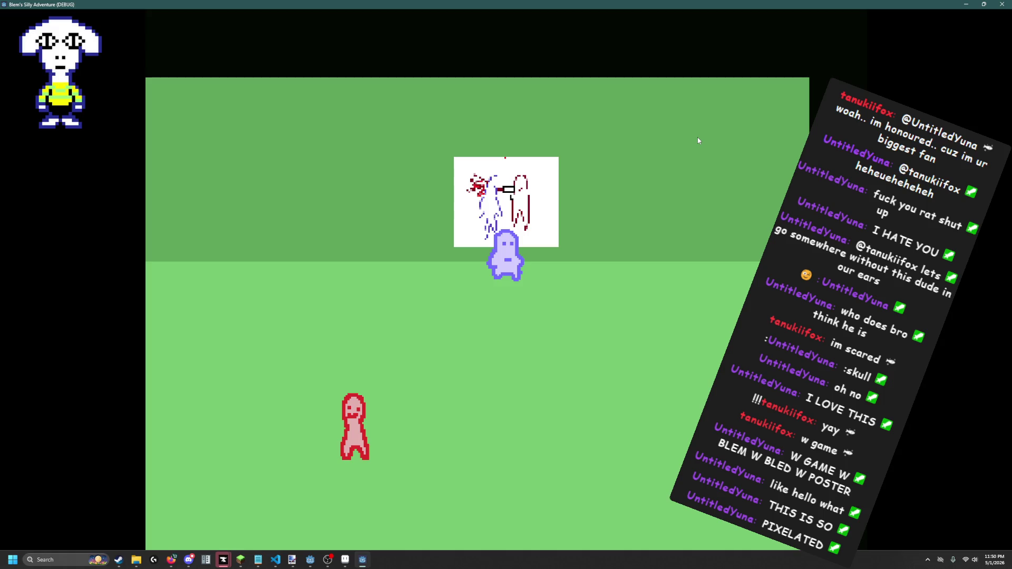
Step: Walk the player down-left, then right and up toward the poster
{"action": "key", "text": "Down"}
{"action": "key", "text": "Left"}
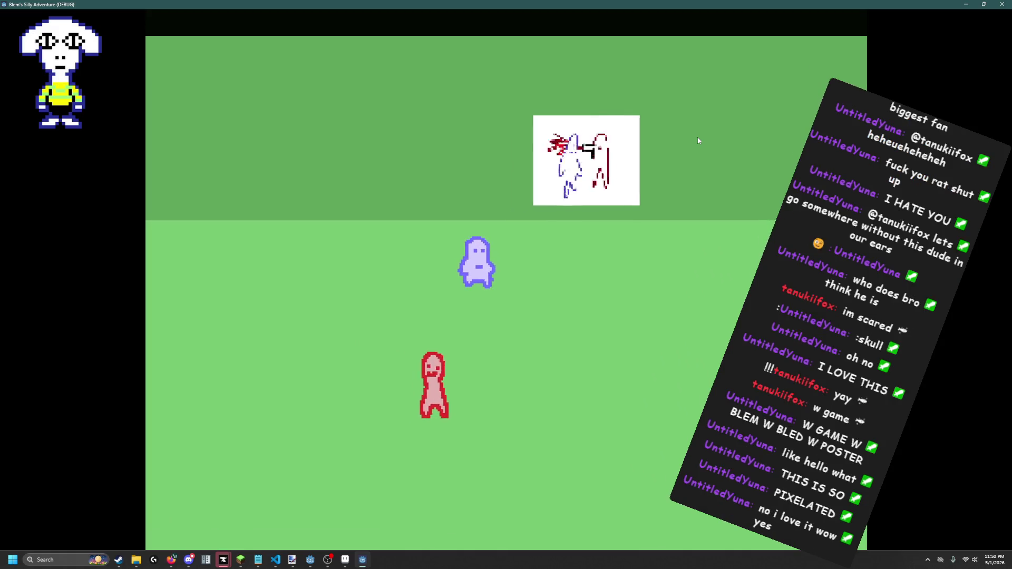
{"action": "key", "text": "Left"}
{"action": "key", "text": "Up"}
{"action": "key", "text": "Left"}
{"action": "key", "text": "Up"}
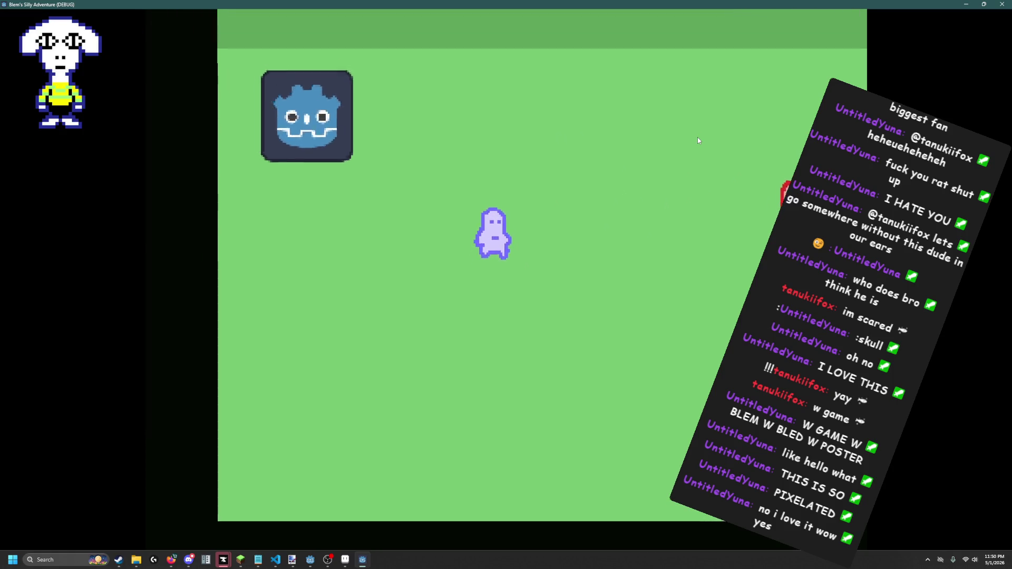
{"action": "key", "text": "Right"}
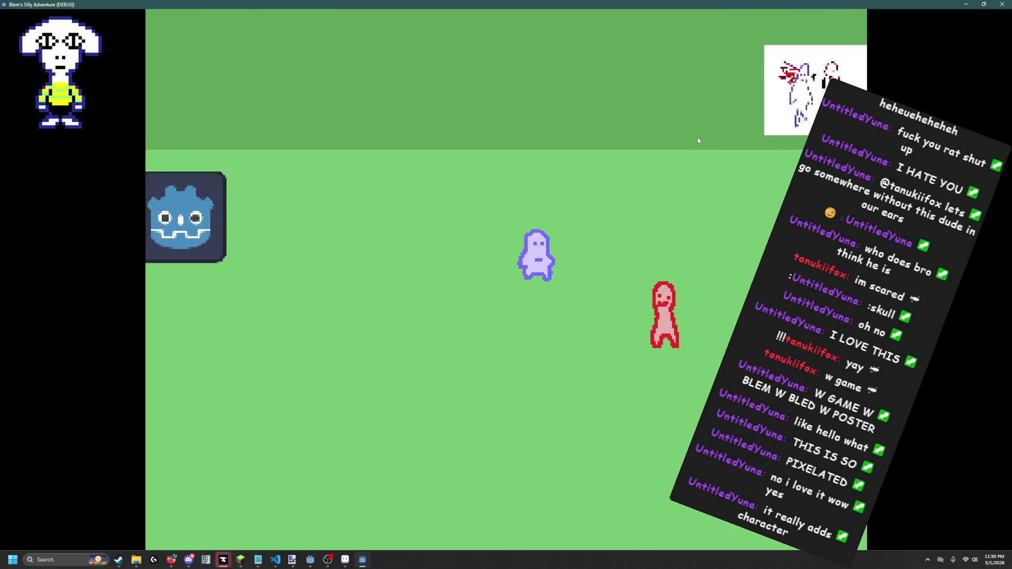
{"action": "key", "text": "Right"}
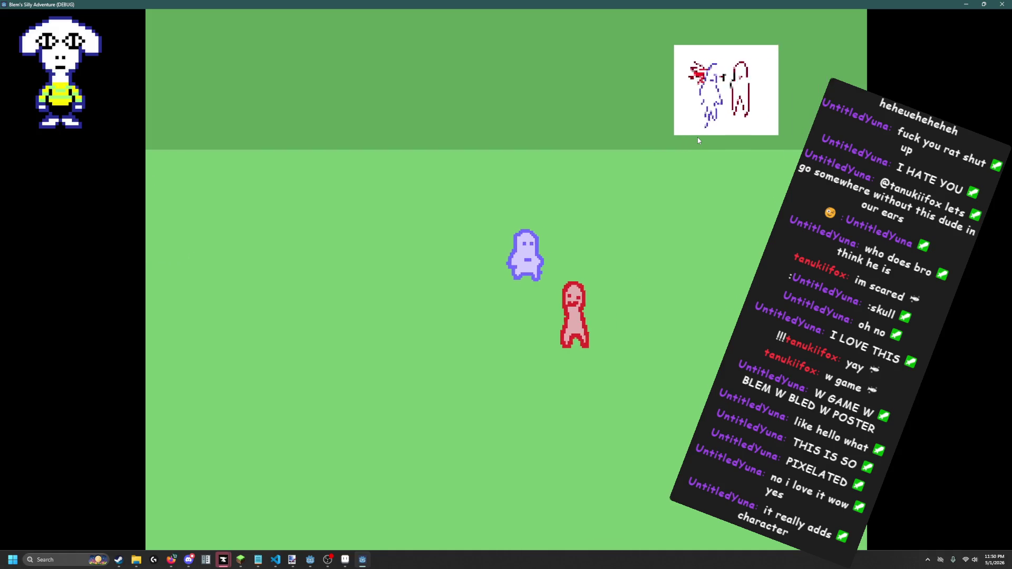
{"action": "key", "text": "Up"}
{"action": "key", "text": "Right"}
{"action": "key", "text": "Up"}
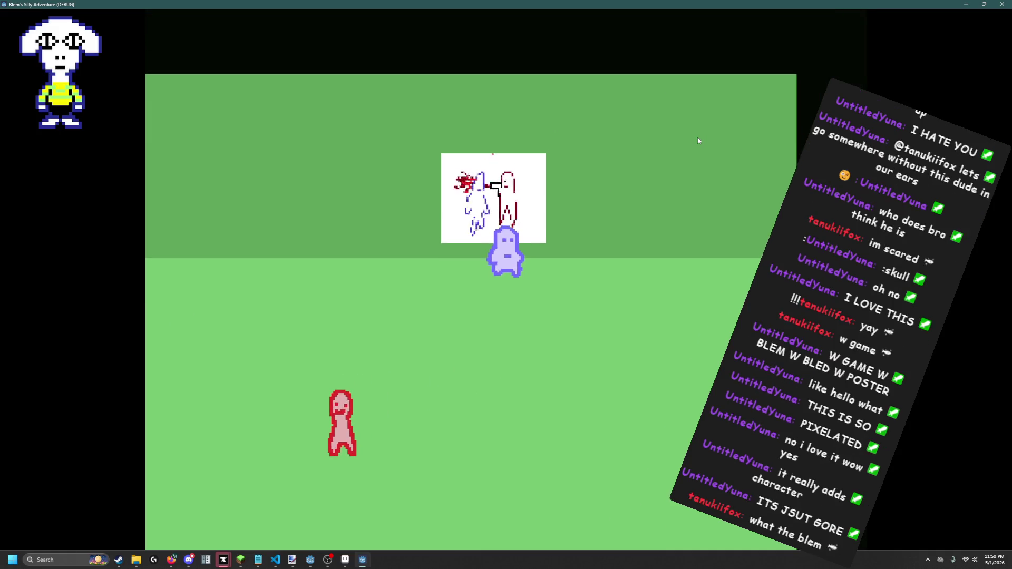
{"action": "key", "text": "Left"}
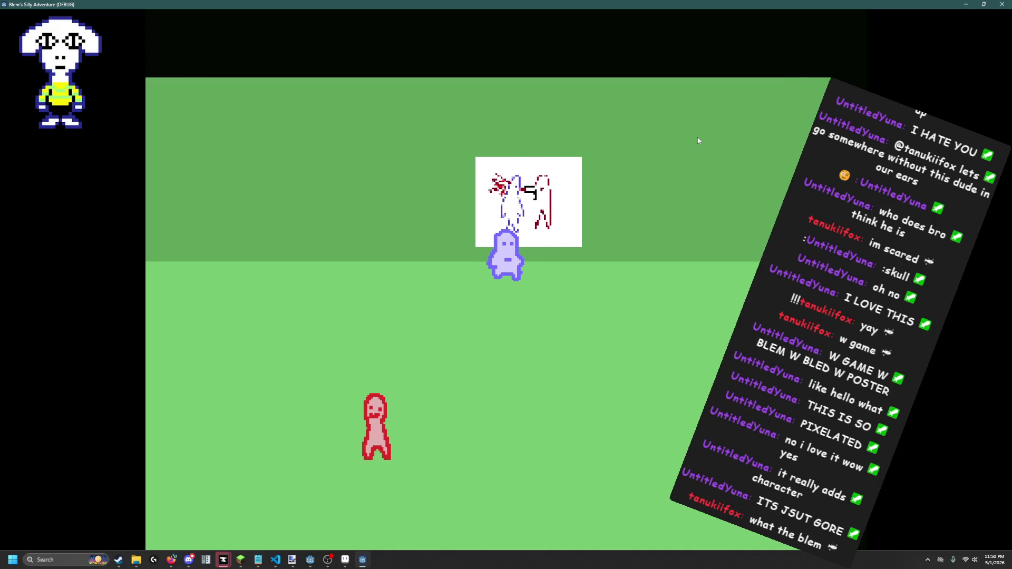
Step: Walk the player past the red character, up-right, then back down
{"action": "key", "text": "Right"}
{"action": "key", "text": "Down"}
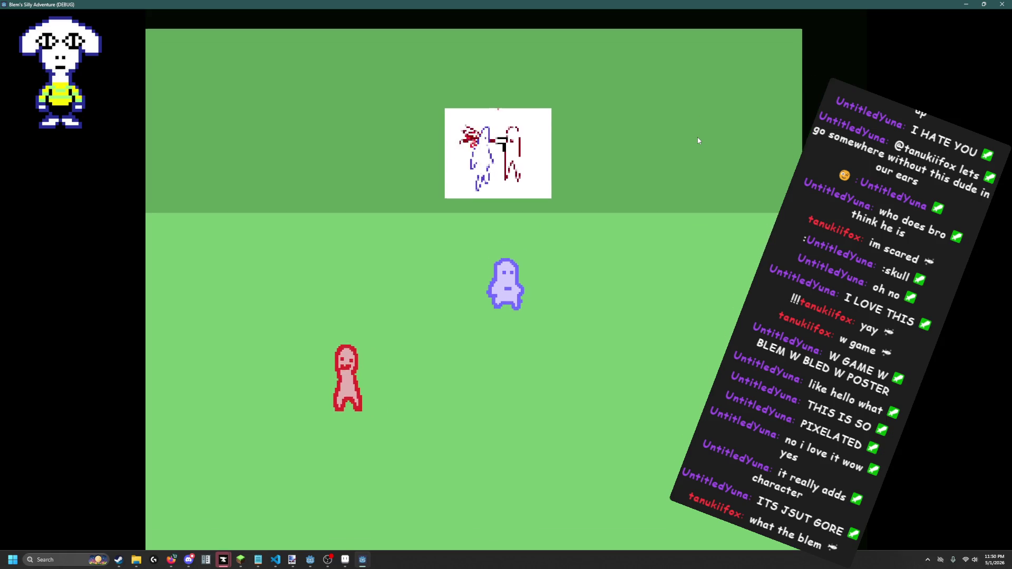
{"action": "key", "text": "Left"}
{"action": "key", "text": "Up"}
{"action": "key", "text": "Right"}
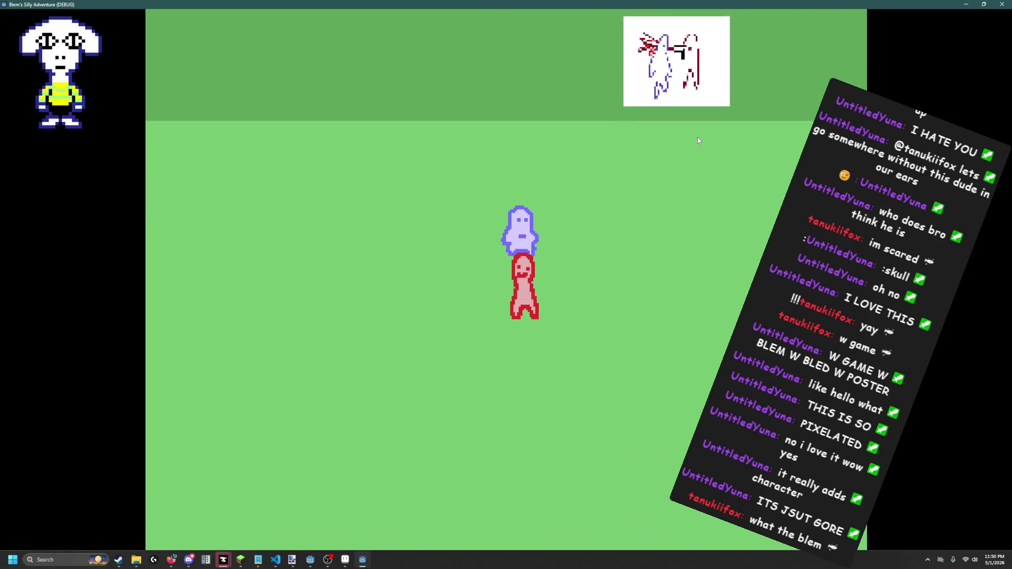
{"action": "key", "text": "Up"}
{"action": "key", "text": "Right"}
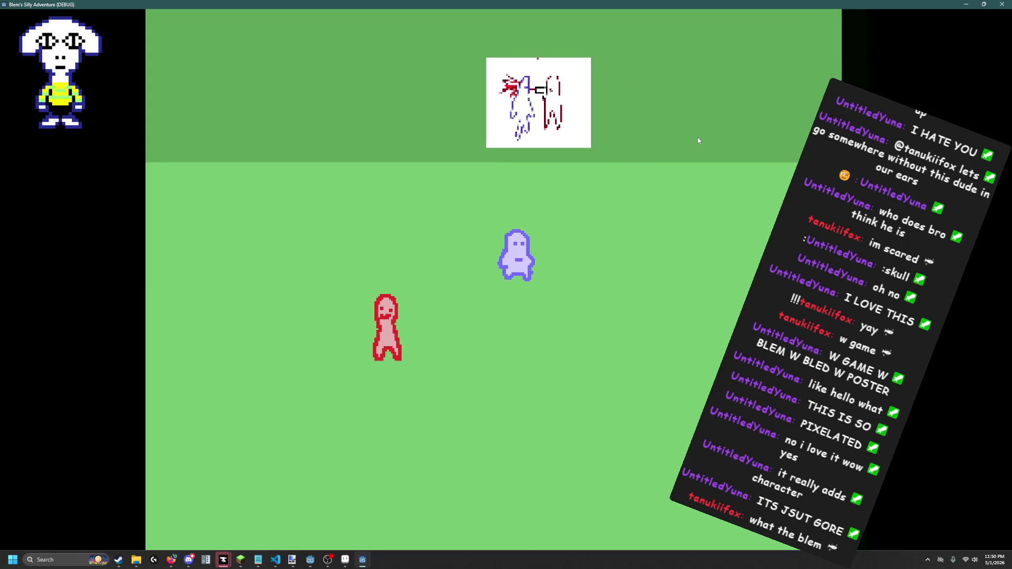
{"action": "key", "text": "Up"}
{"action": "key", "text": "Left"}
{"action": "key", "text": "Down"}
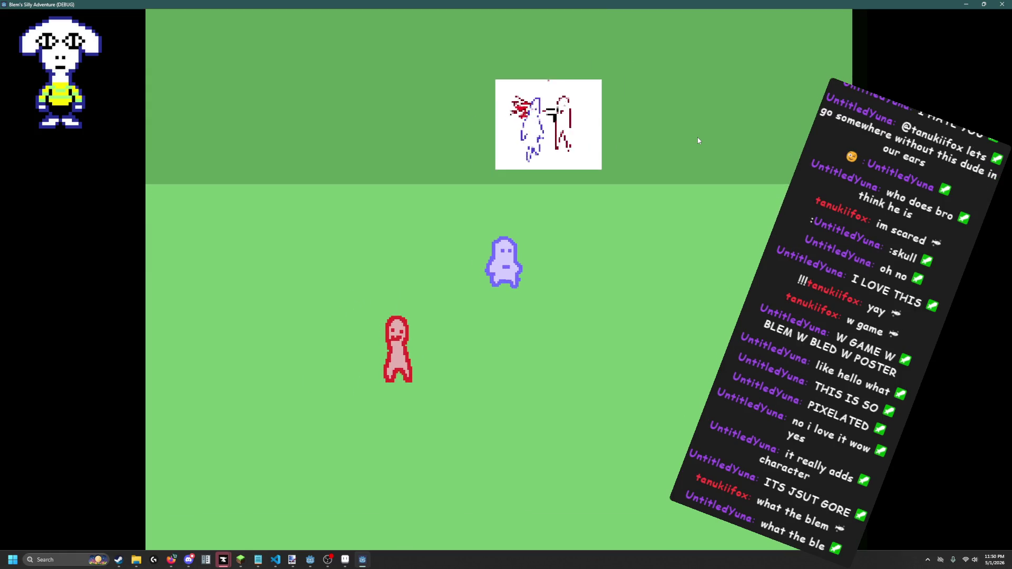
{"action": "key", "text": "Down"}
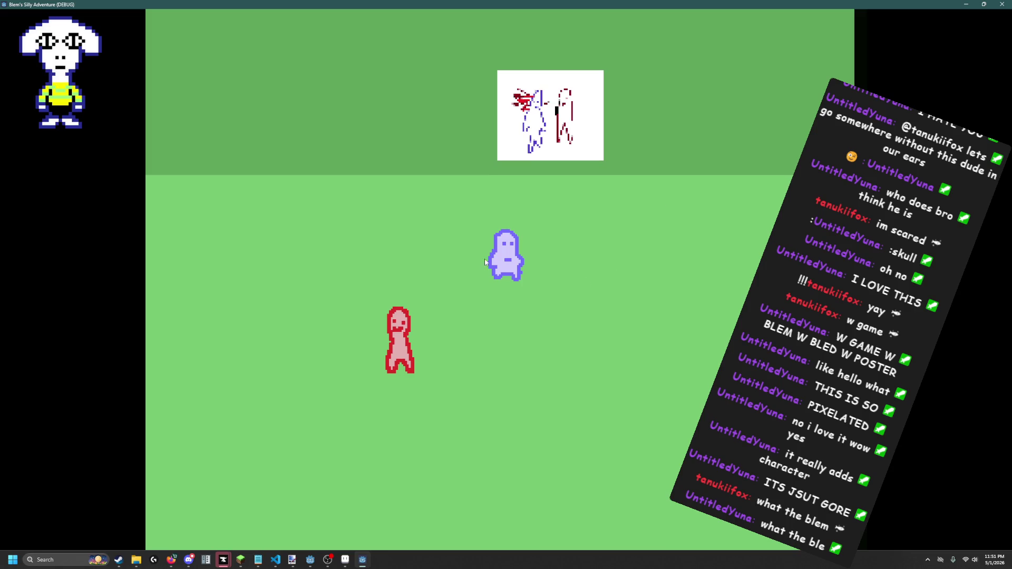
Step: Walk the player up-right, down-left, then further to the right
{"action": "key", "text": "Up"}
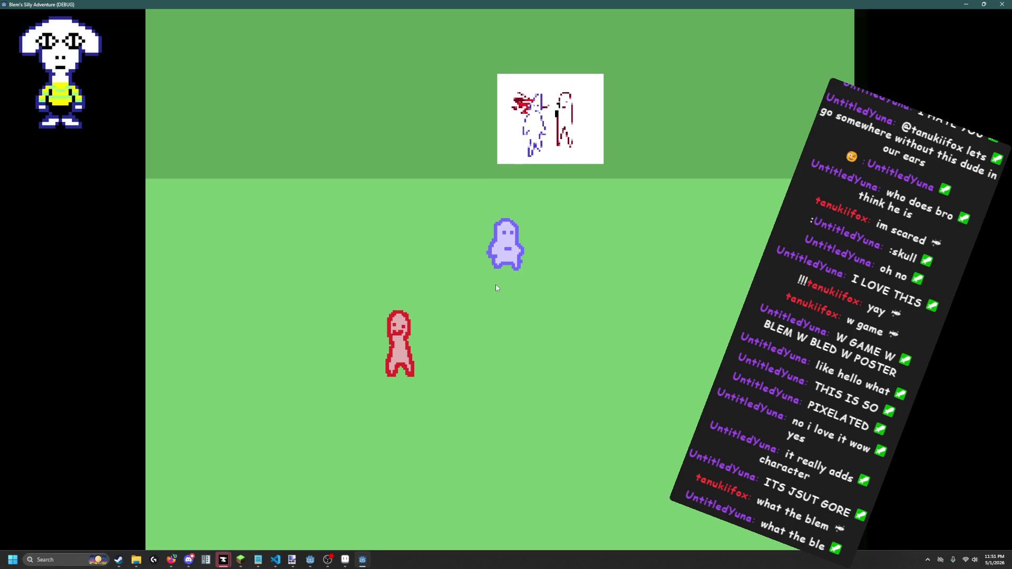
{"action": "key", "text": "Right"}
{"action": "key", "text": "Down"}
{"action": "key", "text": "Left"}
{"action": "key", "text": "Down"}
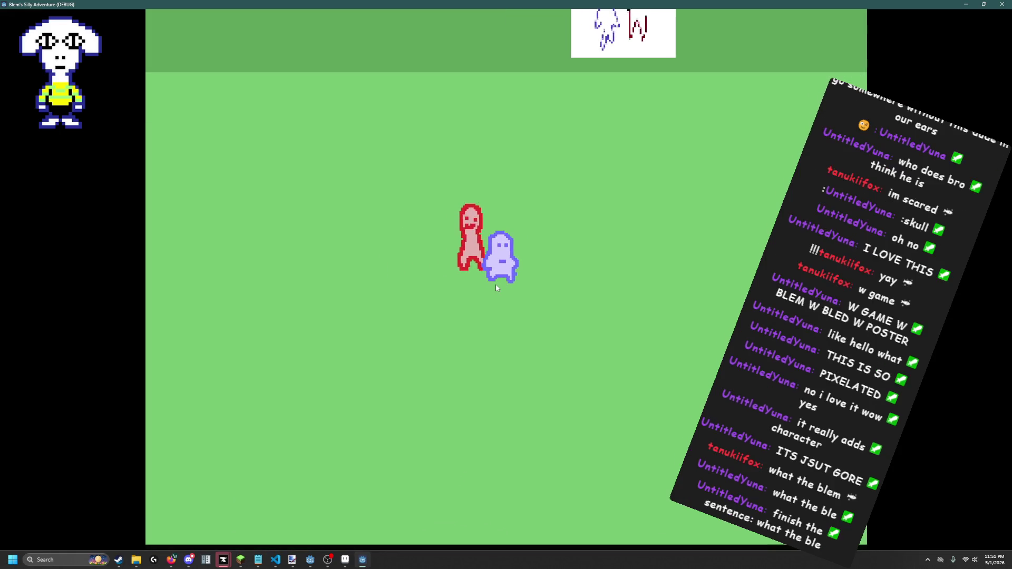
{"action": "key", "text": "Left"}
{"action": "key", "text": "Up"}
{"action": "key", "text": "Up"}
{"action": "key", "text": "Right"}
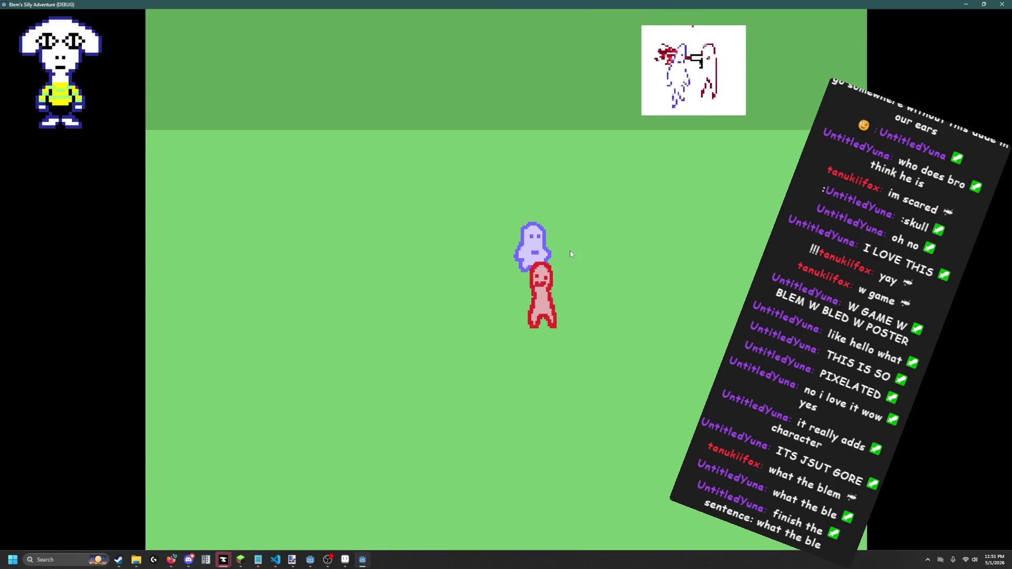
{"action": "key", "text": "Up"}
{"action": "key", "text": "Right"}
{"action": "key", "text": "Down"}
{"action": "key", "text": "Right"}
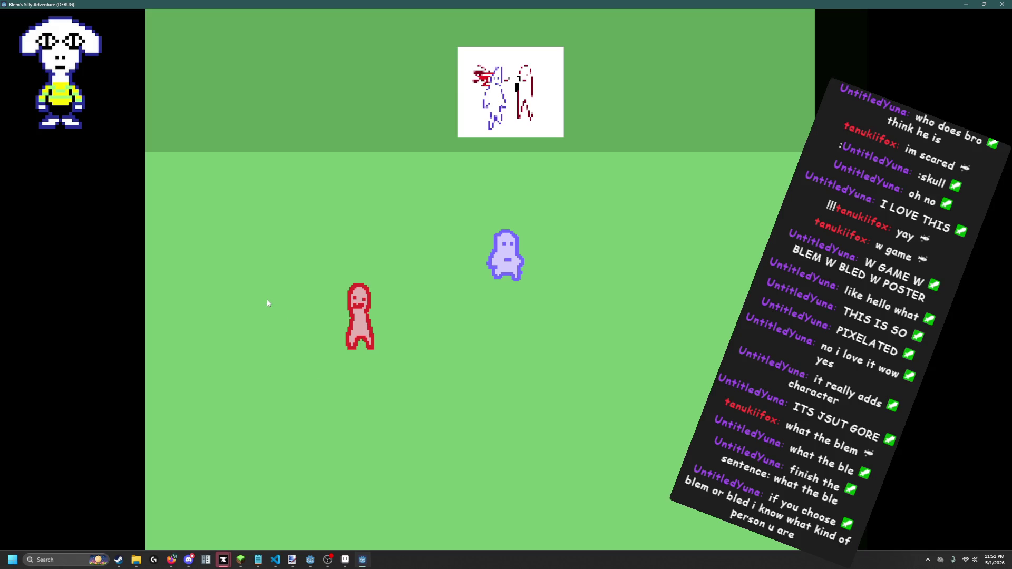
Step: Walk the red character up, right and left, then bring up Bled.png in Aseprite
{"action": "key", "text": "Up"}
{"action": "key", "text": "Right"}
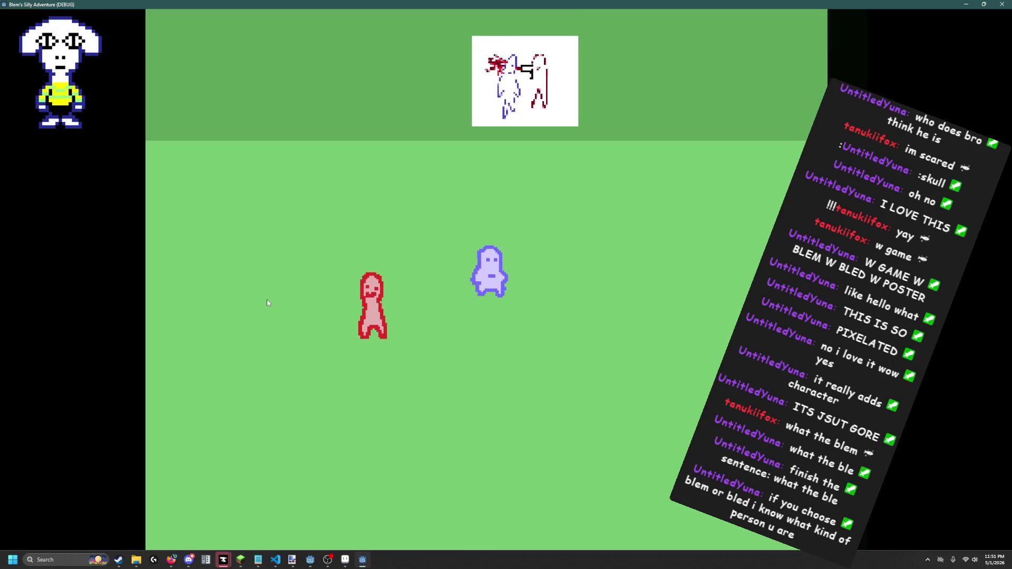
{"action": "key", "text": "Left"}
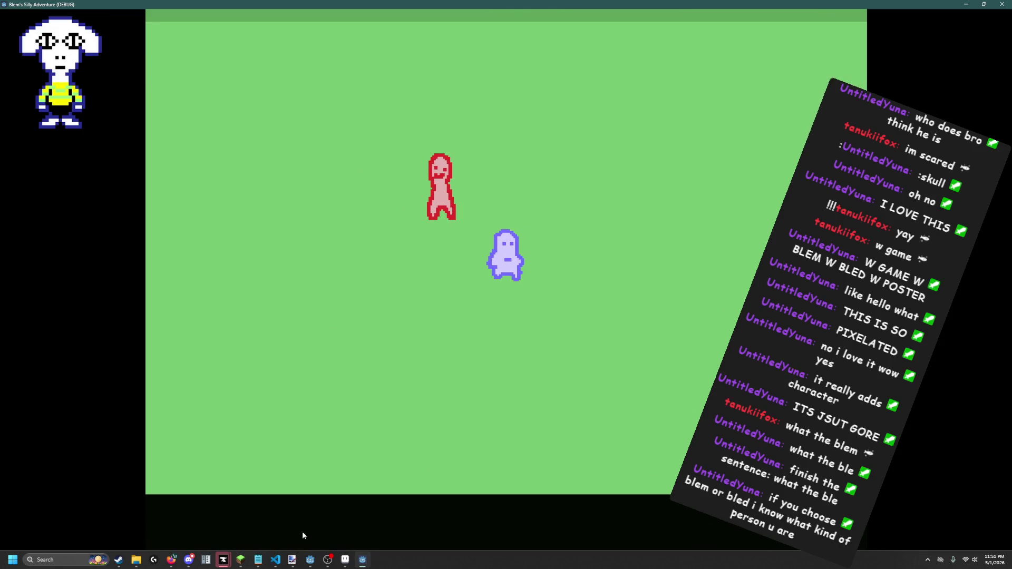
{"action": "mouse_move", "coordinate": [345, 559]}
{"action": "left_click", "coordinate": [387, 519]}
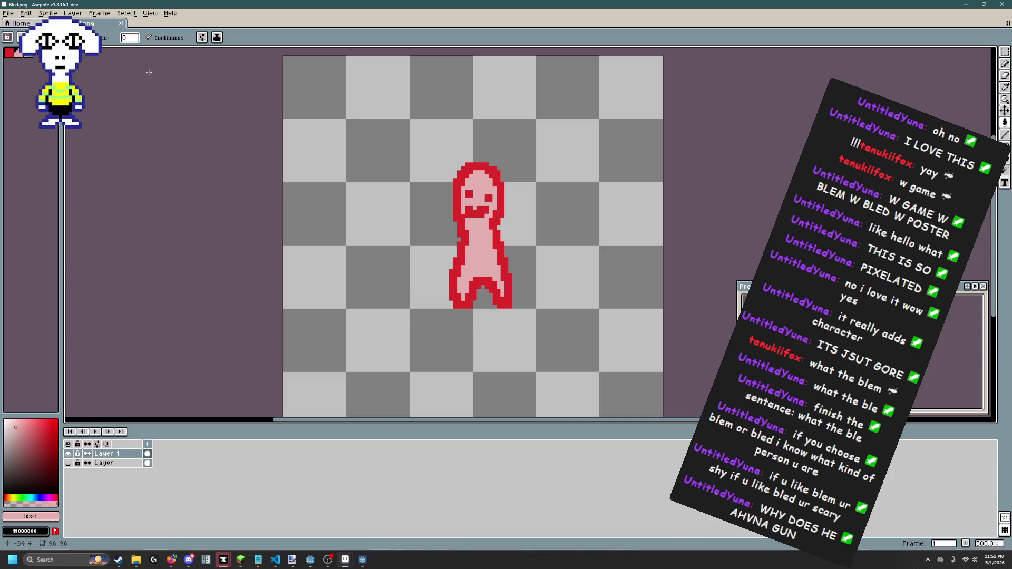
Step: Add a new layer for the gun, hide Layer 1 and zoom in on the canvas
{"action": "key", "text": "shift+n"}
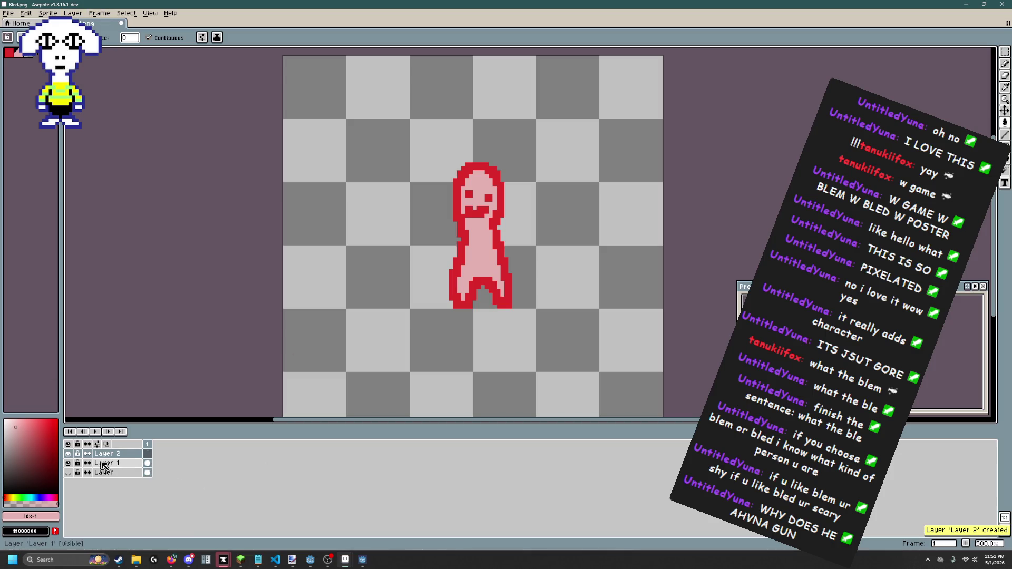
{"action": "left_click", "coordinate": [68, 463]}
{"action": "scroll", "coordinate": [447, 237], "scroll_direction": "up", "scroll_amount": 5}
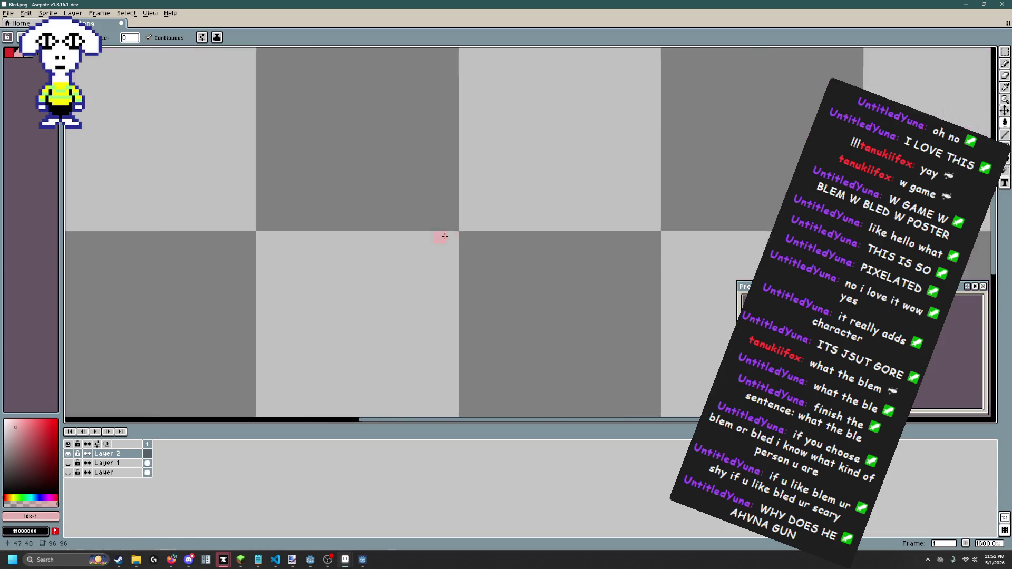
{"action": "scroll", "coordinate": [446, 237], "scroll_direction": "up", "scroll_amount": 2}
Step: Switch to pixel-perfect drawing and draw the pistol outline in dark maroon
{"action": "left_click", "coordinate": [15, 483]}
{"action": "scroll", "coordinate": [418, 255], "scroll_direction": "down", "scroll_amount": 2}
{"action": "left_click", "coordinate": [364, 214]}
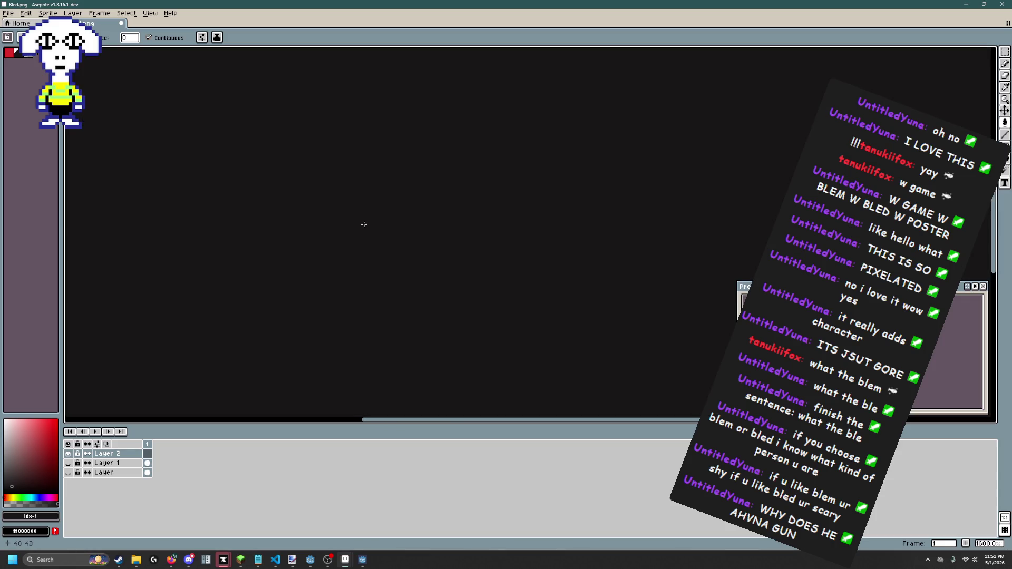
{"action": "key", "text": "ctrl+z"}
{"action": "left_click", "coordinate": [1004, 65]}
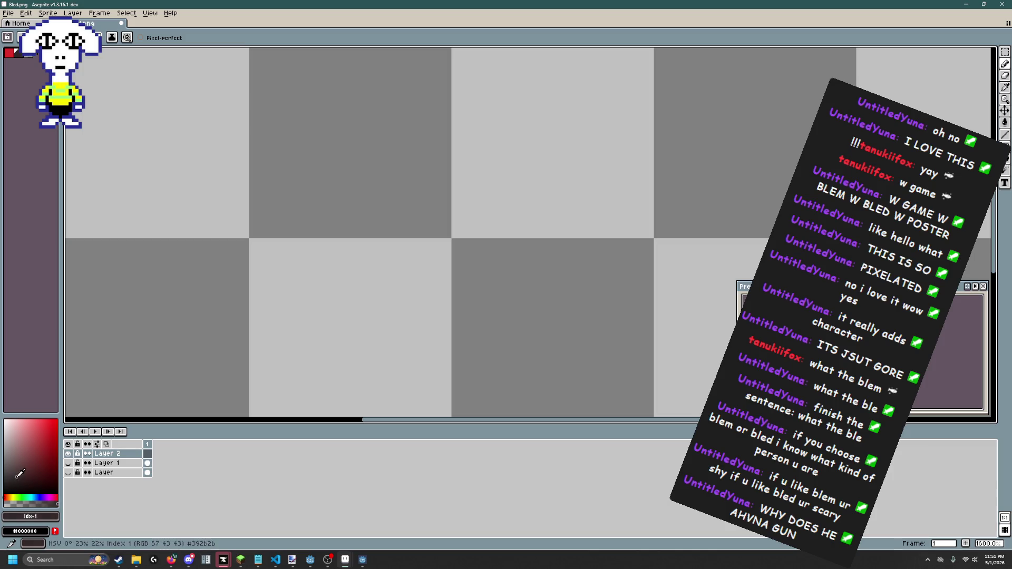
{"action": "left_click", "coordinate": [34, 474]}
{"action": "mouse_move", "coordinate": [363, 175]}
{"action": "left_mouse_down"}
{"action": "mouse_move", "coordinate": [324, 332]}
{"action": "mouse_move", "coordinate": [405, 338]}
{"action": "mouse_move", "coordinate": [477, 251]}
{"action": "mouse_move", "coordinate": [593, 259]}
{"action": "mouse_move", "coordinate": [606, 206]}
{"action": "mouse_move", "coordinate": [546, 174]}
{"action": "mouse_move", "coordinate": [553, 151]}
{"action": "mouse_move", "coordinate": [577, 171]}
{"action": "left_mouse_up"}
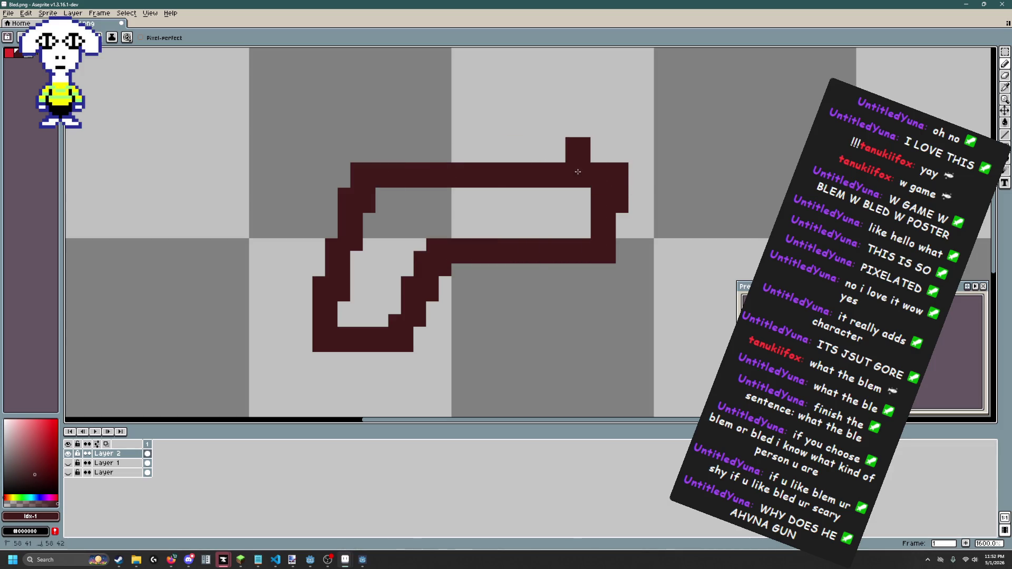
{"action": "mouse_move", "coordinate": [33, 459]}
{"action": "left_mouse_down"}
{"action": "mouse_move", "coordinate": [26, 435]}
{"action": "mouse_move", "coordinate": [46, 474]}
{"action": "left_mouse_up"}
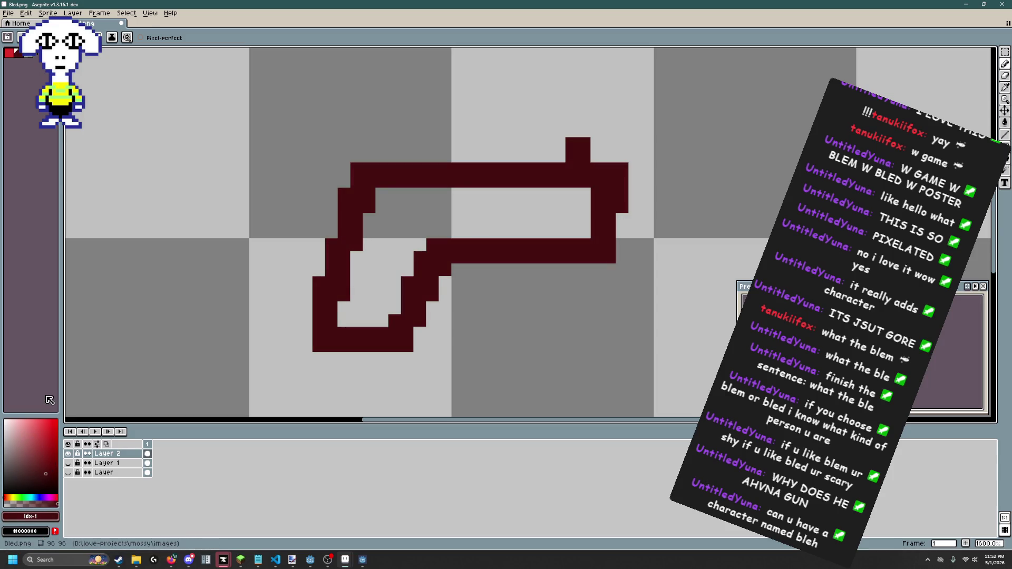
Step: Extend the palette with more colour slots
{"action": "left_click", "coordinate": [16, 51]}
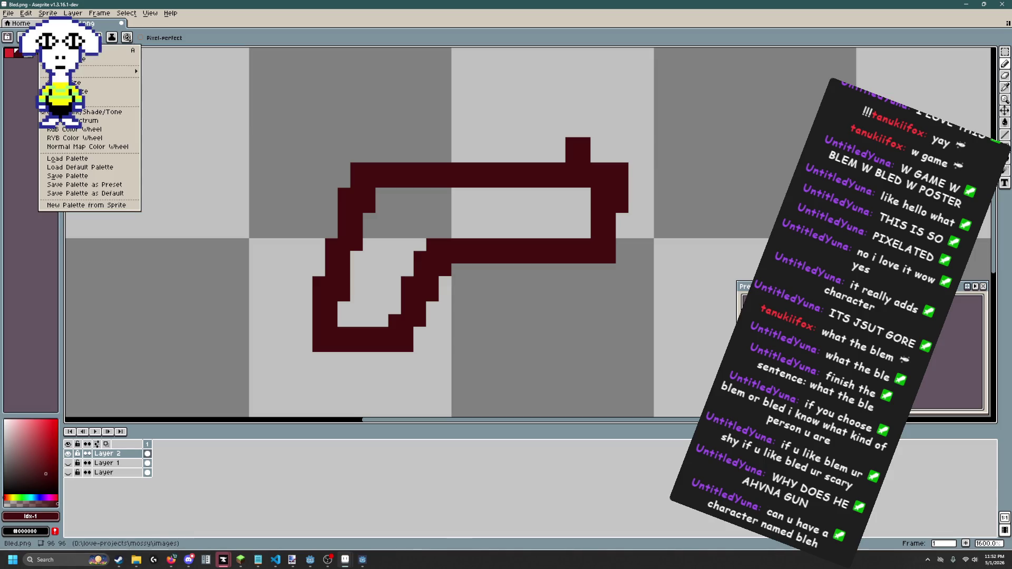
{"action": "left_click", "coordinate": [23, 131]}
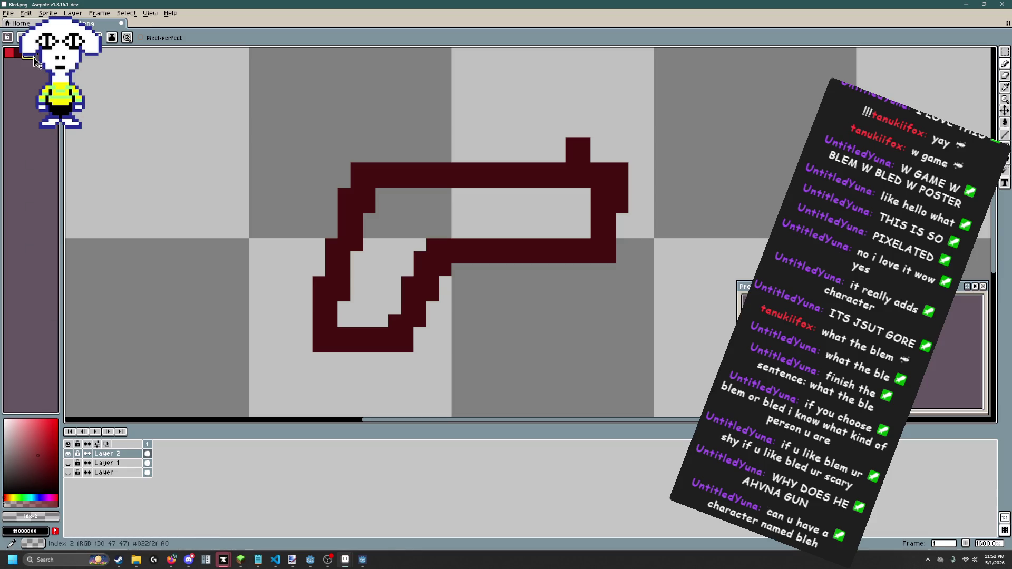
{"action": "mouse_move", "coordinate": [34, 61]}
{"action": "left_mouse_down"}
{"action": "mouse_move", "coordinate": [46, 79]}
{"action": "mouse_move", "coordinate": [67, 367]}
{"action": "mouse_move", "coordinate": [44, 359]}
{"action": "left_mouse_up"}
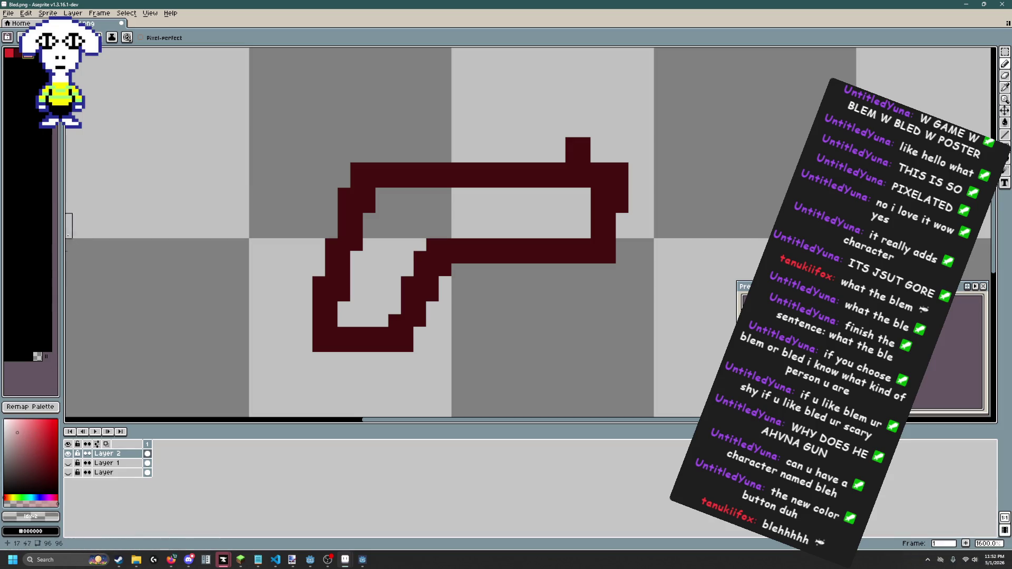
Step: With the Paint Bucket, try black, colour 2 and dark red fills inside the gun, undoing them
{"action": "left_click", "coordinate": [1005, 123]}
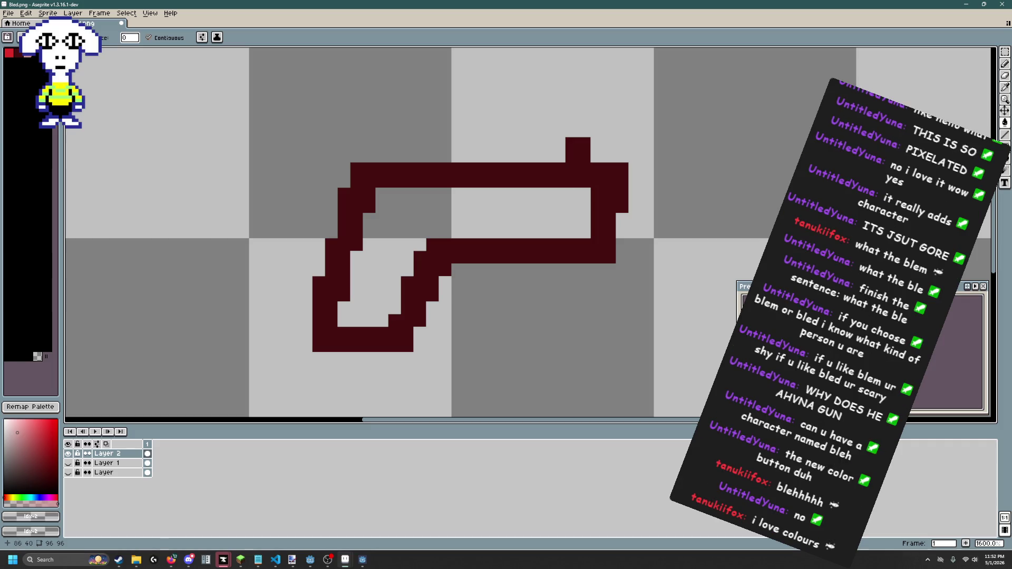
{"action": "left_click", "coordinate": [43, 183]}
{"action": "left_click", "coordinate": [416, 212]}
{"action": "left_click", "coordinate": [35, 173]}
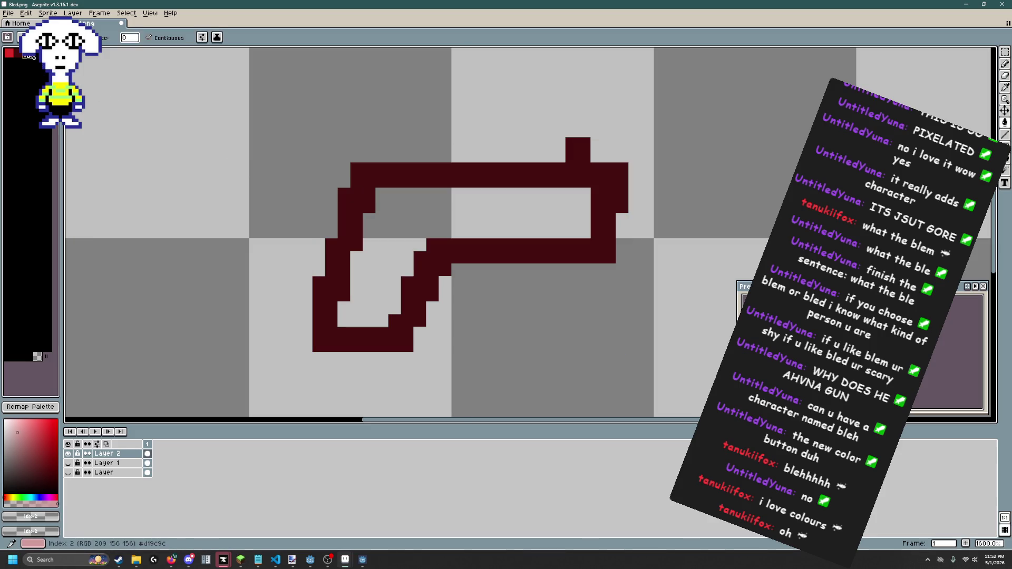
{"action": "left_click", "coordinate": [355, 219]}
{"action": "key", "text": "ctrl+z"}
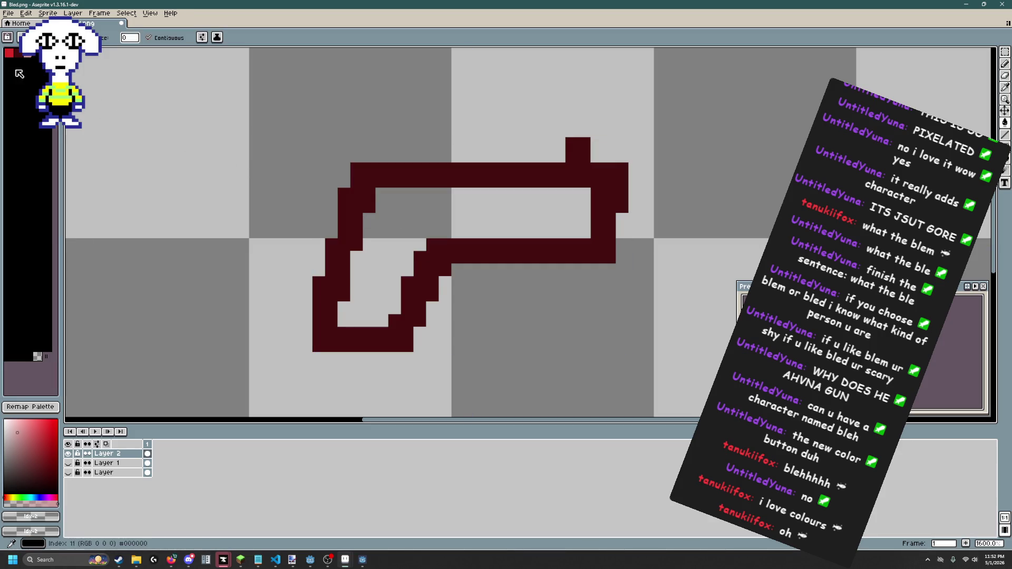
{"action": "left_click", "coordinate": [16, 54]}
{"action": "left_click", "coordinate": [425, 246]}
{"action": "key", "text": "ctrl+z"}
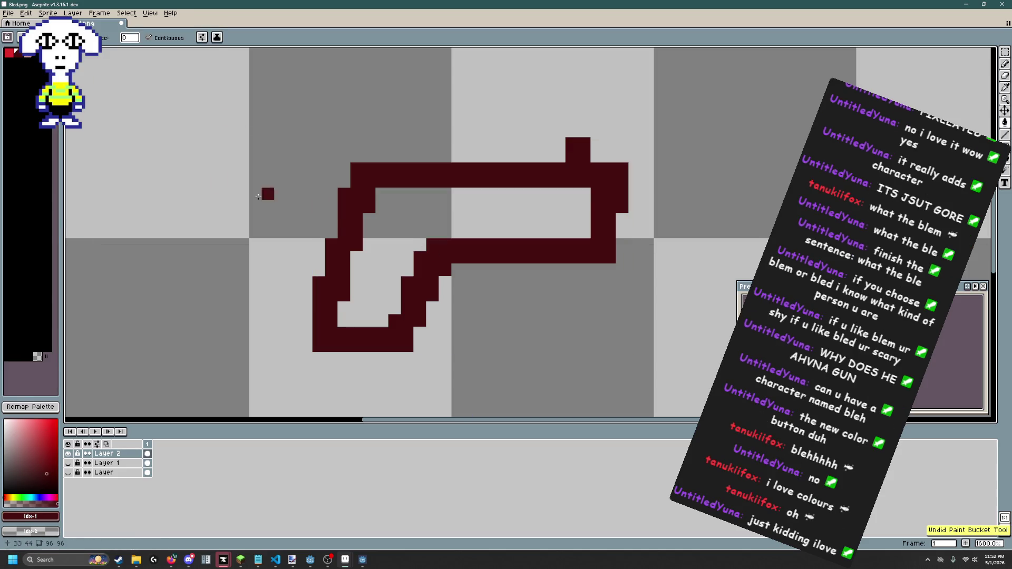
Step: Set black as primary and secondary colours and fill the gun's inside with light pink
{"action": "left_click", "coordinate": [9, 52]}
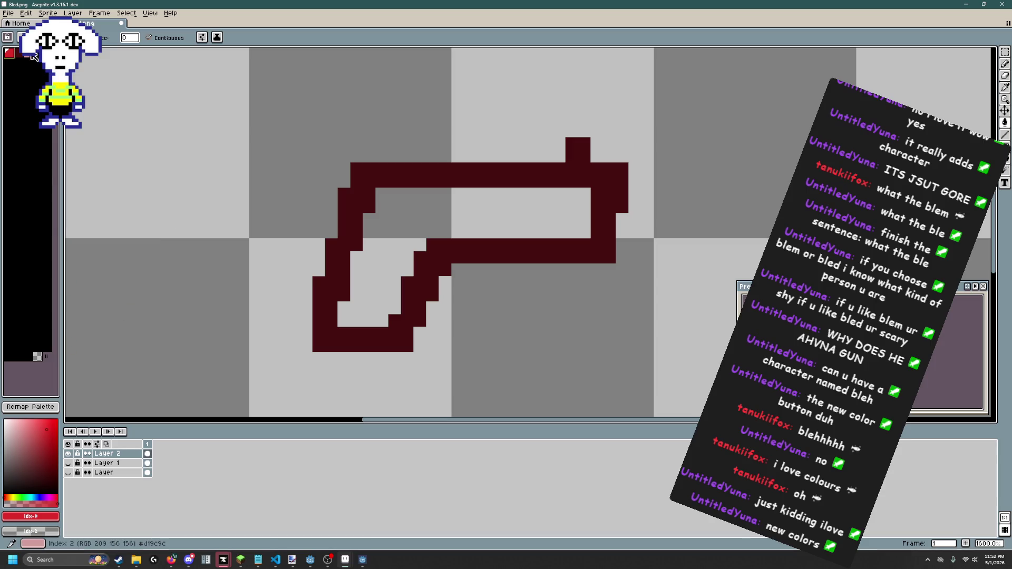
{"action": "left_click", "coordinate": [54, 422]}
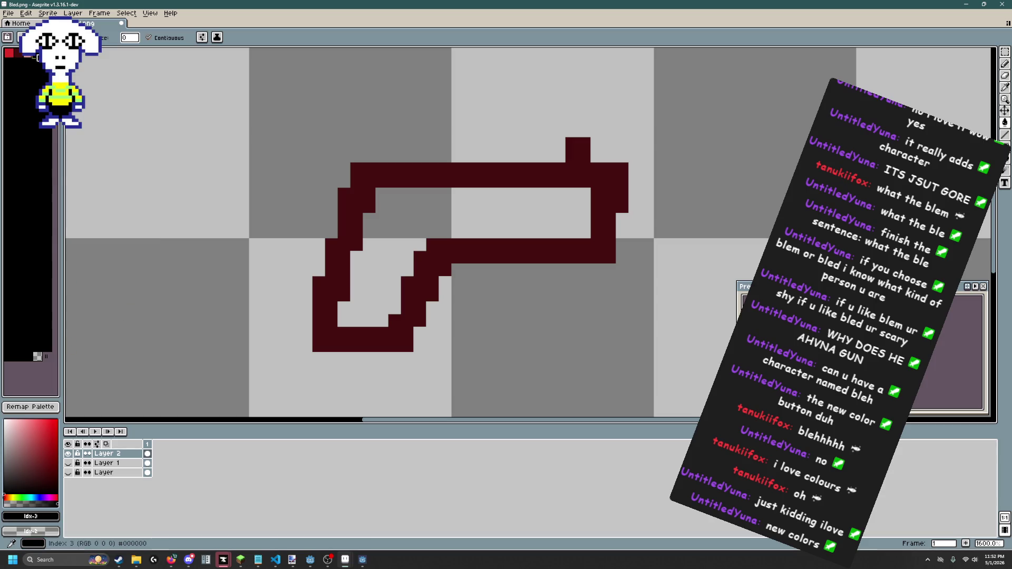
{"action": "right_click", "coordinate": [33, 56]}
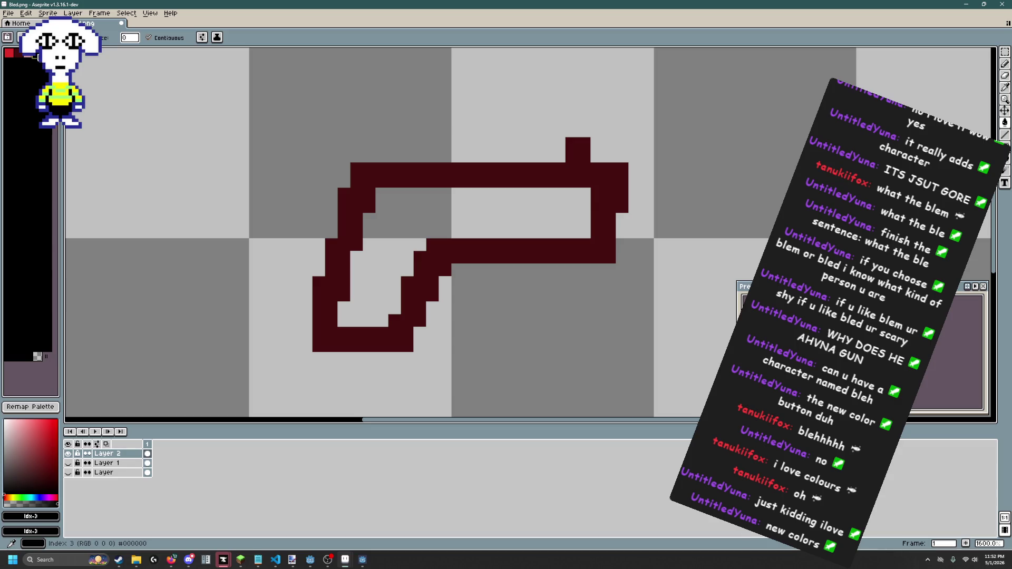
{"action": "left_click", "coordinate": [41, 432]}
{"action": "left_click", "coordinate": [382, 281]}
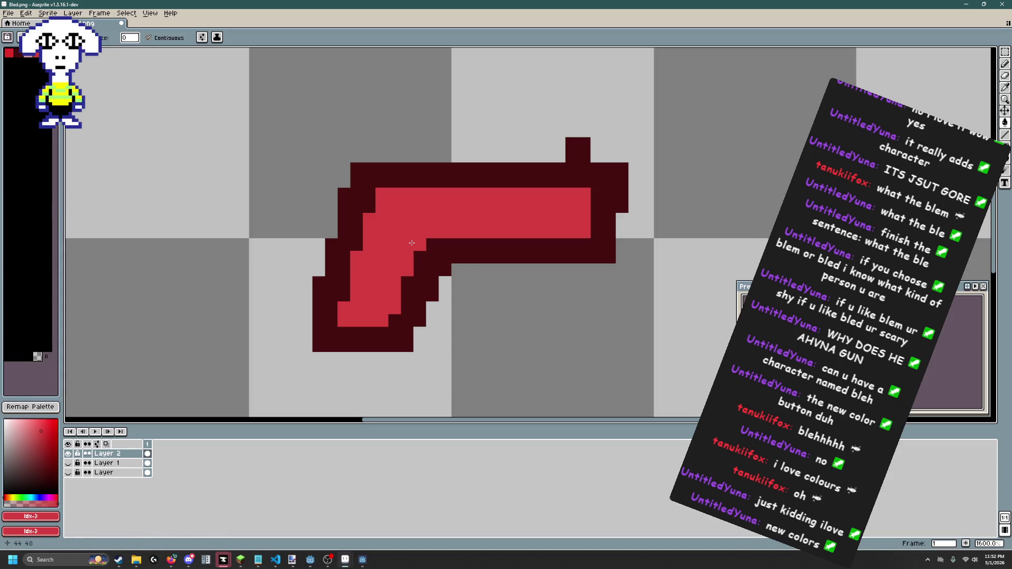
{"action": "key", "text": "ctrl+z"}
{"action": "left_click", "coordinate": [16, 428]}
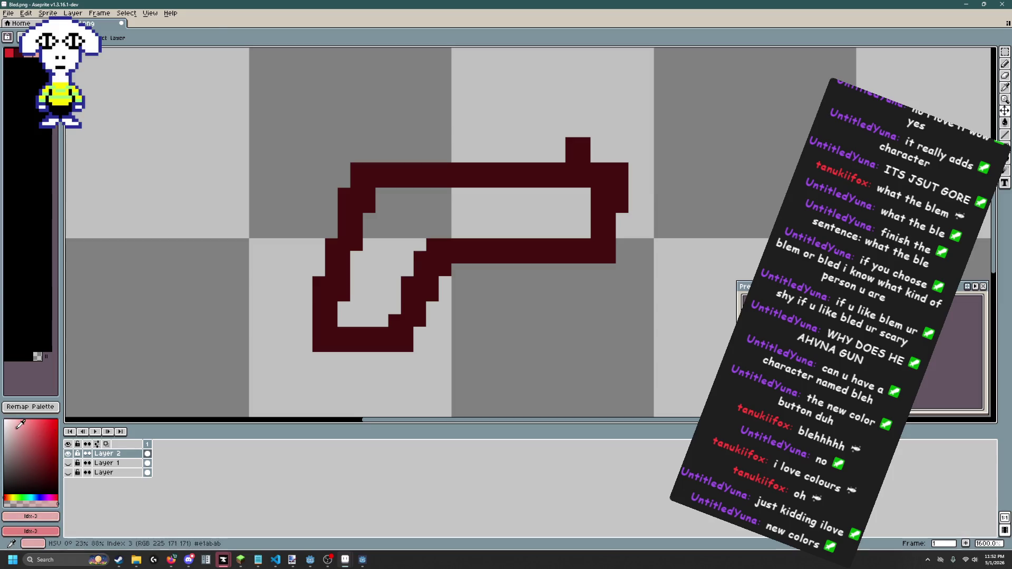
{"action": "left_click", "coordinate": [406, 232]}
Step: Save the sprite as gun.png, accepting the PNG warning, and switch back to Godot
{"action": "scroll", "coordinate": [490, 237], "scroll_direction": "down", "scroll_amount": 4}
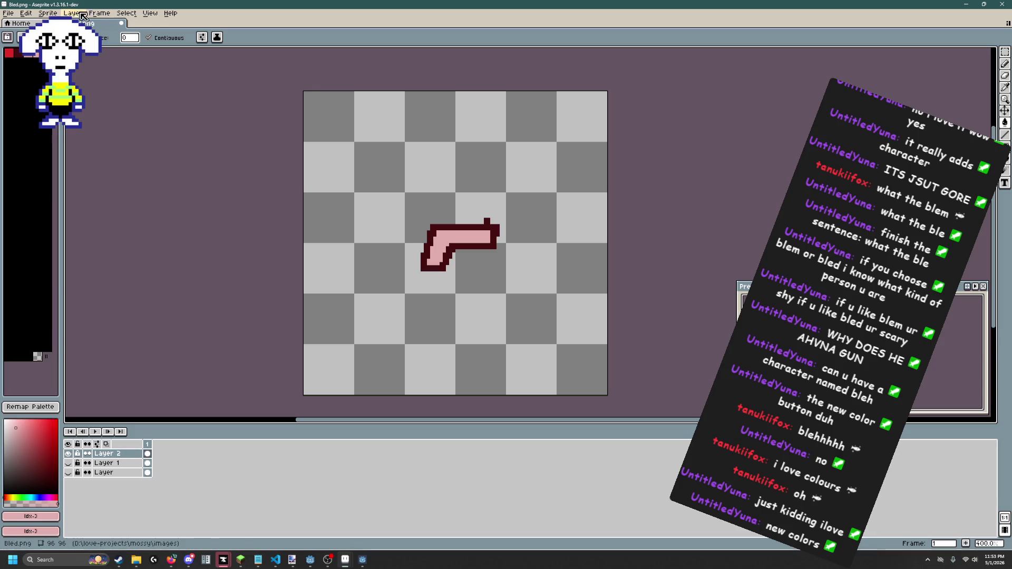
{"action": "left_click", "coordinate": [8, 13]}
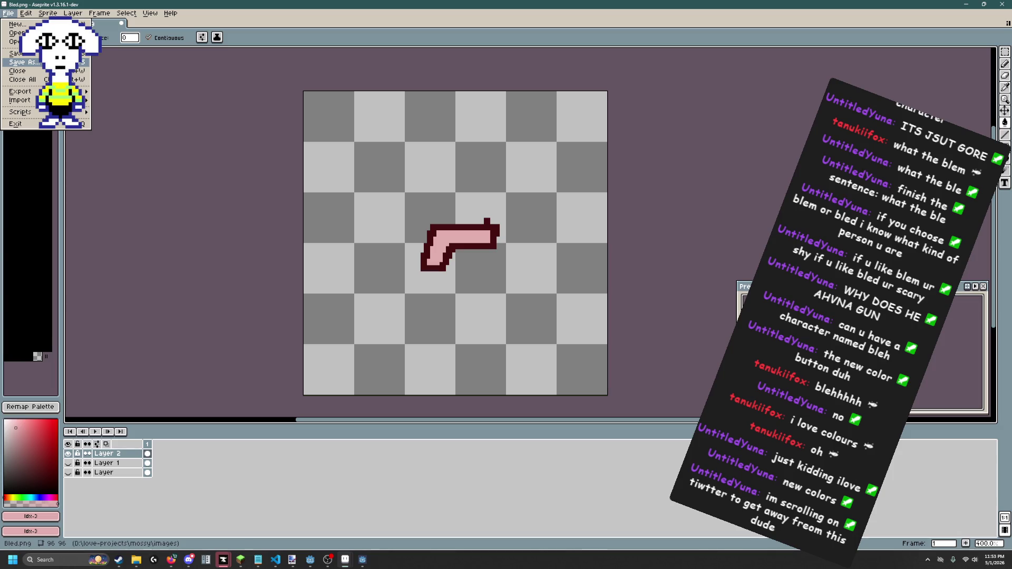
{"action": "left_click", "coordinate": [23, 62]}
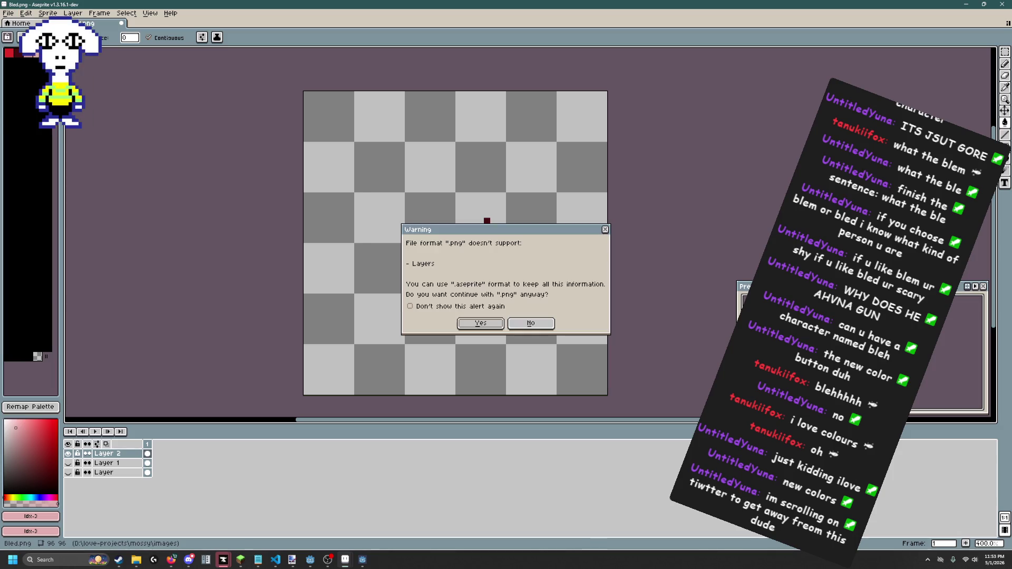
{"action": "left_click", "coordinate": [481, 324]}
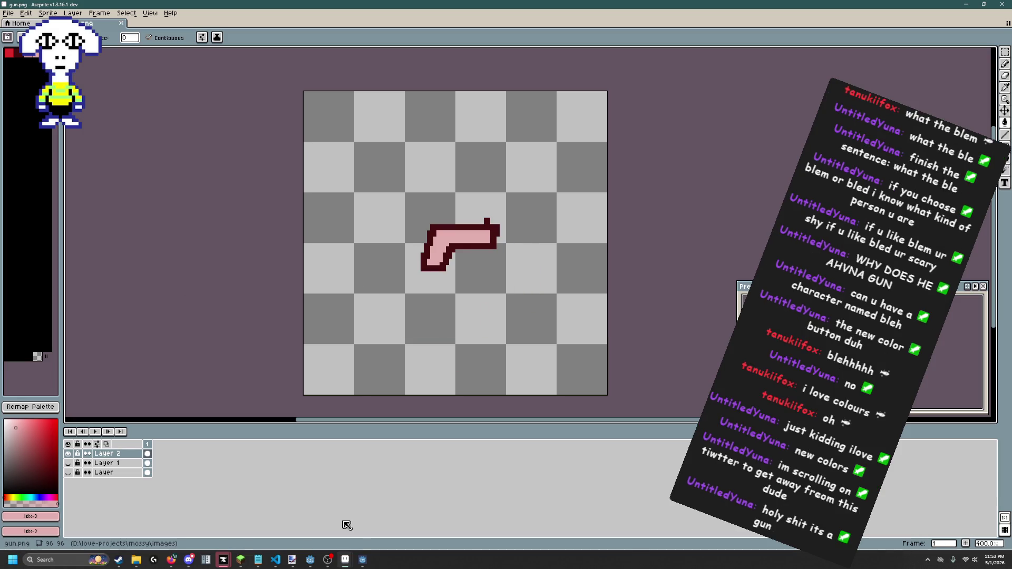
{"action": "left_click", "coordinate": [345, 558]}
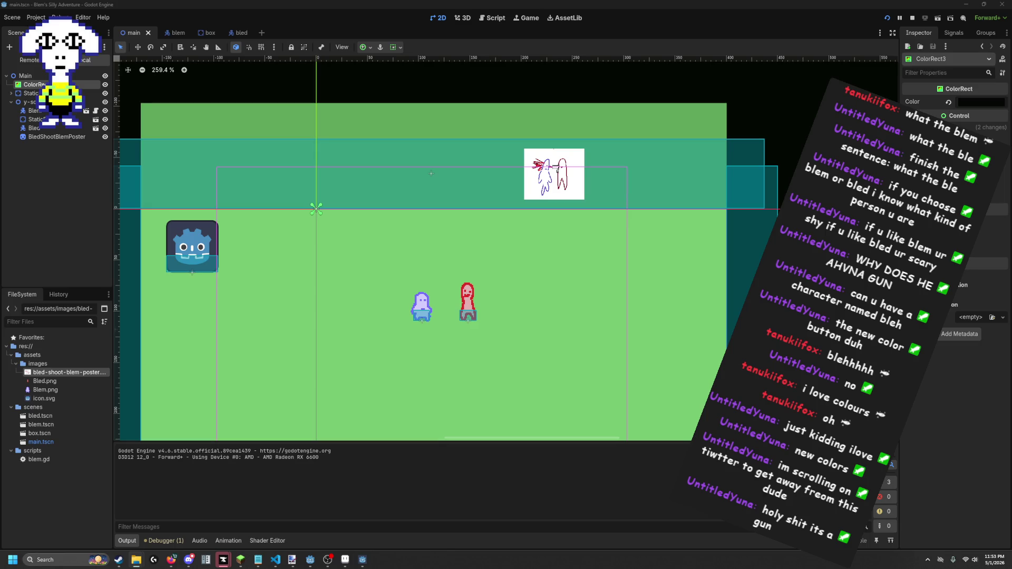
Step: Drag gun.png into the main scene, undo the added Gun sprite, and switch to the blem scene tab
{"action": "mouse_move", "coordinate": [66, 372]}
{"action": "left_mouse_down"}
{"action": "mouse_move", "coordinate": [53, 315]}
{"action": "mouse_move", "coordinate": [65, 369]}
{"action": "left_mouse_up"}
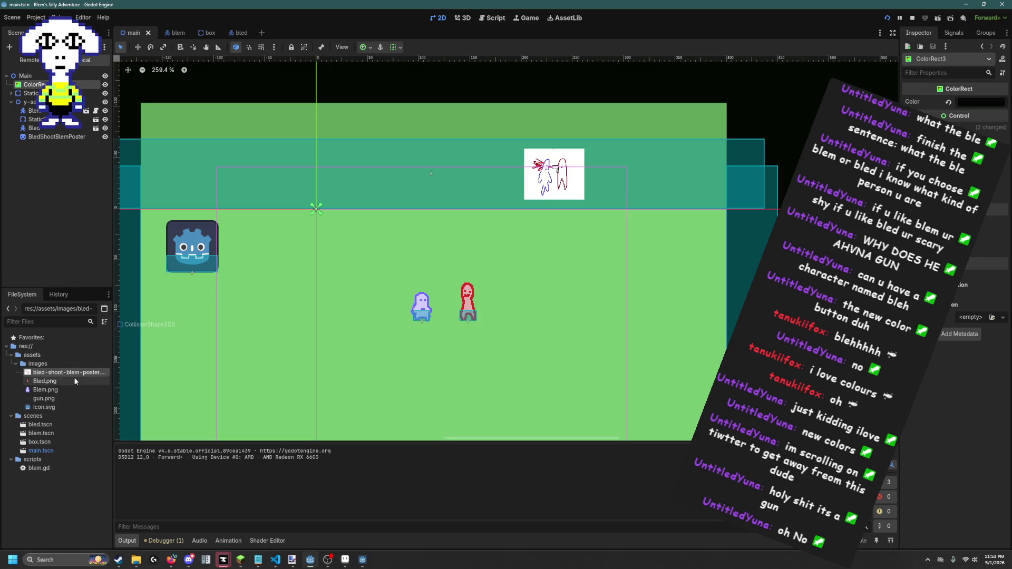
{"action": "mouse_move", "coordinate": [58, 397]}
{"action": "left_mouse_down"}
{"action": "mouse_move", "coordinate": [360, 365]}
{"action": "mouse_move", "coordinate": [427, 301]}
{"action": "mouse_move", "coordinate": [436, 312]}
{"action": "left_mouse_up"}
{"action": "scroll", "coordinate": [463, 298], "scroll_direction": "up", "scroll_amount": 6}
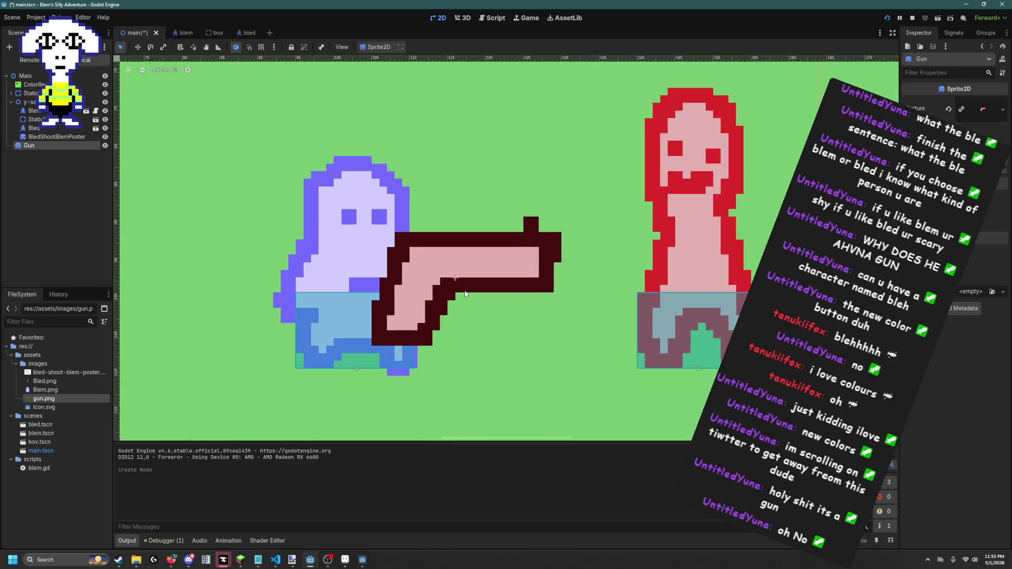
{"action": "key", "text": "ctrl+z"}
{"action": "left_click", "coordinate": [174, 33]}
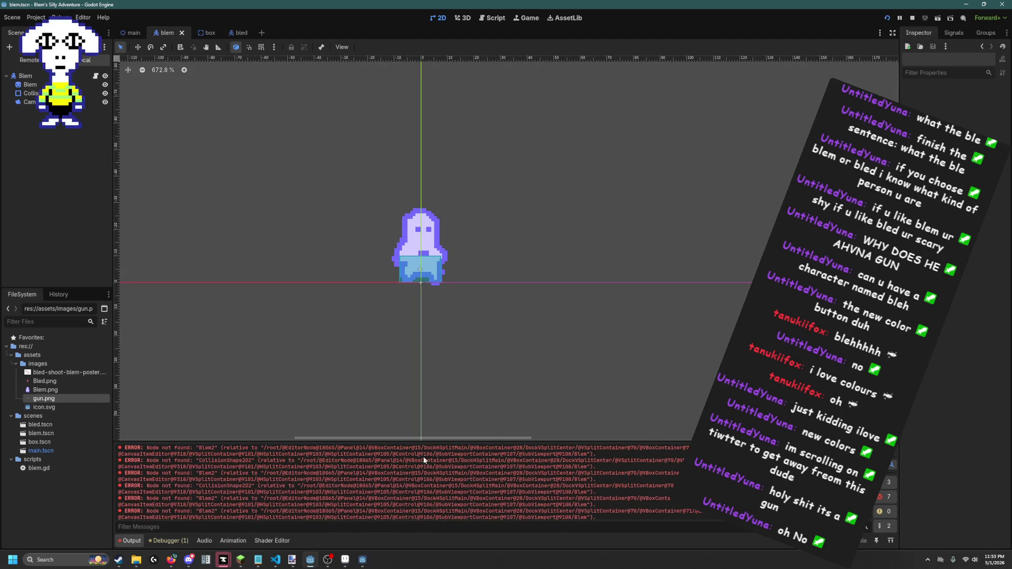
Step: Clear the Output log and drag gun.png onto the blem canvas as a sprite
{"action": "scroll", "coordinate": [417, 248], "scroll_direction": "up", "scroll_amount": 7}
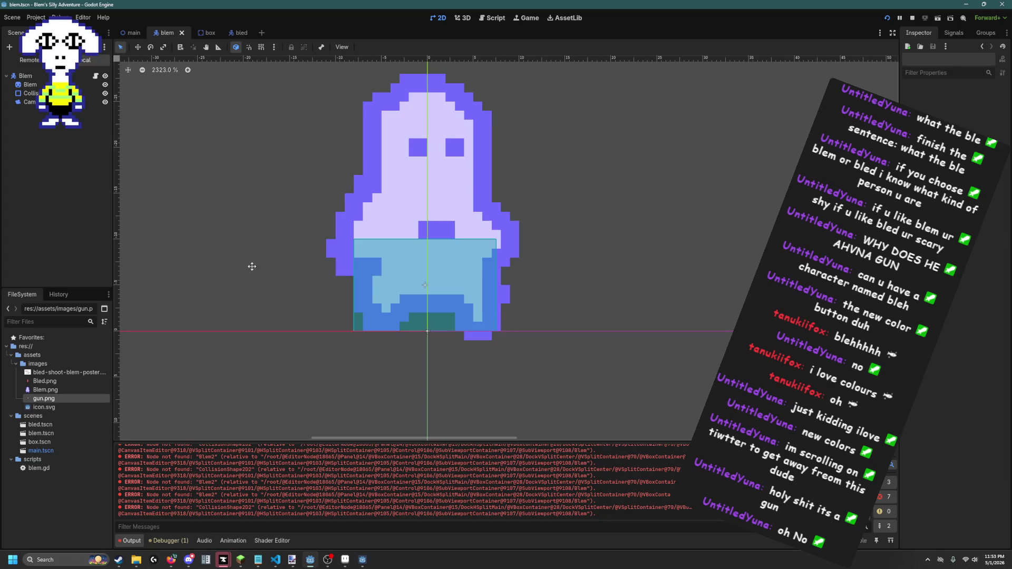
{"action": "left_click", "coordinate": [891, 451]}
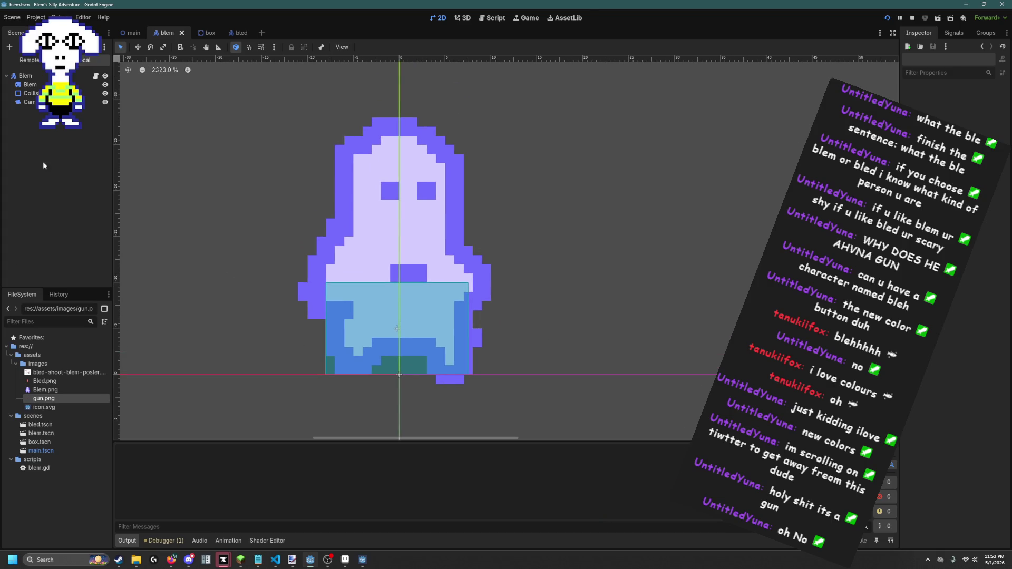
{"action": "mouse_move", "coordinate": [58, 398]}
{"action": "left_mouse_down"}
{"action": "mouse_move", "coordinate": [108, 396]}
{"action": "mouse_move", "coordinate": [589, 293]}
{"action": "left_mouse_up"}
{"action": "scroll", "coordinate": [369, 226], "scroll_direction": "down", "scroll_amount": 6}
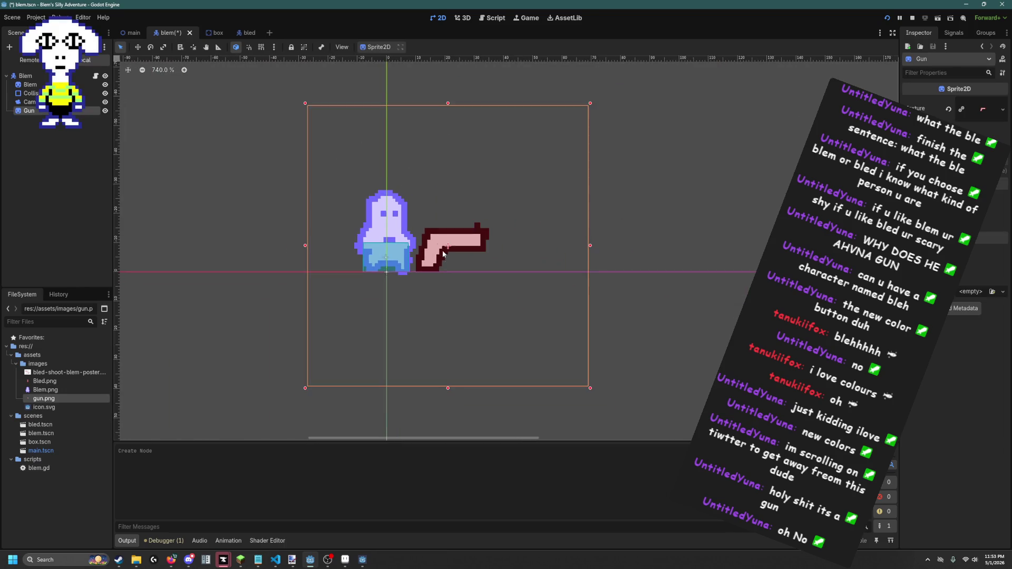
{"action": "scroll", "coordinate": [449, 243], "scroll_direction": "up", "scroll_amount": 1}
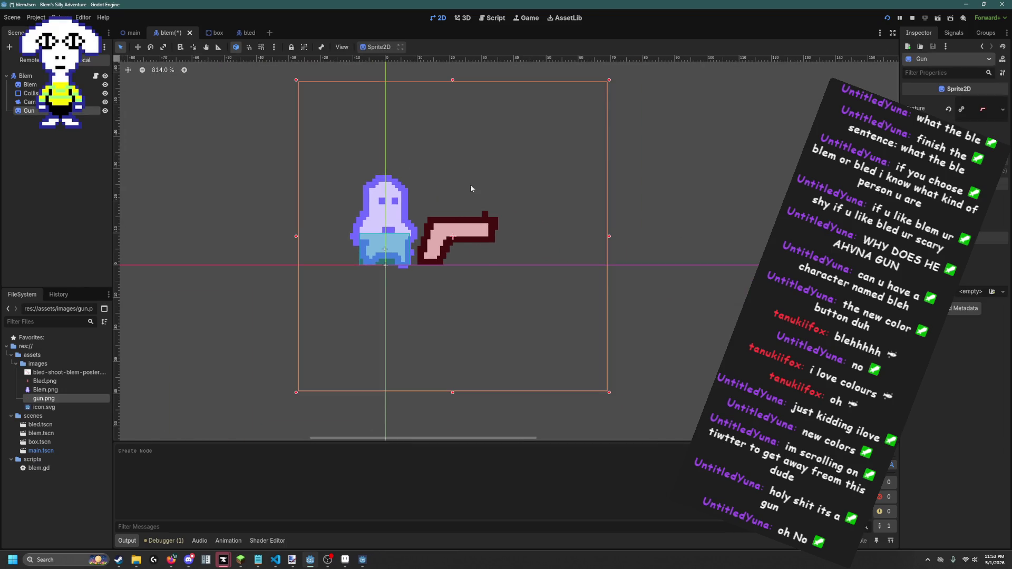
Step: Position the Gun sprite beside Blem and save the blem scene
{"action": "left_click_drag", "start_coordinate": [453, 81], "coordinate": [457, 126]}
{"action": "key", "text": "ctrl+z"}
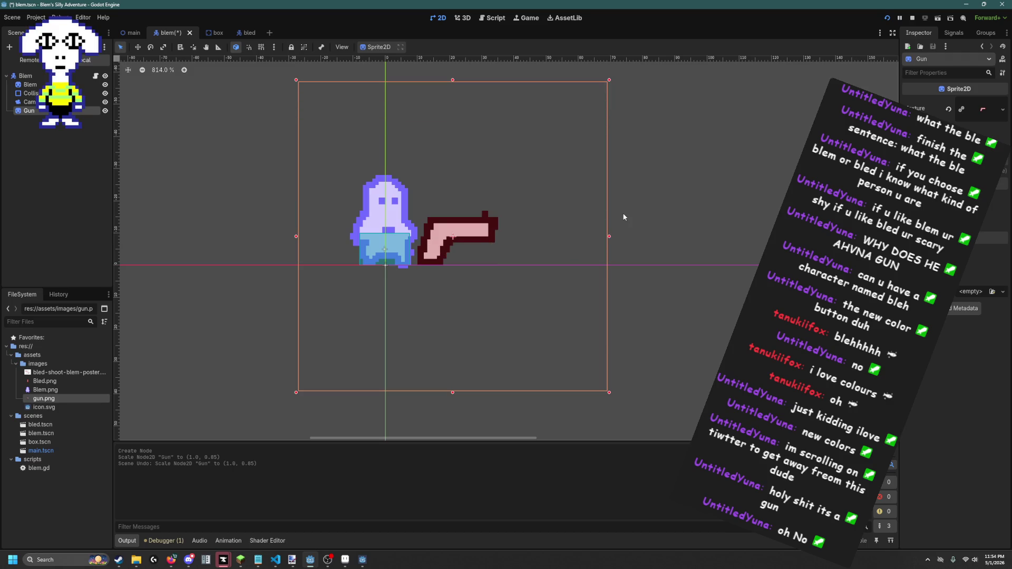
{"action": "left_click", "coordinate": [624, 216]}
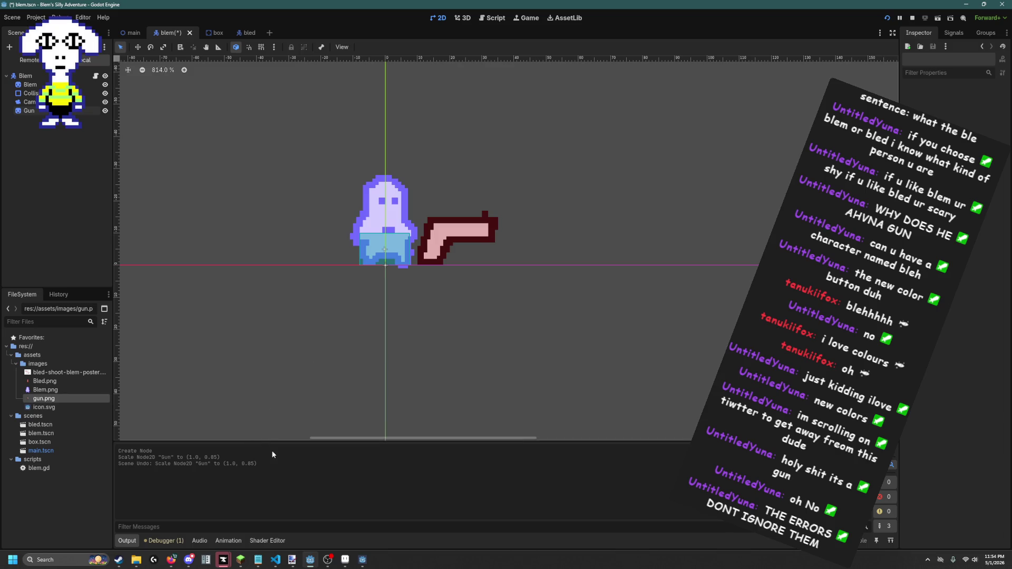
{"action": "mouse_move", "coordinate": [461, 237]}
{"action": "left_mouse_down"}
{"action": "mouse_move", "coordinate": [454, 183]}
{"action": "mouse_move", "coordinate": [458, 209]}
{"action": "left_mouse_up"}
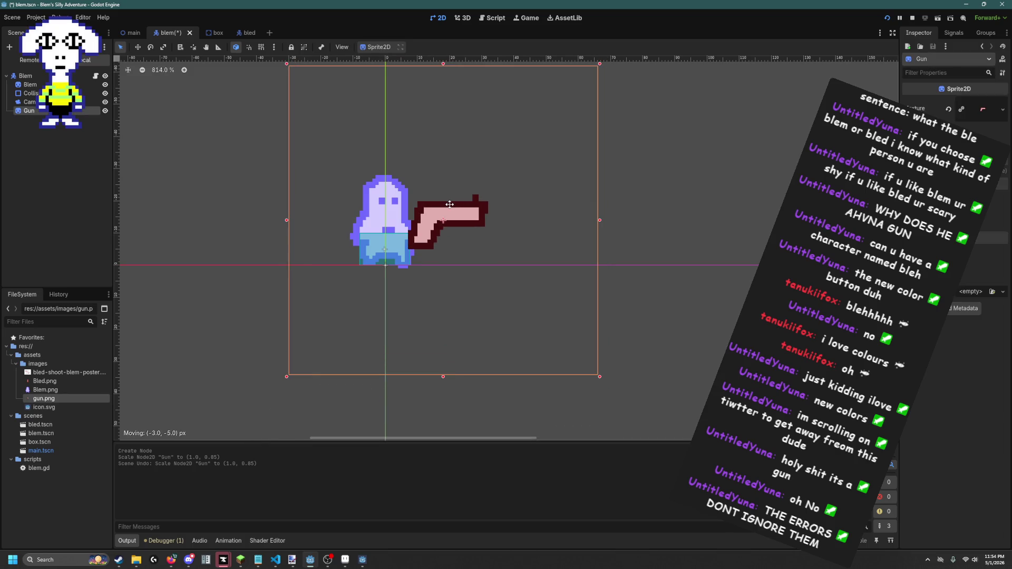
{"action": "left_click", "coordinate": [201, 234]}
{"action": "key", "text": "ctrl+s"}
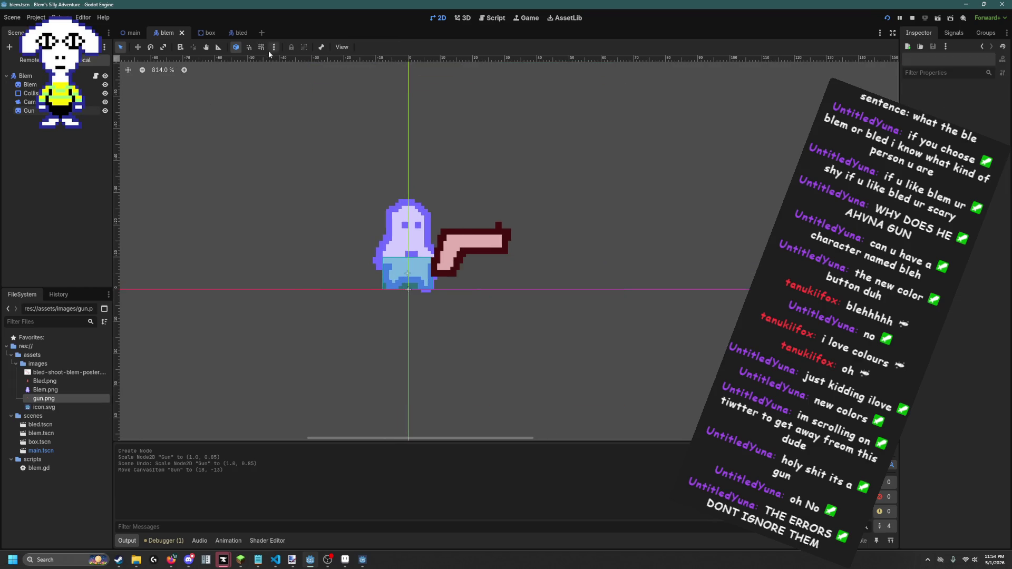
Step: Open a new scene tab, return to blem, and resize the gun sprite smaller
{"action": "left_click", "coordinate": [263, 34]}
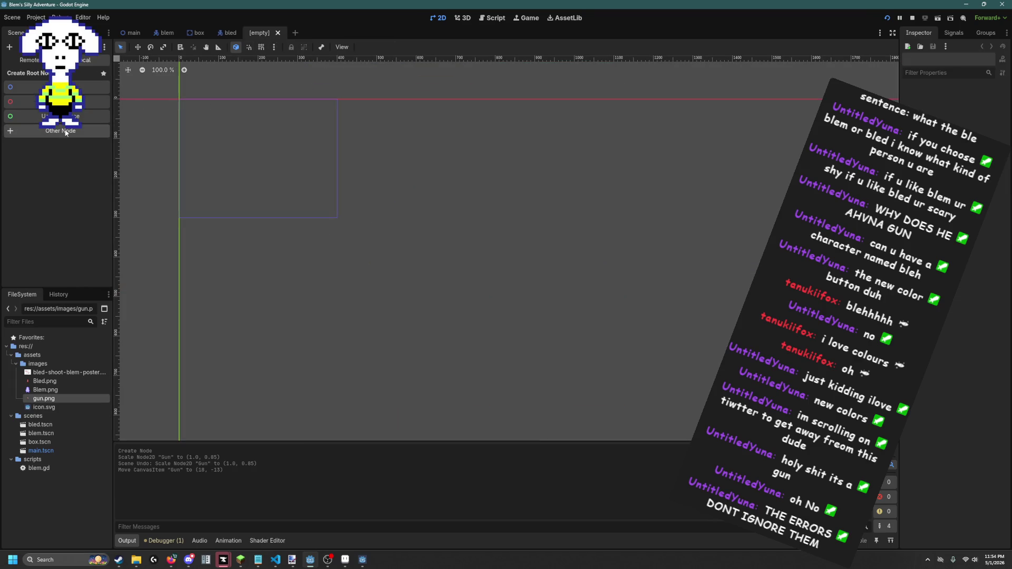
{"action": "left_click", "coordinate": [167, 32]}
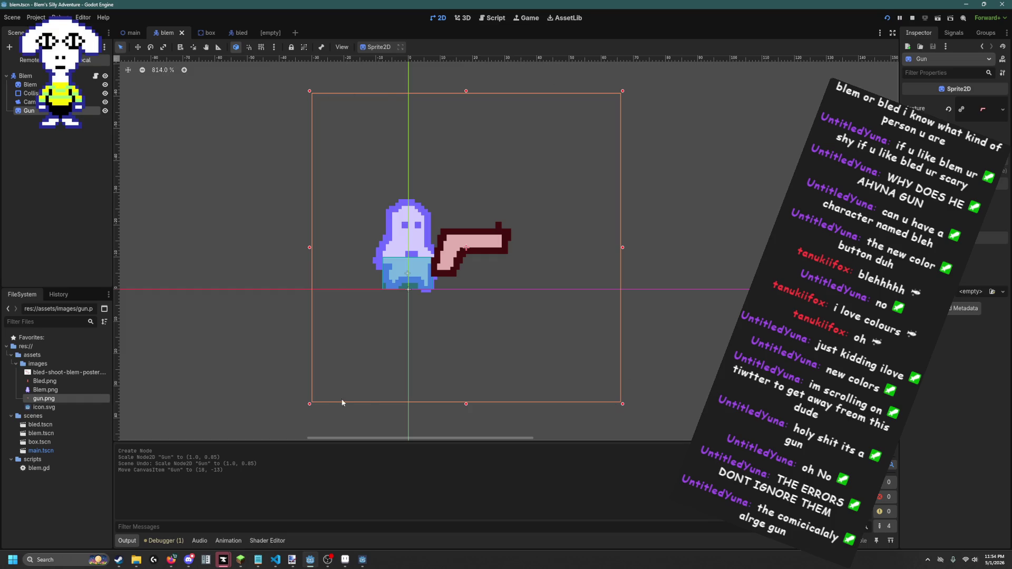
{"action": "mouse_move", "coordinate": [622, 95]}
{"action": "left_mouse_down"}
{"action": "mouse_move", "coordinate": [422, 264]}
{"action": "mouse_move", "coordinate": [592, 72]}
{"action": "mouse_move", "coordinate": [663, 165]}
{"action": "left_mouse_up"}
Step: Undo the gun resize and start a new scene with a 2D root node named Gun
{"action": "key", "text": "ctrl+z"}
{"action": "left_click", "coordinate": [271, 34]}
{"action": "left_click_drag", "start_coordinate": [184, 38], "coordinate": [184, 39]}
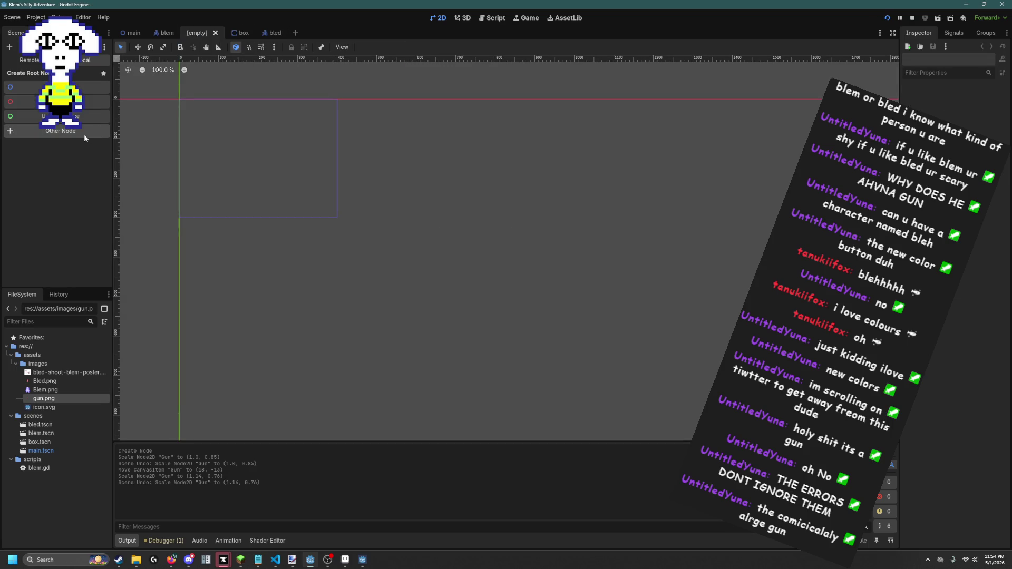
{"action": "left_click", "coordinate": [84, 131]}
{"action": "type", "text": "nod"}
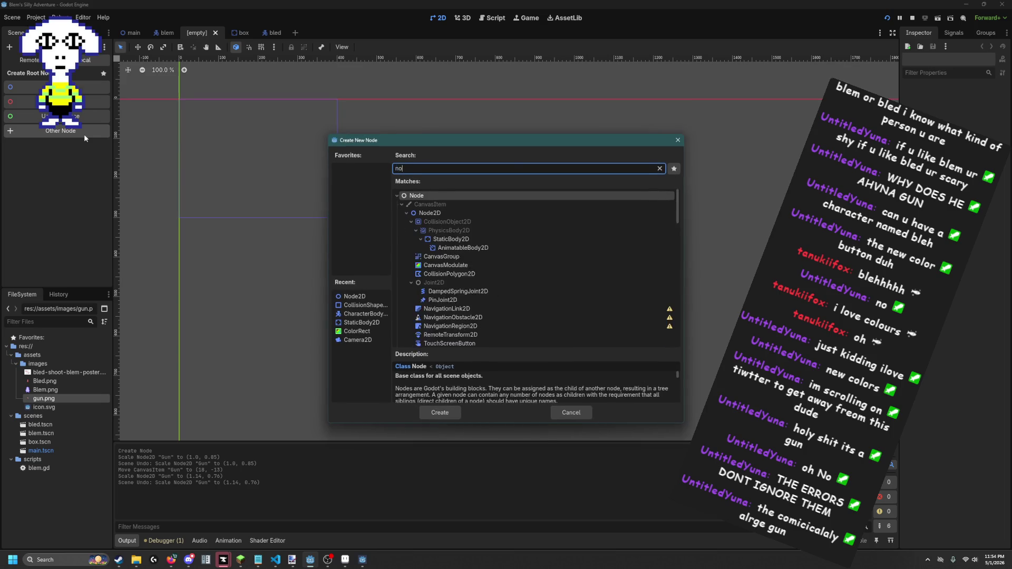
{"action": "key", "text": "Return"}
{"action": "key", "text": "ctrl+z"}
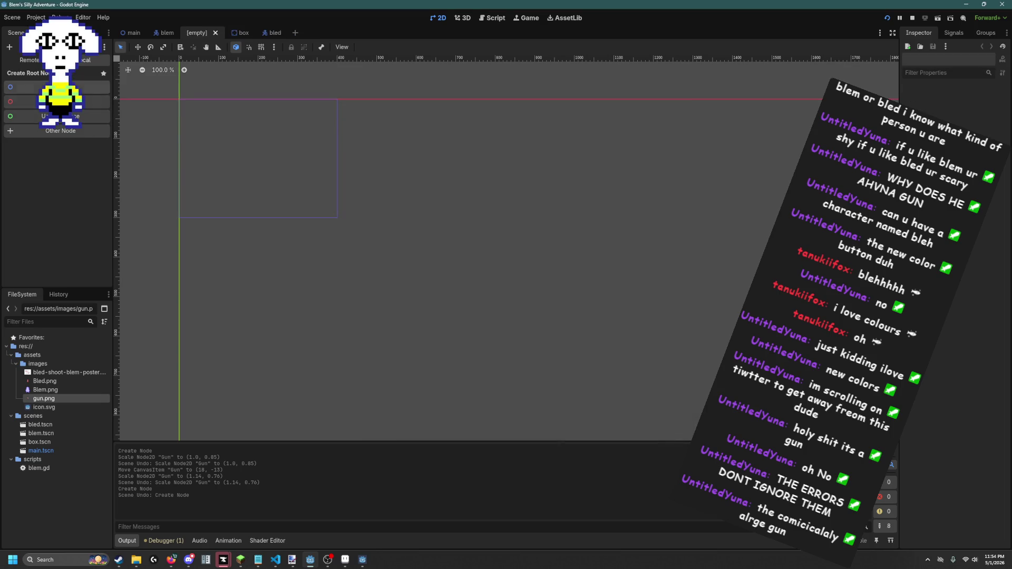
{"action": "left_click", "coordinate": [79, 87]}
{"action": "key", "text": "F2"}
{"action": "type", "text": "Gun"}
{"action": "key", "text": "Return"}
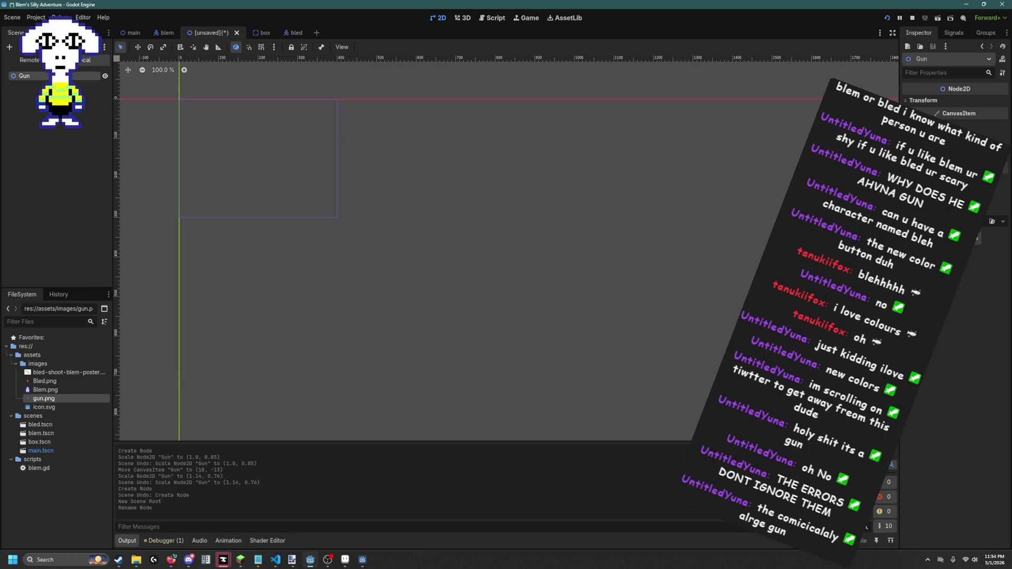
Step: Add gun.png as a child sprite at the origin and save the scene as gun.tscn
{"action": "left_click_drag", "start_coordinate": [77, 395], "coordinate": [266, 211]}
{"action": "scroll", "coordinate": [463, 270], "scroll_direction": "up", "scroll_amount": 2}
{"action": "left_click", "coordinate": [986, 232]}
{"action": "scroll", "coordinate": [319, 202], "scroll_direction": "up", "scroll_amount": 5}
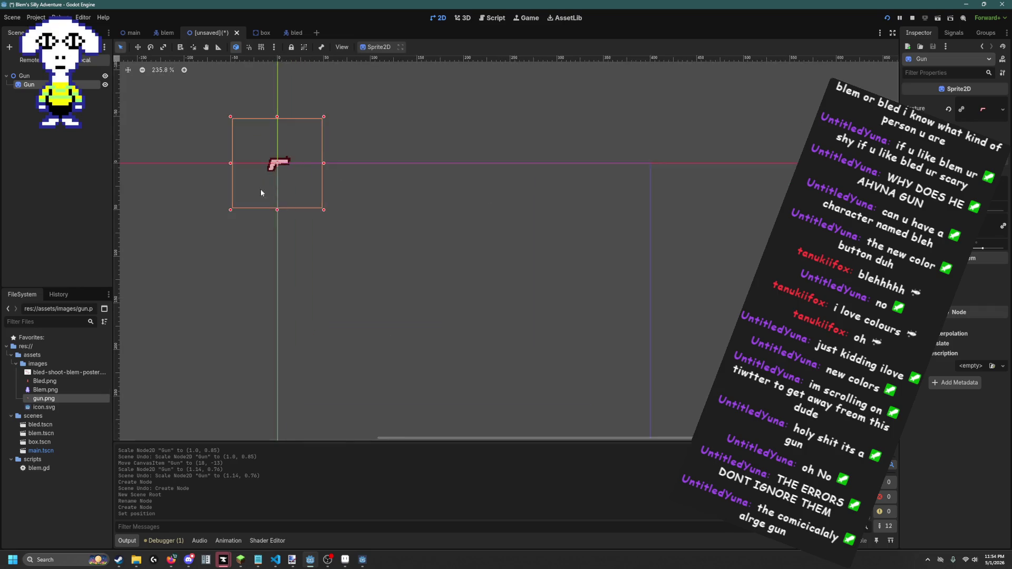
{"action": "left_click", "coordinate": [194, 137]}
{"action": "scroll", "coordinate": [194, 137], "scroll_direction": "up", "scroll_amount": 2}
{"action": "key", "text": "ctrl+s"}
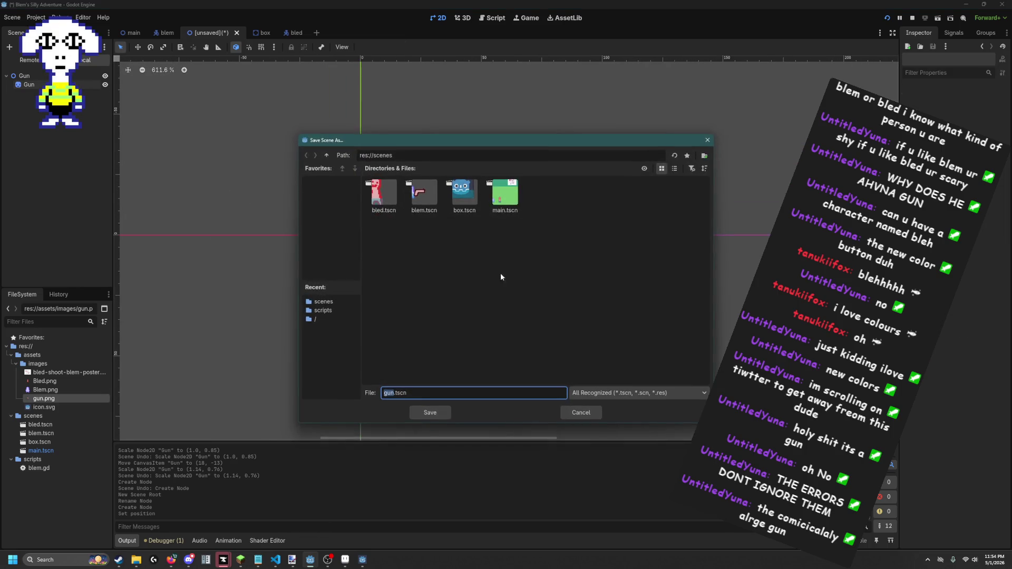
{"action": "left_click", "coordinate": [430, 412]}
Step: Select the Gun sprite, switch to Move mode and back to Select mode, then deselect it
{"action": "scroll", "coordinate": [327, 242], "scroll_direction": "up", "scroll_amount": 2}
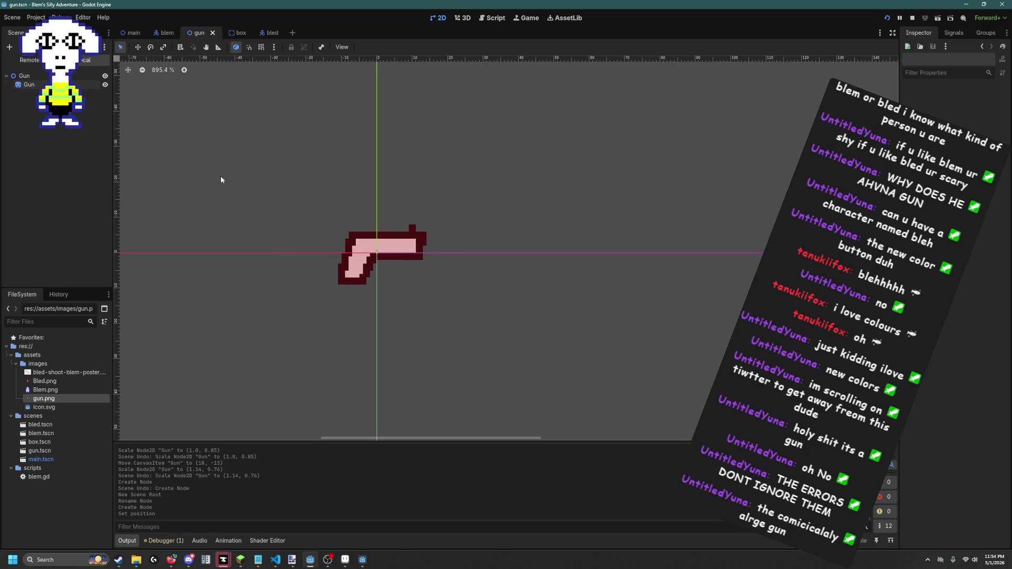
{"action": "left_click", "coordinate": [42, 84]}
{"action": "scroll", "coordinate": [382, 216], "scroll_direction": "up", "scroll_amount": 1}
{"action": "left_click", "coordinate": [137, 47]}
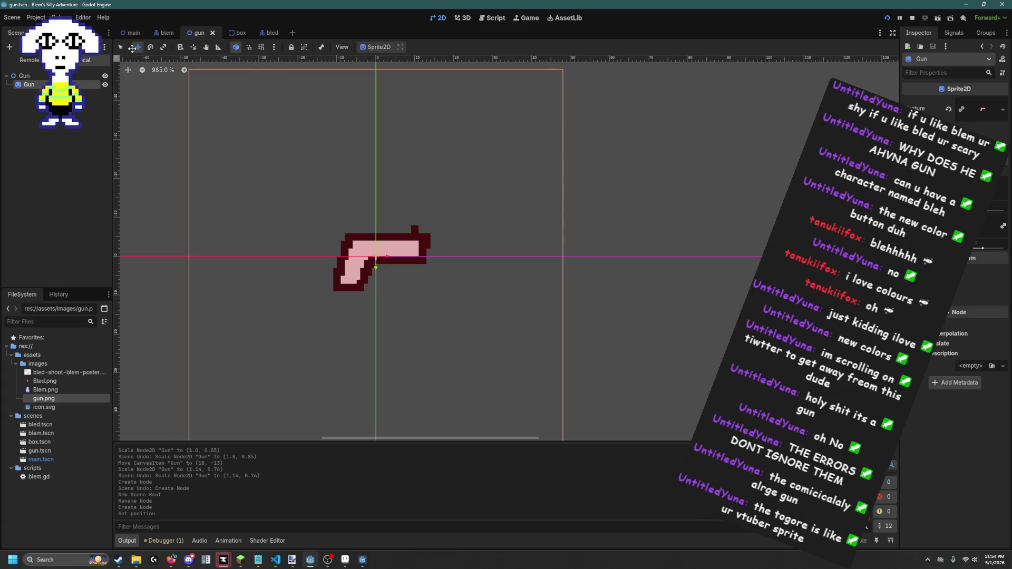
{"action": "left_click", "coordinate": [120, 47]}
{"action": "left_click", "coordinate": [223, 67]}
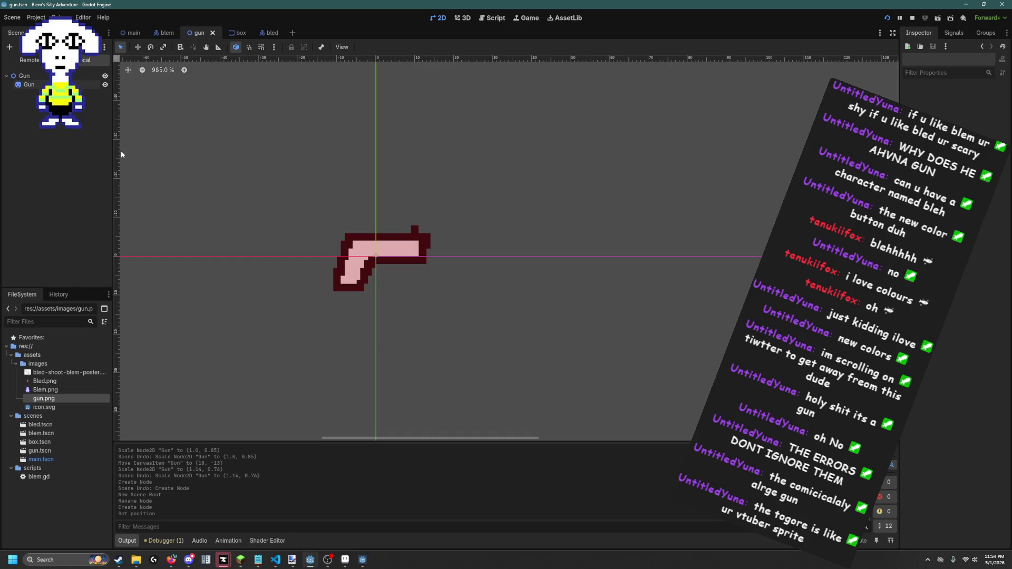
{"action": "key", "text": "super"}
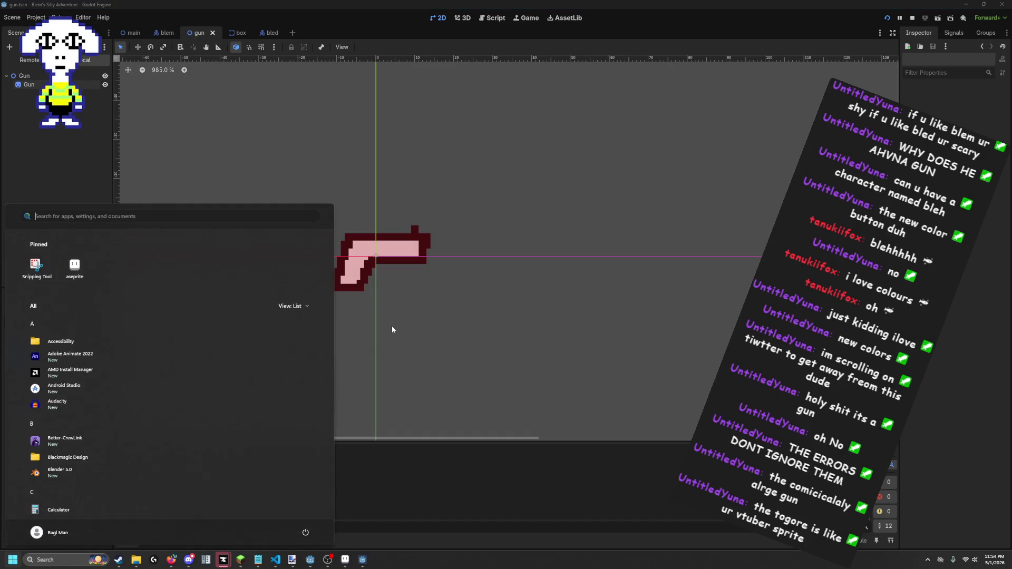
{"action": "type", "text": "vead"}
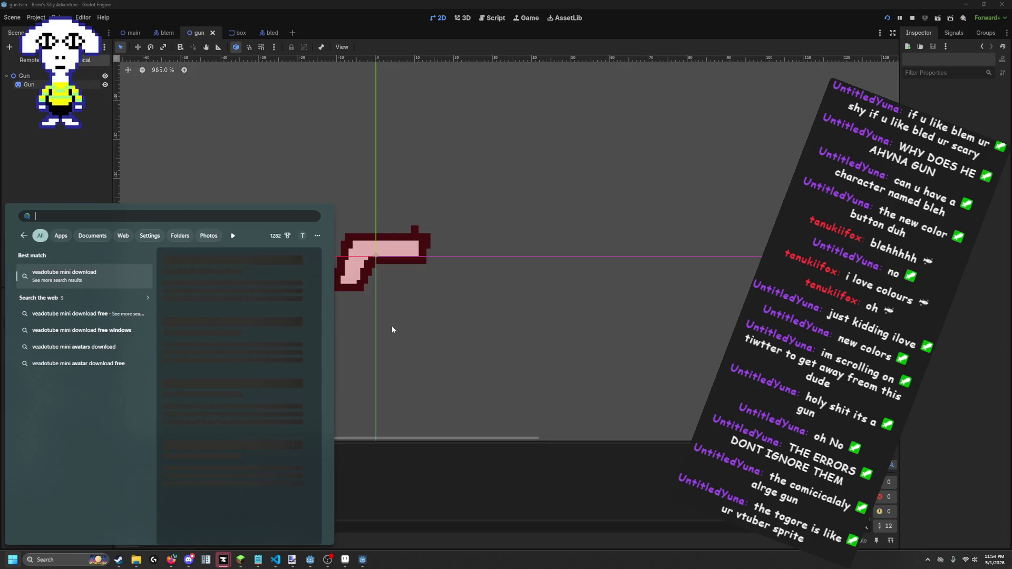
{"action": "key", "text": "BackSpace"}
{"action": "key", "text": "BackSpace"}
{"action": "key", "text": "BackSpace"}
{"action": "key", "text": "Escape"}
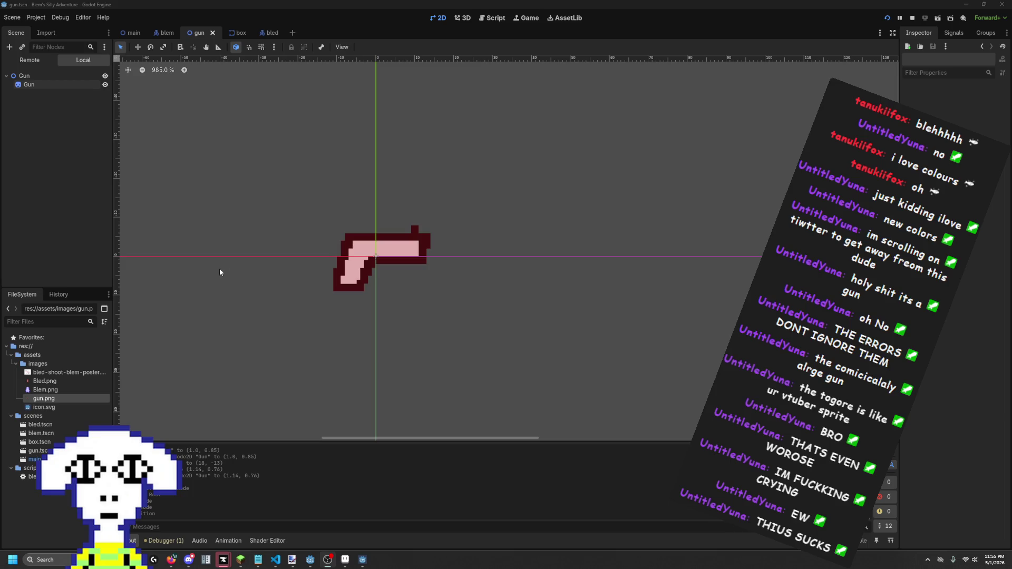
{"action": "left_click", "coordinate": [220, 223]}
Step: In the blem scene, add a Node2D child under Blem named GunPivot
{"action": "left_click", "coordinate": [169, 199]}
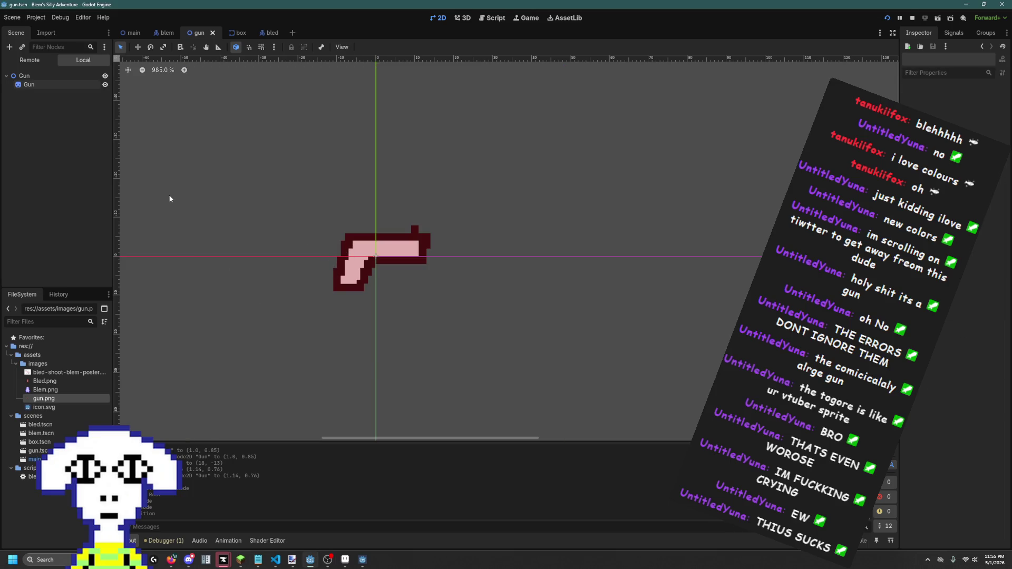
{"action": "left_click", "coordinate": [166, 36]}
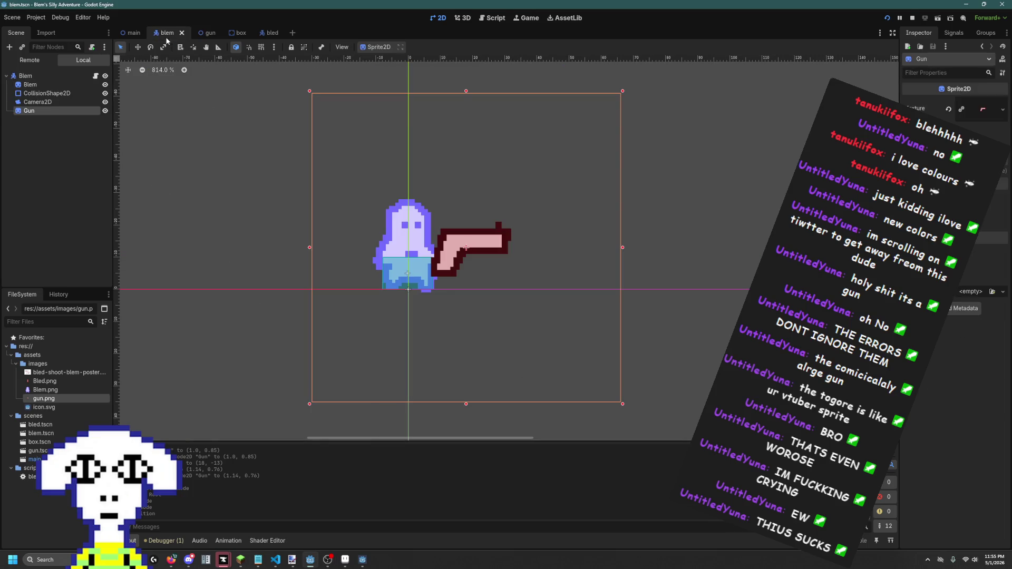
{"action": "right_click", "coordinate": [55, 72]}
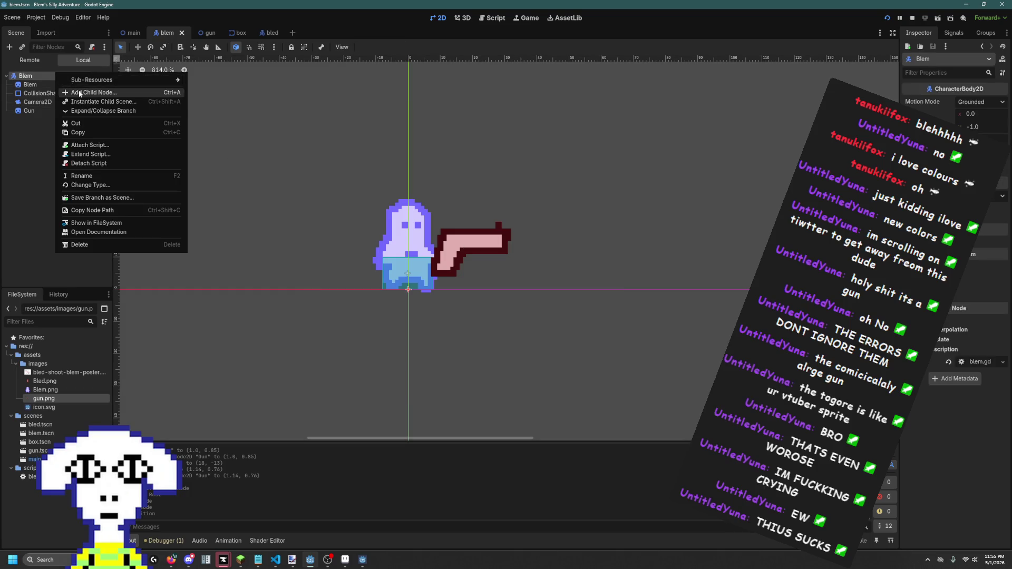
{"action": "left_click", "coordinate": [78, 90]}
{"action": "type", "text": "node2"}
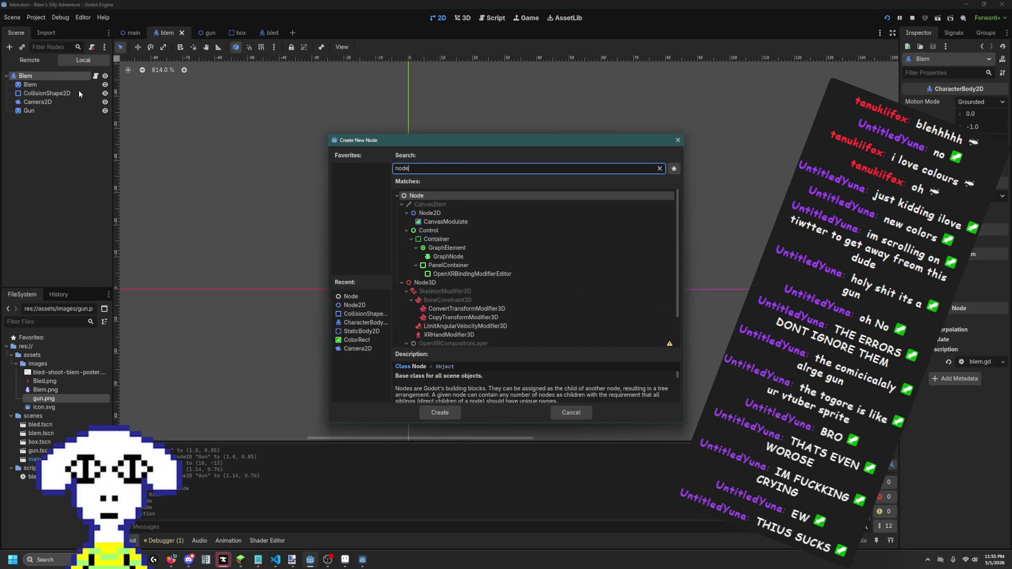
{"action": "key", "text": "Return"}
{"action": "key", "text": "F2"}
{"action": "type", "text": "Gun"}
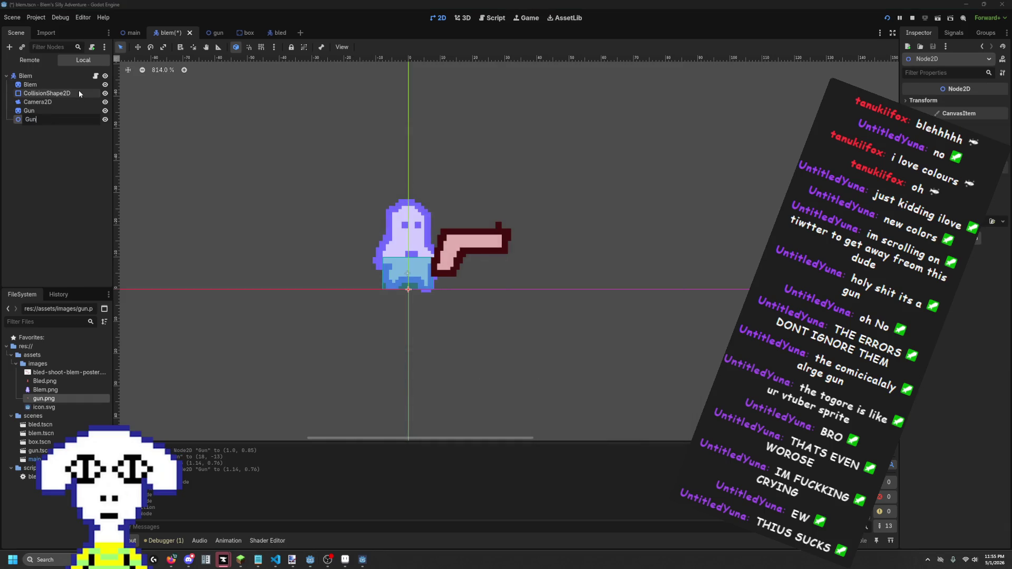
{"action": "type", "text": "Pivot"}
{"action": "key", "text": "Return"}
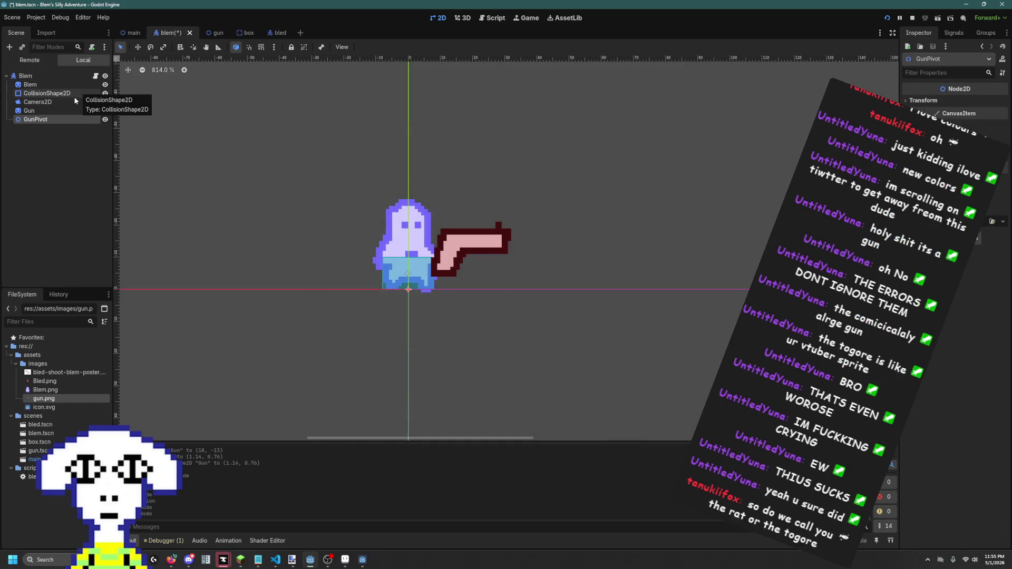
Step: Make the Gun sprite a child of GunPivot
{"action": "left_click", "coordinate": [50, 113]}
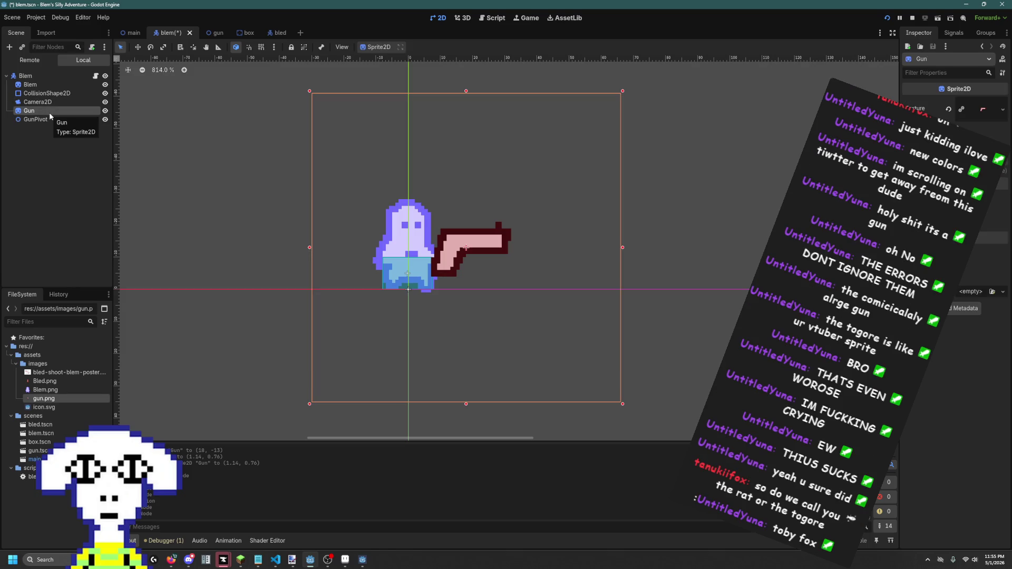
{"action": "left_click_drag", "start_coordinate": [49, 112], "coordinate": [36, 120]}
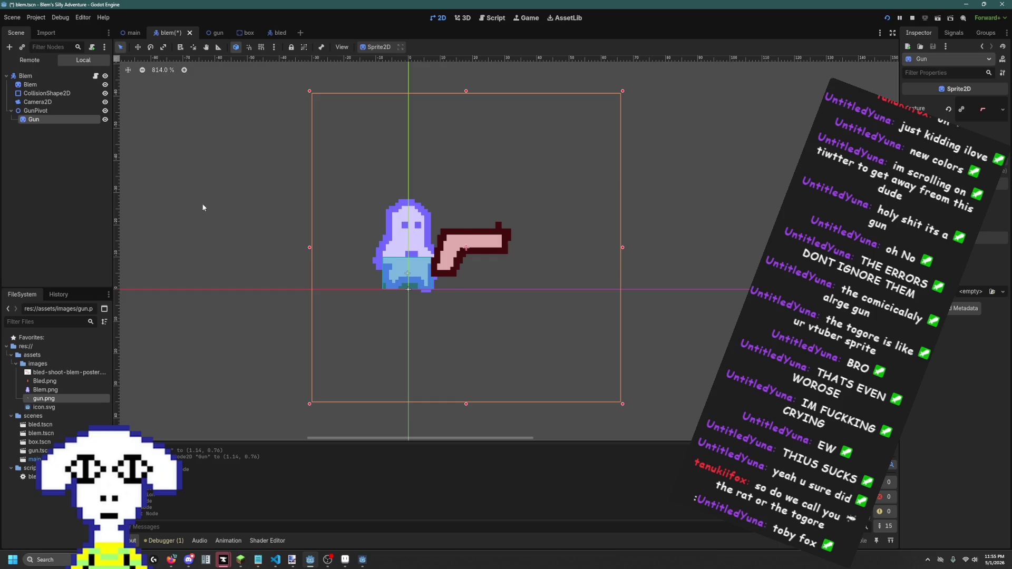
{"action": "scroll", "coordinate": [200, 211], "scroll_direction": "up", "scroll_amount": 2}
{"action": "left_click", "coordinate": [58, 111]}
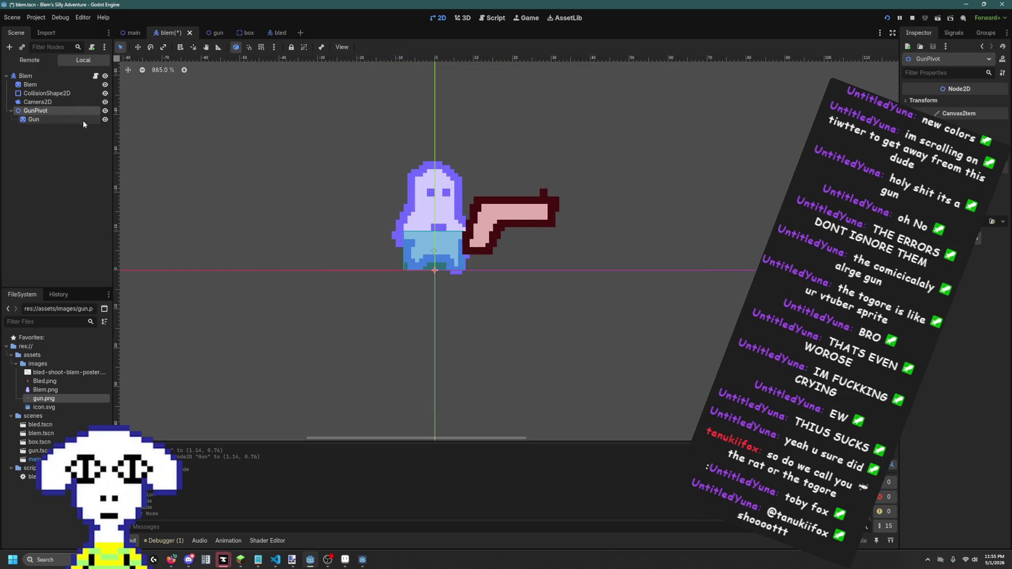
{"action": "left_click", "coordinate": [79, 119]}
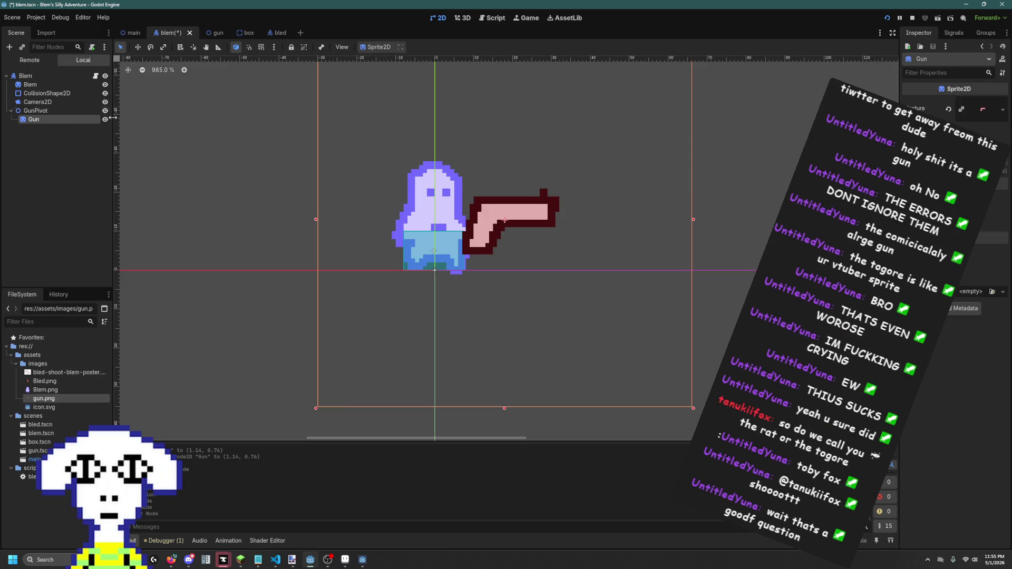
{"action": "left_click", "coordinate": [84, 110]}
Step: Raise GunPivot 8 px, lower the Gun beside Blem, save the scene, and run the game
{"action": "left_click", "coordinate": [137, 47]}
{"action": "left_click_drag", "start_coordinate": [503, 236], "coordinate": [503, 190]}
{"action": "left_click", "coordinate": [51, 120]}
{"action": "left_click_drag", "start_coordinate": [548, 178], "coordinate": [551, 236]}
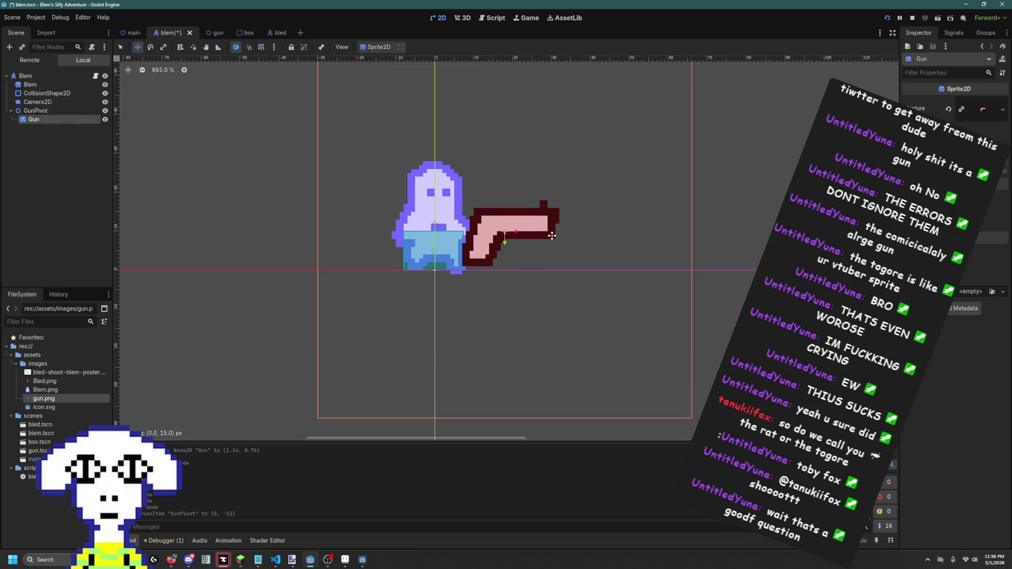
{"action": "key", "text": "q"}
{"action": "key", "text": "ctrl+s"}
{"action": "left_click", "coordinate": [392, 190]}
{"action": "scroll", "coordinate": [391, 191], "scroll_direction": "down", "scroll_amount": 1}
{"action": "left_click_drag", "start_coordinate": [392, 191], "coordinate": [386, 254]}
{"action": "left_click", "coordinate": [886, 20]}
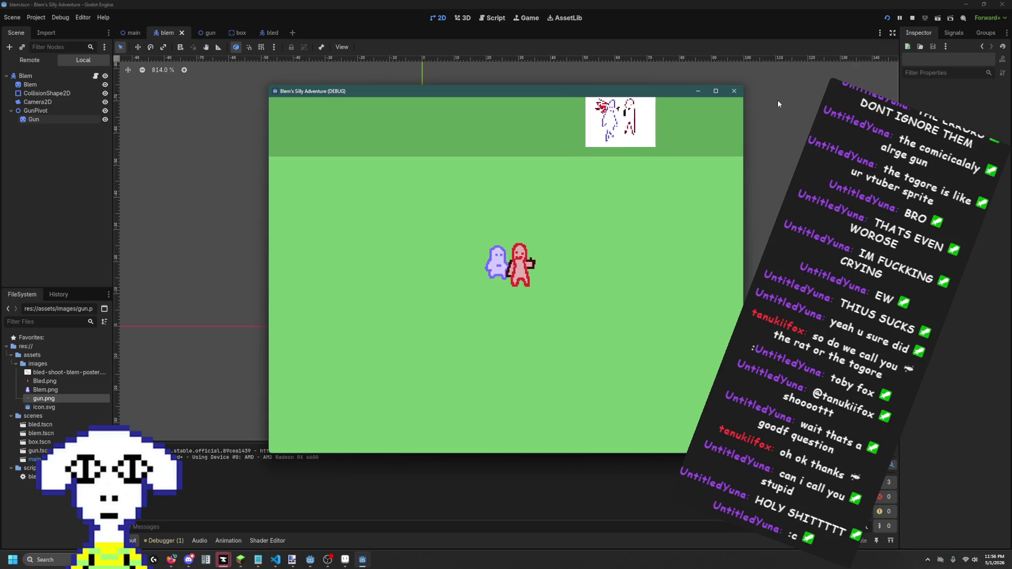
Step: Close the running game and open Project > Project Settings
{"action": "left_click", "coordinate": [734, 90]}
{"action": "left_click", "coordinate": [36, 17]}
{"action": "left_click", "coordinate": [39, 28]}
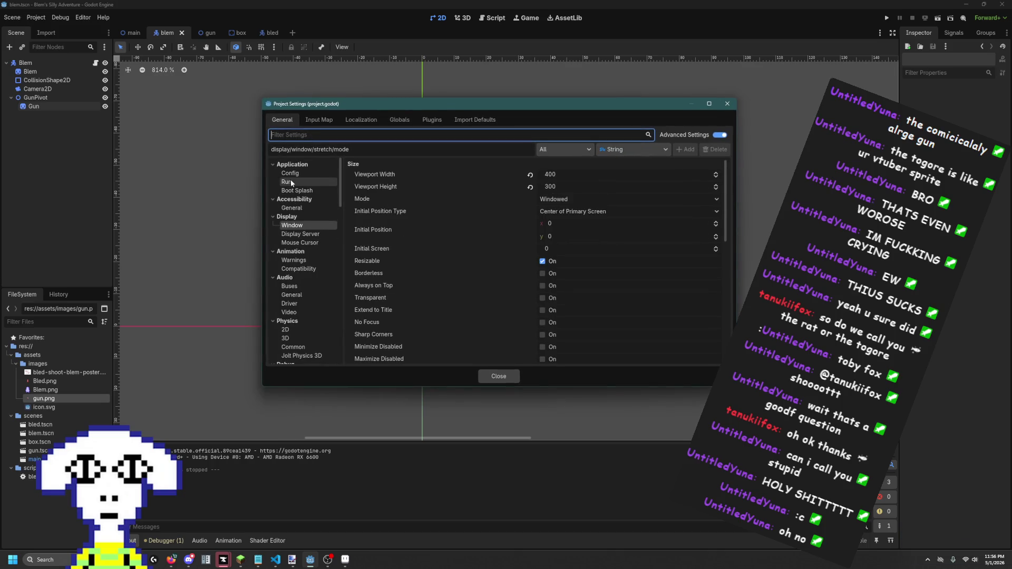
Step: In the Input Map, remove the old key bindings from the Up, Down, Left and Right actions
{"action": "scroll", "coordinate": [297, 238], "scroll_direction": "down", "scroll_amount": 3}
{"action": "scroll", "coordinate": [299, 258], "scroll_direction": "up", "scroll_amount": 3}
{"action": "left_click", "coordinate": [313, 124]}
{"action": "left_click", "coordinate": [724, 184]}
{"action": "left_click", "coordinate": [725, 193]}
{"action": "left_click", "coordinate": [726, 203]}
{"action": "left_click", "coordinate": [725, 213]}
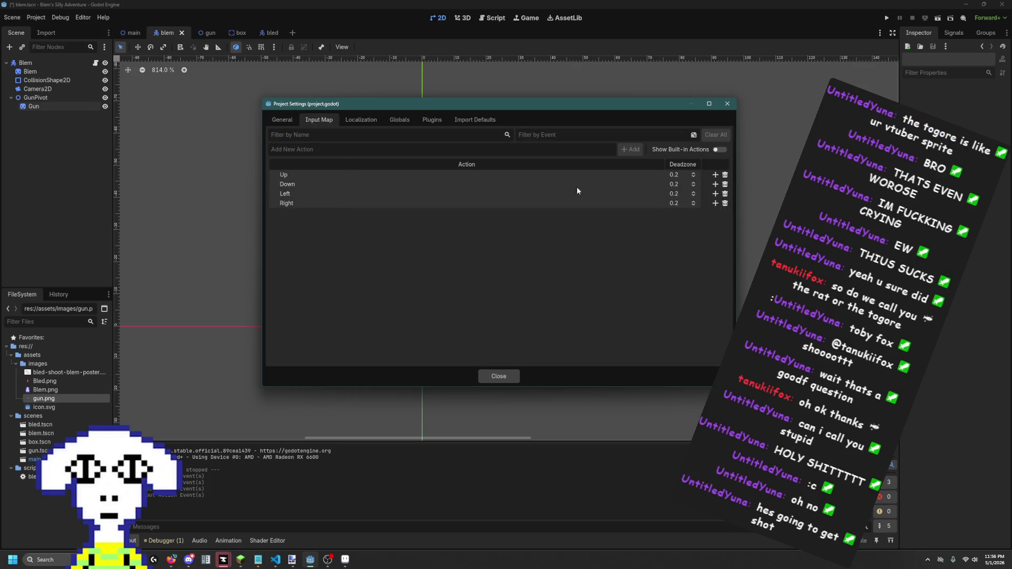
Step: Bind Up, Down, Left and Right to W, S, A and D
{"action": "left_click", "coordinate": [715, 174]}
{"action": "key", "text": "w"}
{"action": "left_click", "coordinate": [446, 353]}
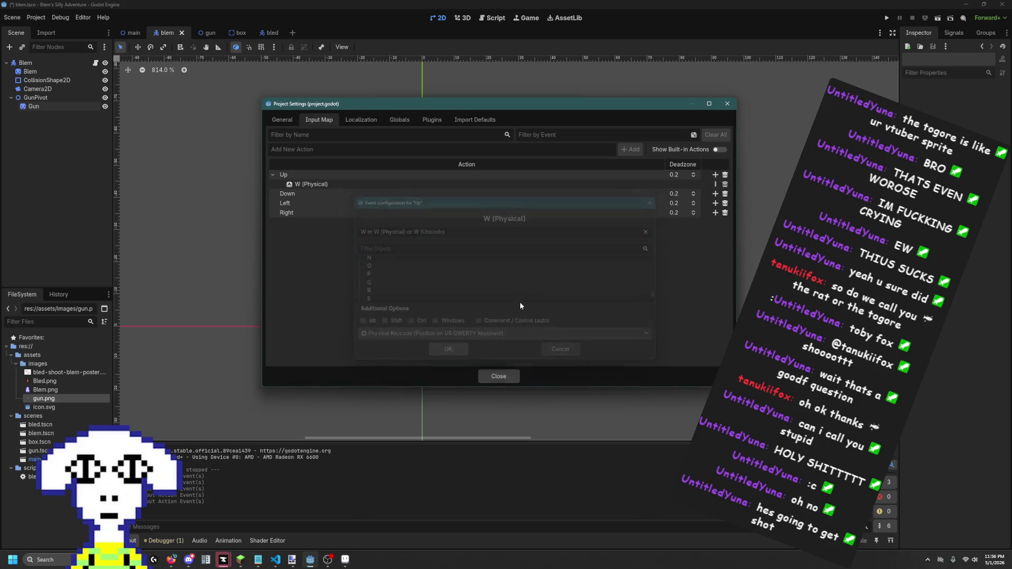
{"action": "left_click", "coordinate": [715, 194]}
{"action": "key", "text": "s"}
{"action": "left_click", "coordinate": [443, 351]}
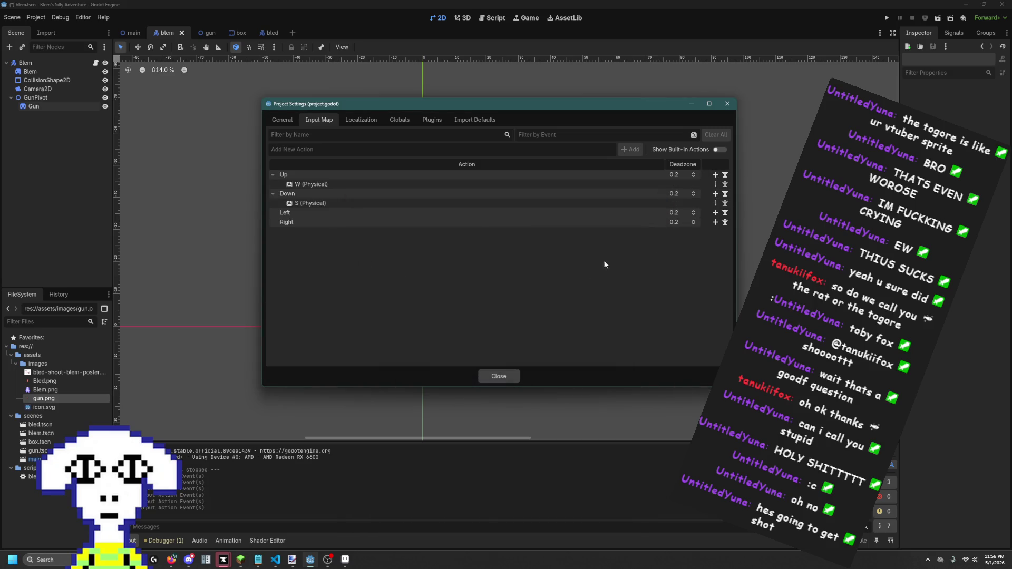
{"action": "left_click", "coordinate": [714, 212]}
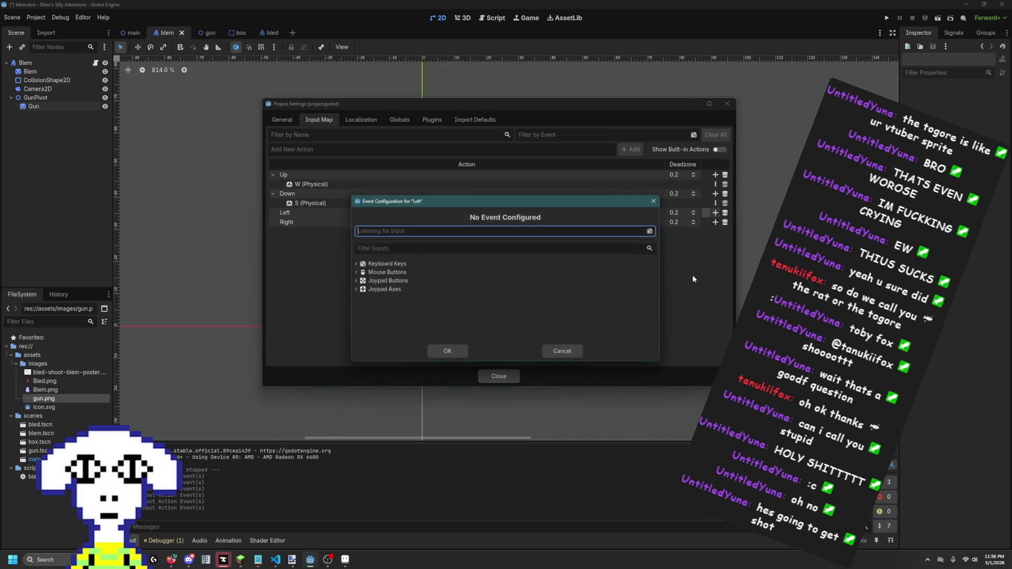
{"action": "key", "text": "a"}
{"action": "left_click", "coordinate": [446, 352]}
{"action": "left_click", "coordinate": [715, 232]}
{"action": "key", "text": "d"}
{"action": "left_click", "coordinate": [445, 351]}
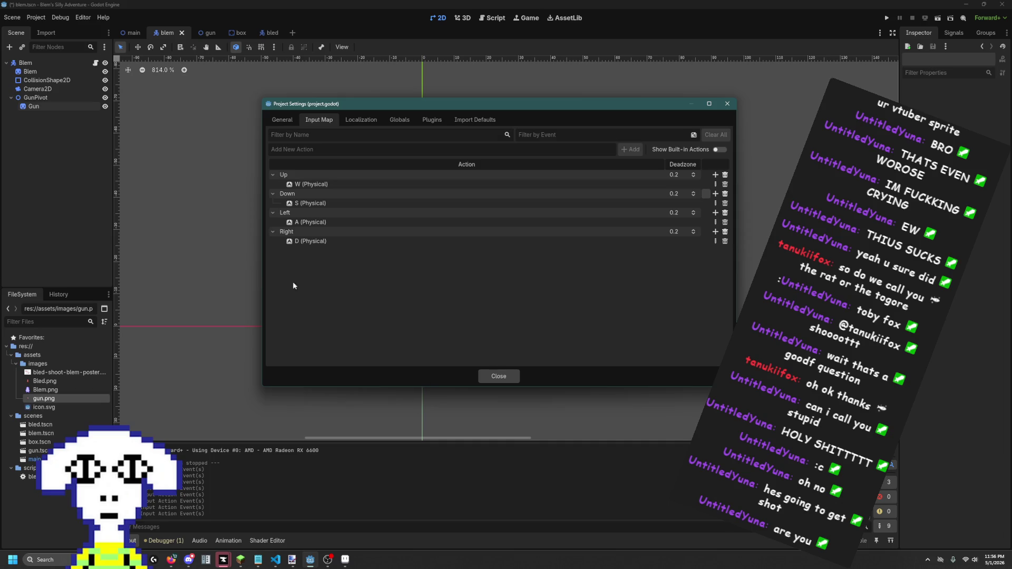
Step: Add the Up, Down, Left and Right arrow keys as second bindings for the matching actions
{"action": "left_click", "coordinate": [716, 173]}
{"action": "key", "text": "Up"}
{"action": "left_click", "coordinate": [443, 348]}
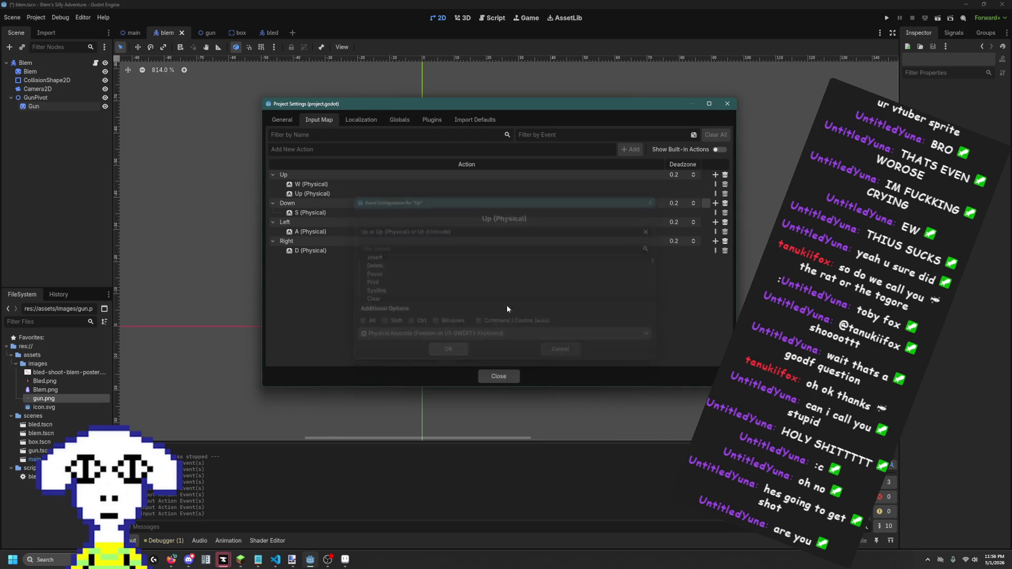
{"action": "left_click", "coordinate": [715, 204]}
{"action": "key", "text": "Down"}
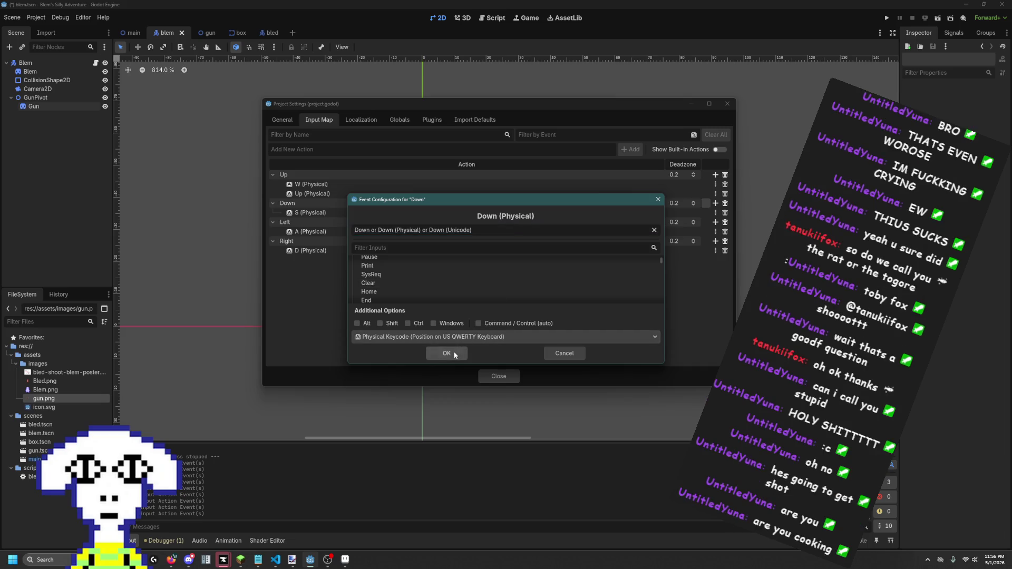
{"action": "left_click", "coordinate": [447, 353]}
{"action": "left_click", "coordinate": [715, 231]}
{"action": "key", "text": "Left"}
{"action": "left_click", "coordinate": [446, 353]}
{"action": "left_click", "coordinate": [716, 260]}
{"action": "key", "text": "Right"}
{"action": "left_click", "coordinate": [453, 354]}
Step: Close Project Settings, save the scene, and open blem.gd
{"action": "left_click", "coordinate": [498, 376]}
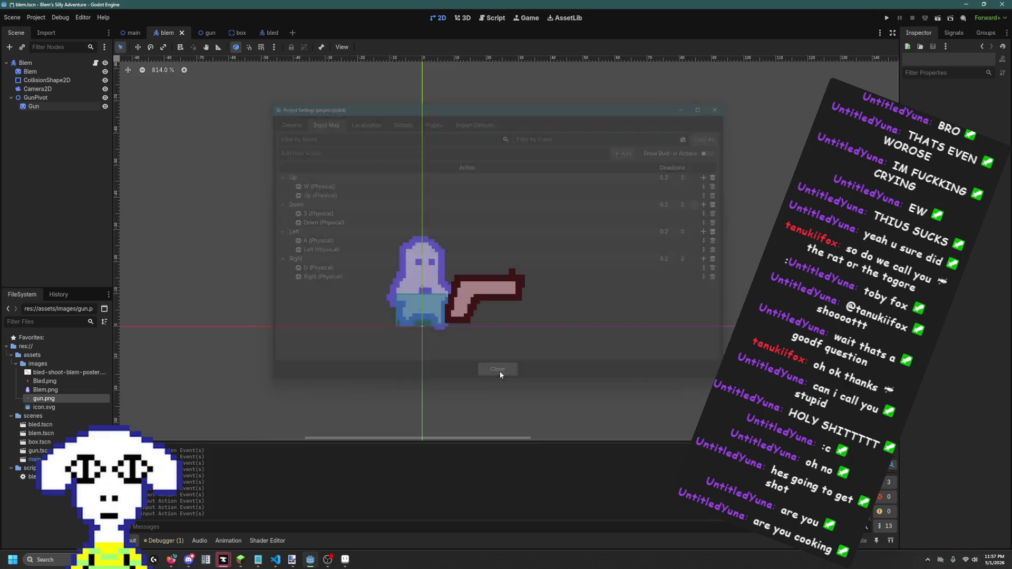
{"action": "key", "text": "ctrl+s"}
{"action": "left_click", "coordinate": [485, 18]}
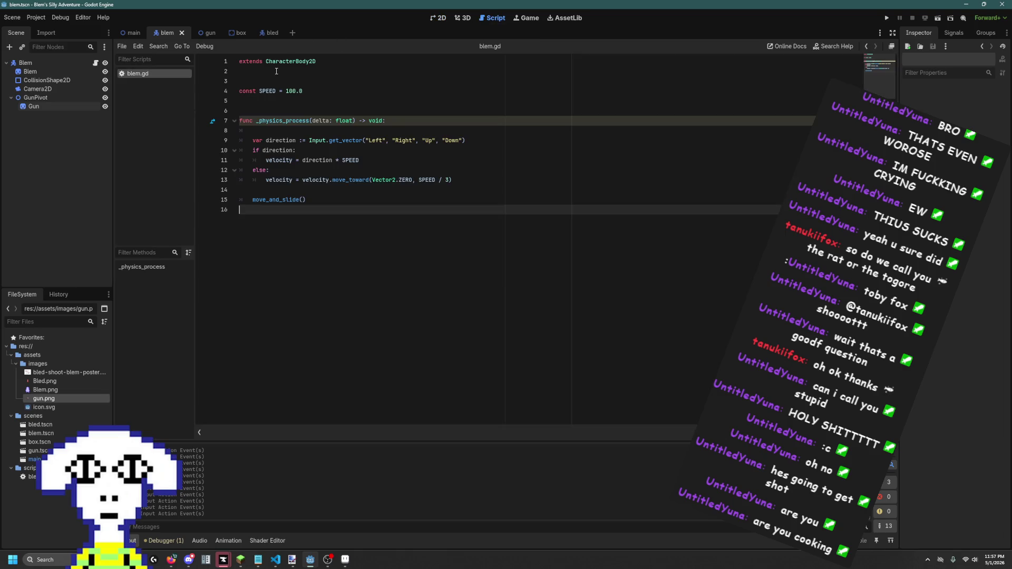
Step: Insert blank lines after line 13 of blem.gd, just before move_and_slide()
{"action": "left_click", "coordinate": [460, 160]}
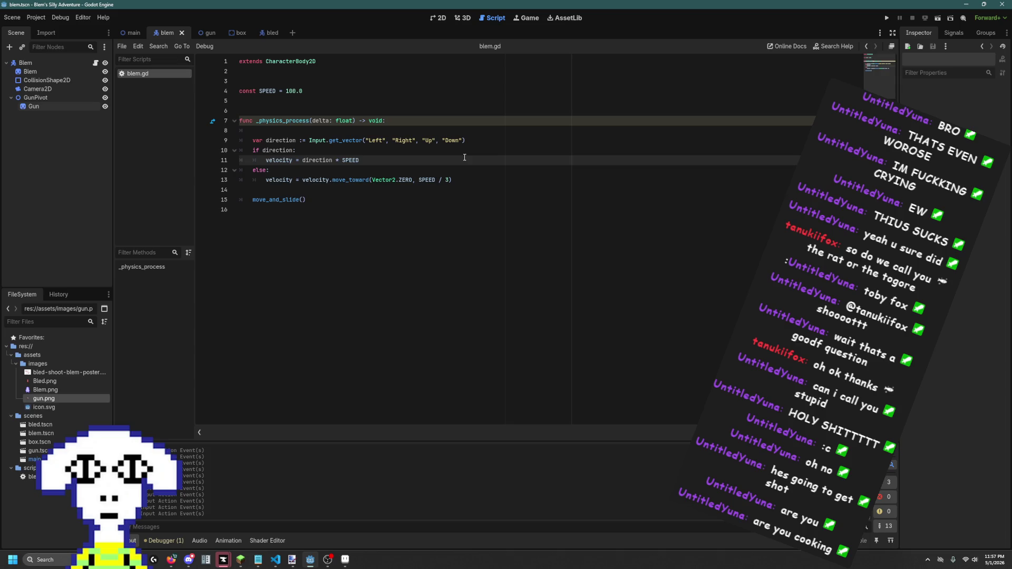
{"action": "left_click", "coordinate": [473, 182]}
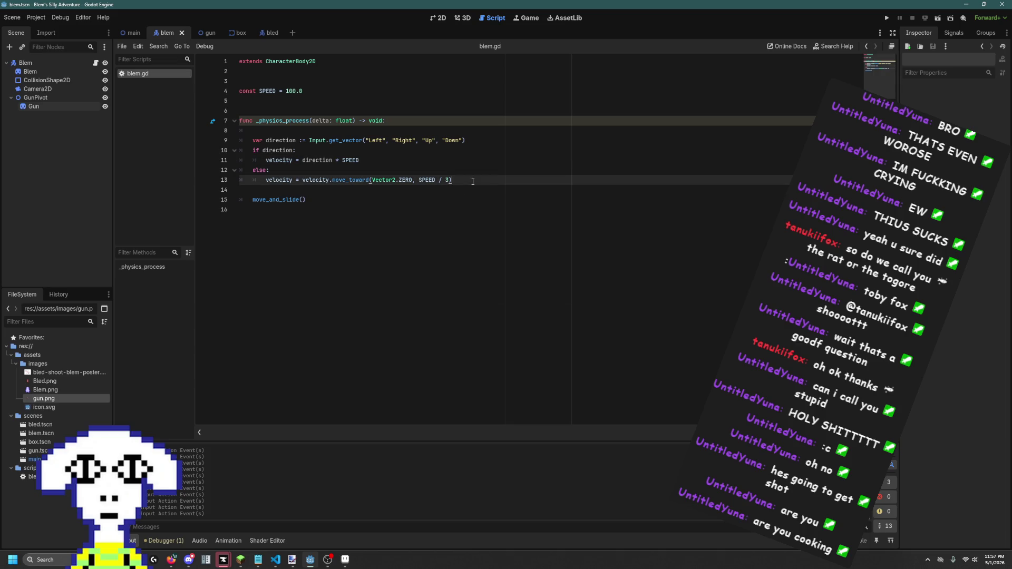
{"action": "left_click", "coordinate": [481, 162]}
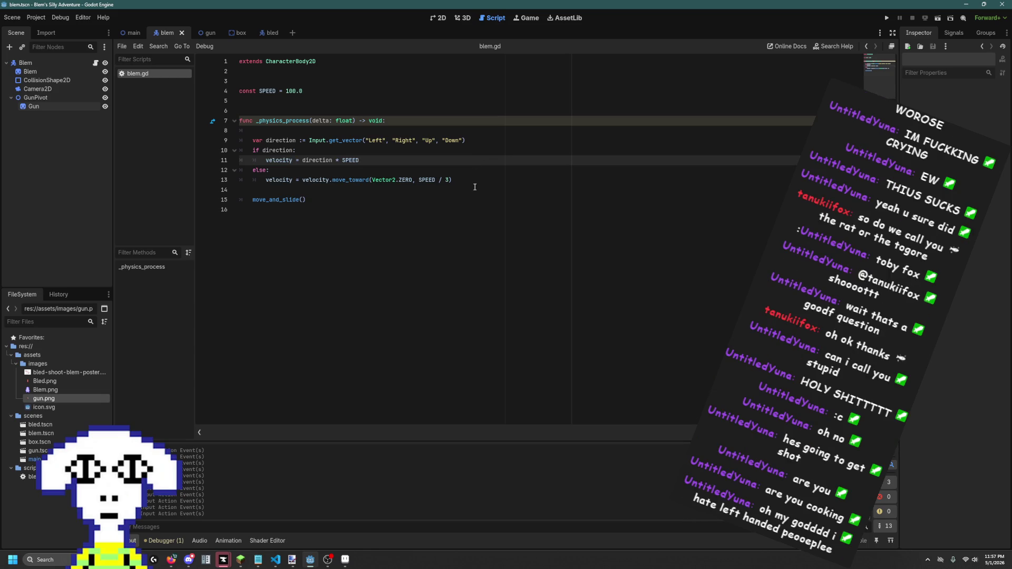
{"action": "left_click", "coordinate": [487, 181]}
{"action": "key", "text": "Return"}
{"action": "key", "text": "Return"}
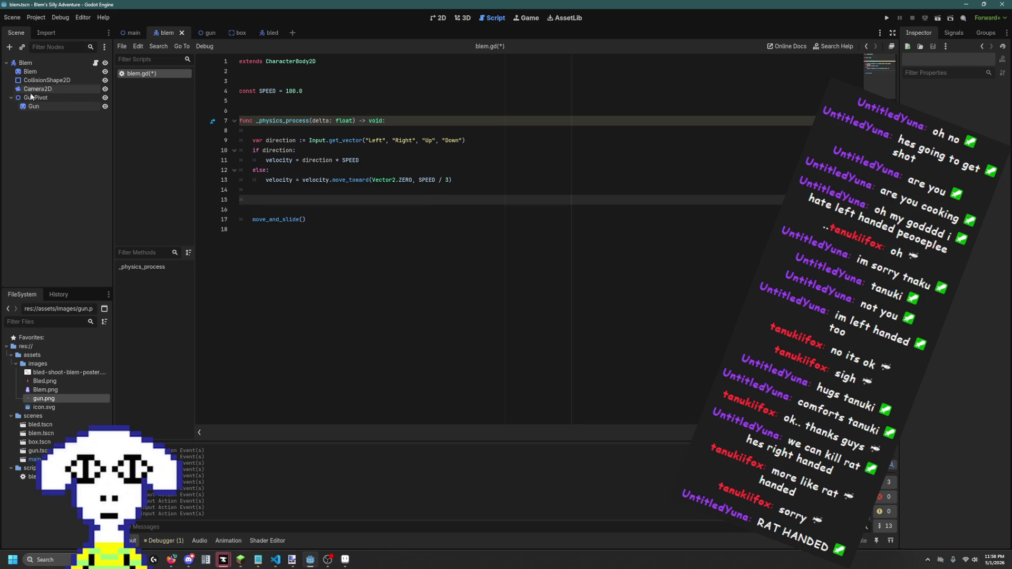
{"action": "mouse_move", "coordinate": [40, 99]}
{"action": "left_mouse_down"}
{"action": "mouse_move", "coordinate": [131, 100]}
{"action": "mouse_move", "coordinate": [261, 79]}
{"action": "left_mouse_up"}
{"action": "key", "text": "ctrl+s"}
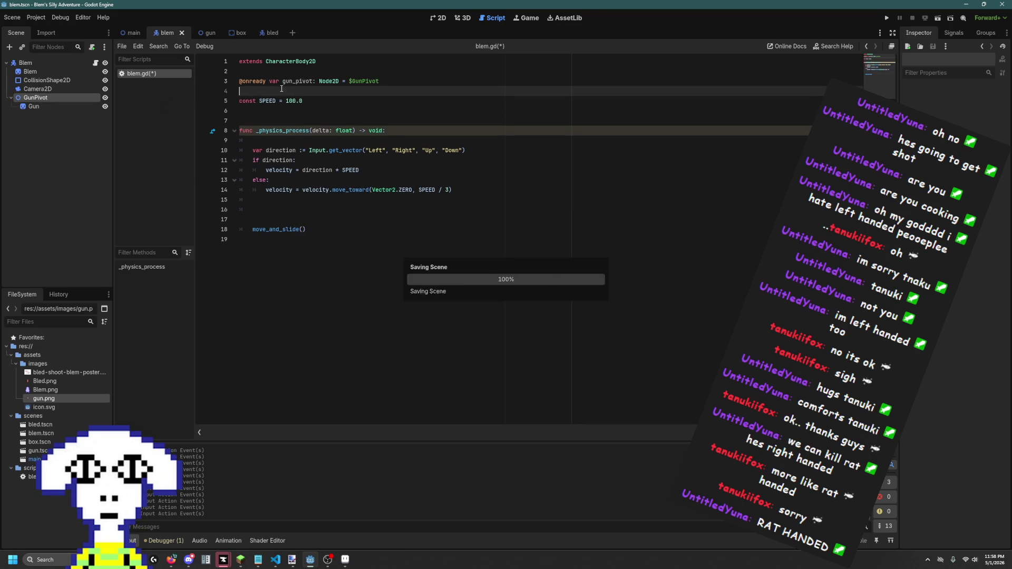
{"action": "left_click", "coordinate": [297, 207]}
{"action": "type", "text": "un_pivot.l"}
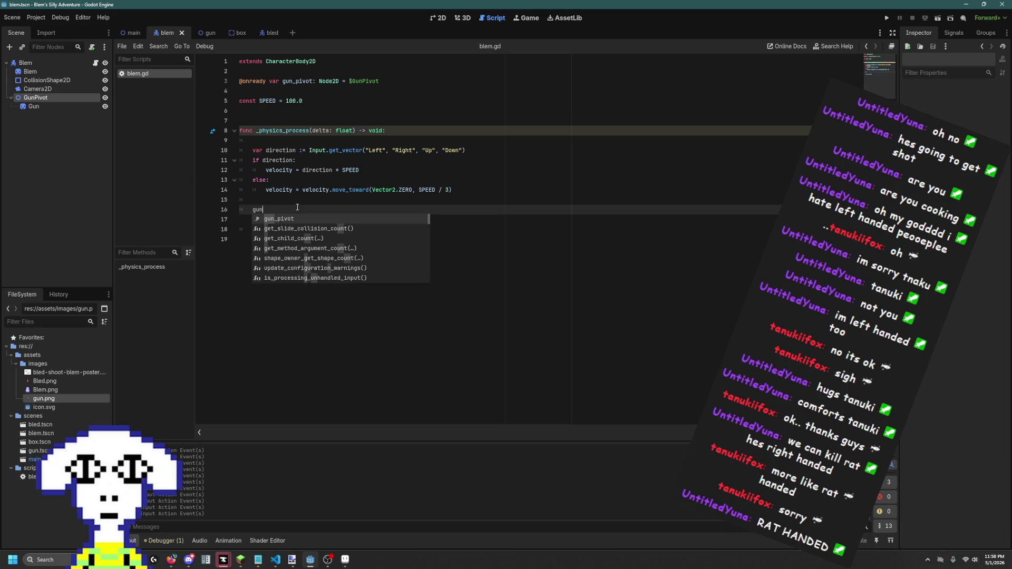
{"action": "key", "text": "Return"}
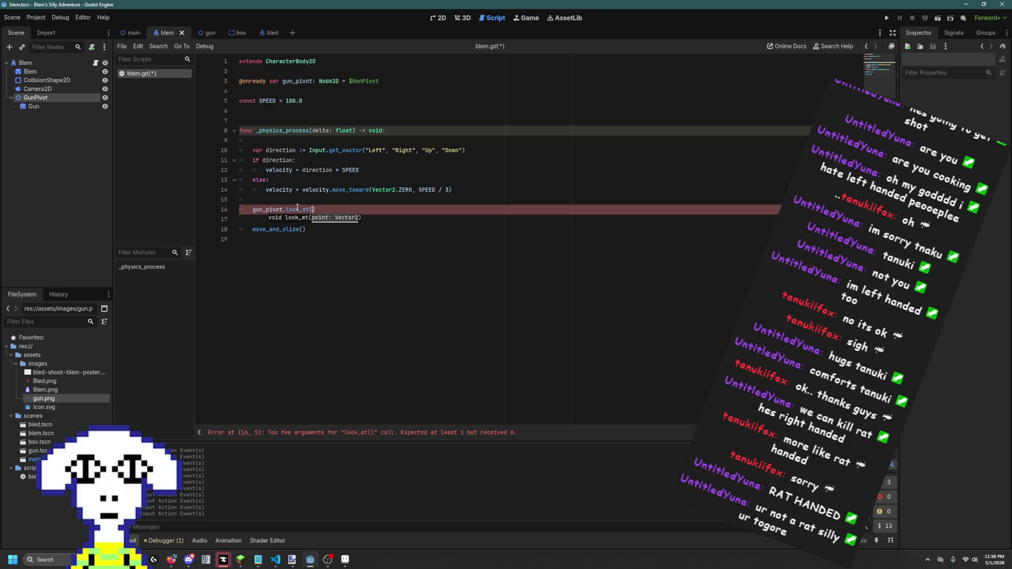
{"action": "mouse_move", "coordinate": [298, 208]}
{"action": "type", "text": "get_glob"}
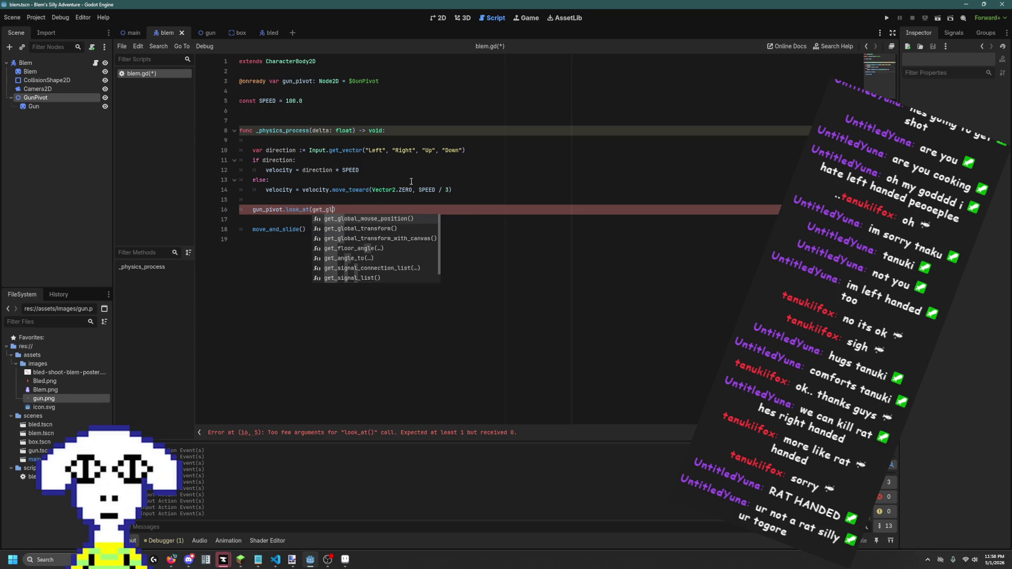
{"action": "key", "text": "Return"}
{"action": "key", "text": "F5"}
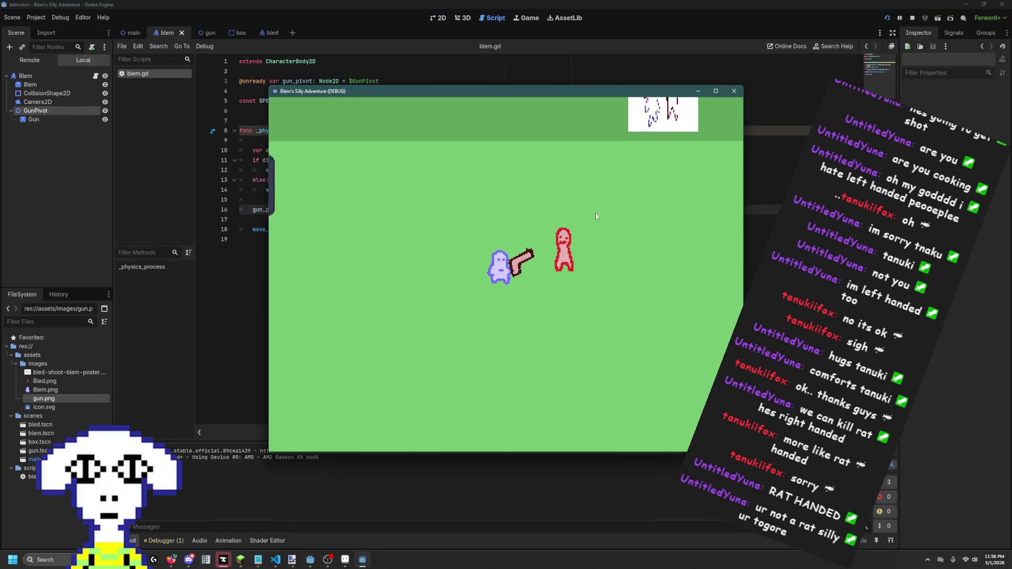
Step: Maximize the game, walk Blem around with WASD while watching the gun aim, then close it
{"action": "left_click", "coordinate": [715, 90]}
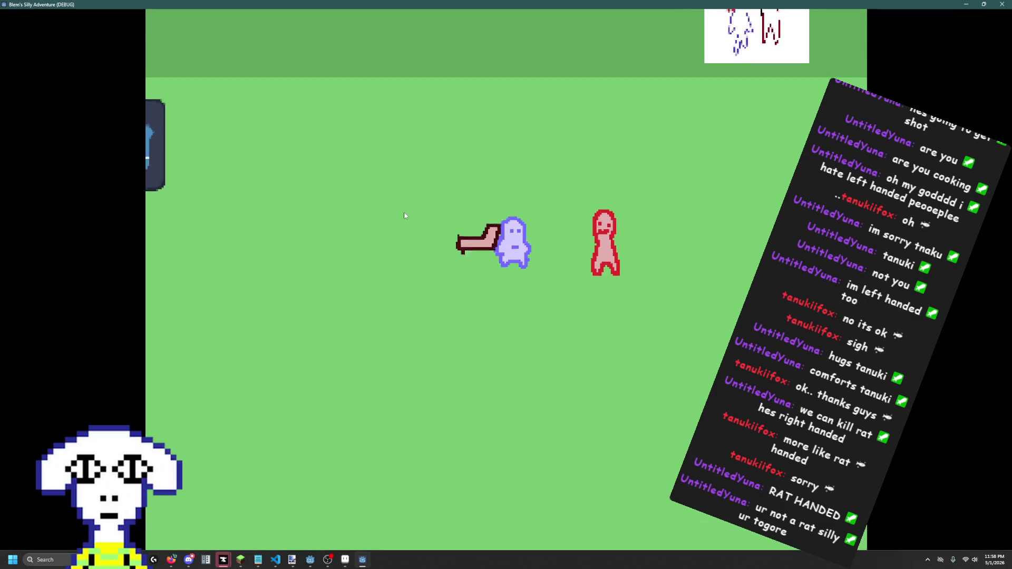
{"action": "key", "text": "s"}
{"action": "key", "text": "a"}
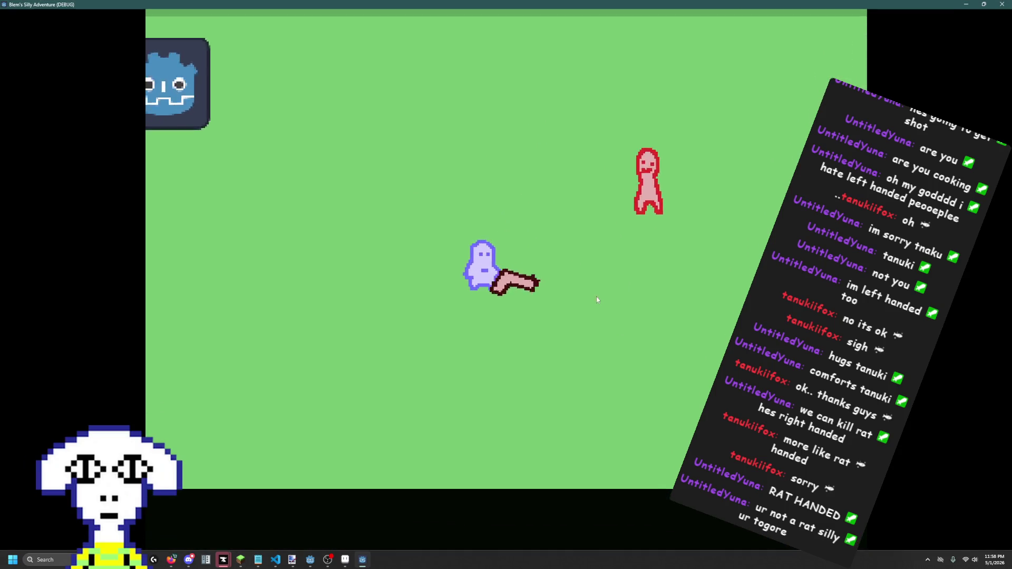
{"action": "key", "text": "w"}
{"action": "key", "text": "d"}
{"action": "key", "text": "a"}
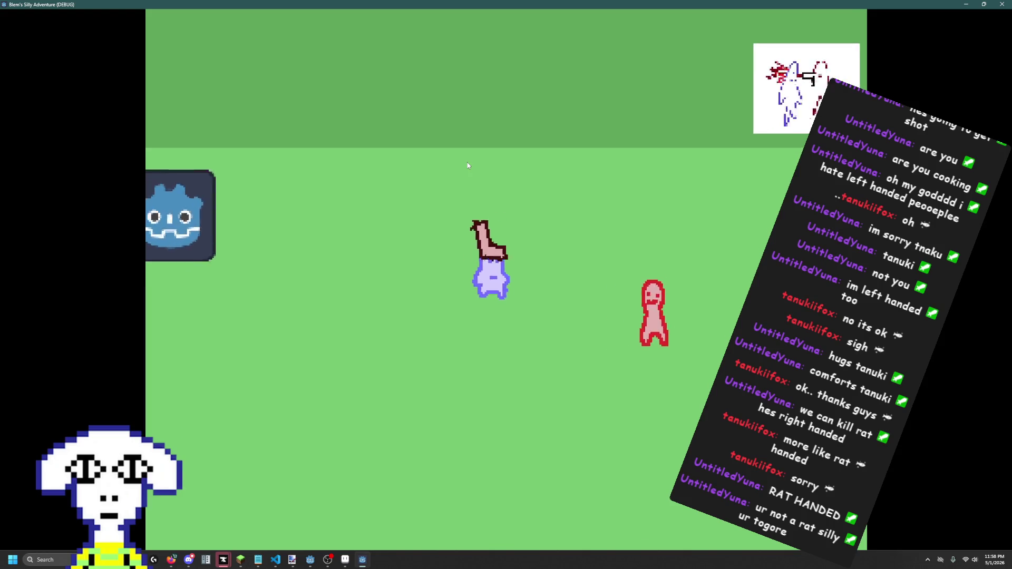
{"action": "key", "text": "s"}
{"action": "key", "text": "d"}
{"action": "key", "text": "w"}
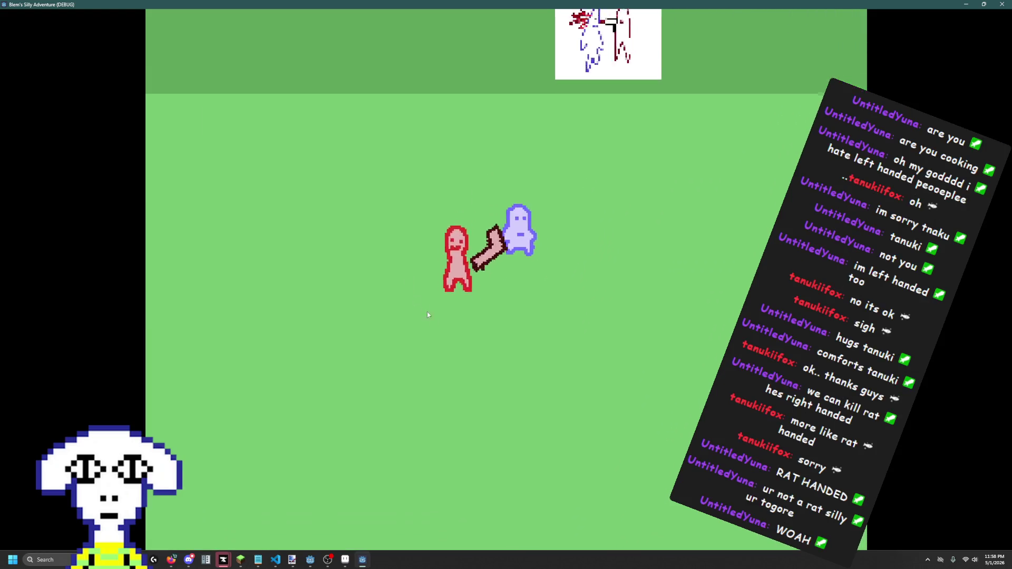
{"action": "key", "text": "a"}
{"action": "key", "text": "w"}
{"action": "key", "text": "s"}
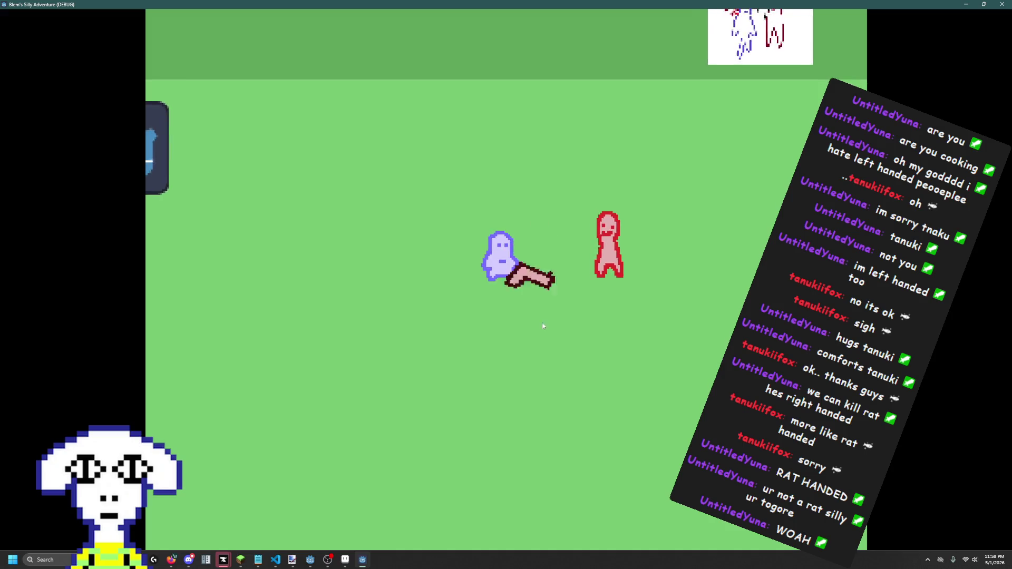
{"action": "left_click", "coordinate": [962, 5]}
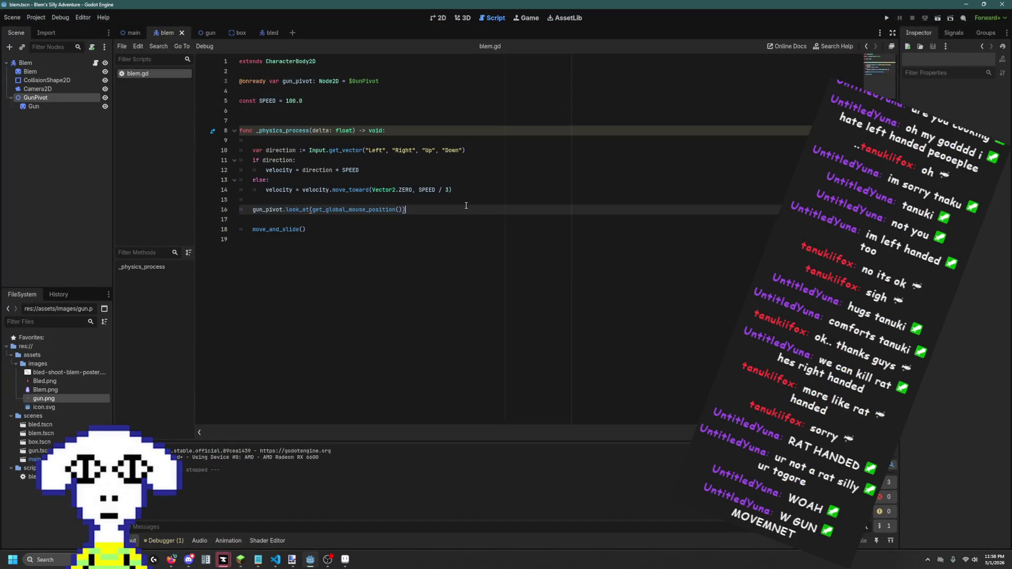
Step: Insert a new _process function above _physics_process
{"action": "left_click", "coordinate": [348, 121]}
{"action": "key", "text": "Return"}
{"action": "key", "text": "Return"}
{"action": "key", "text": "Return"}
{"action": "key", "text": "Up"}
{"action": "key", "text": "Up"}
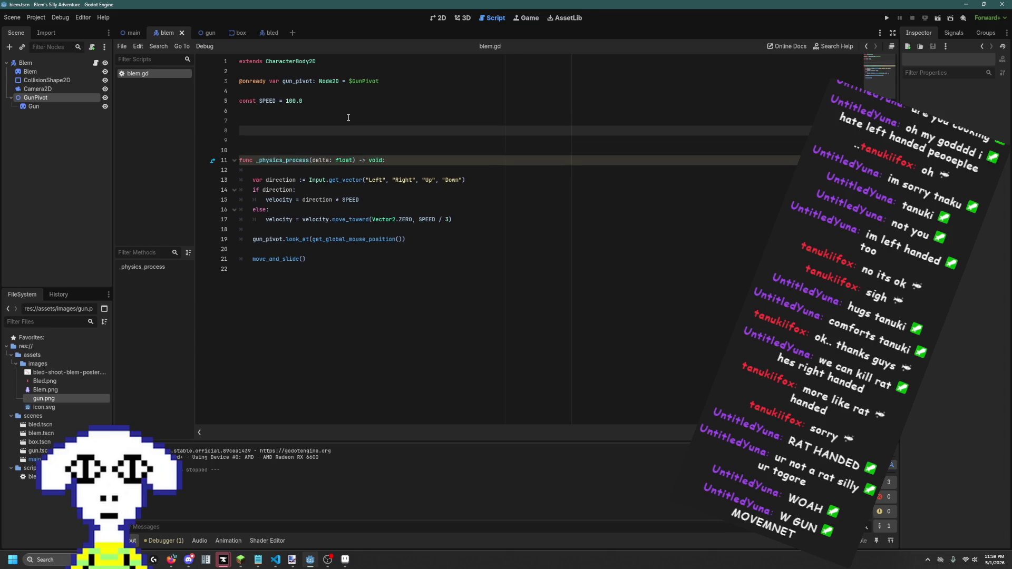
{"action": "type", "text": "unc "}
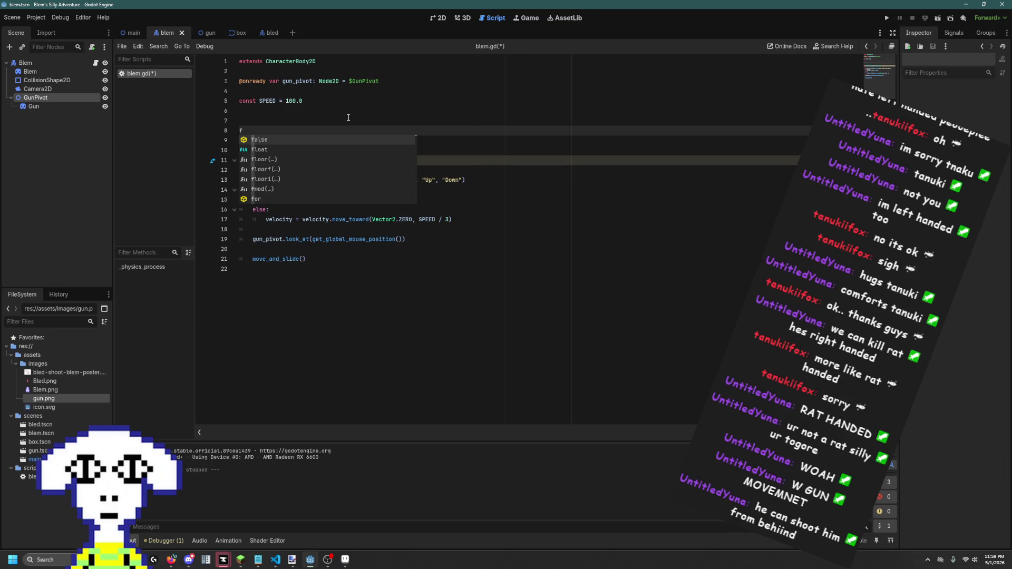
{"action": "type", "text": "_pro"}
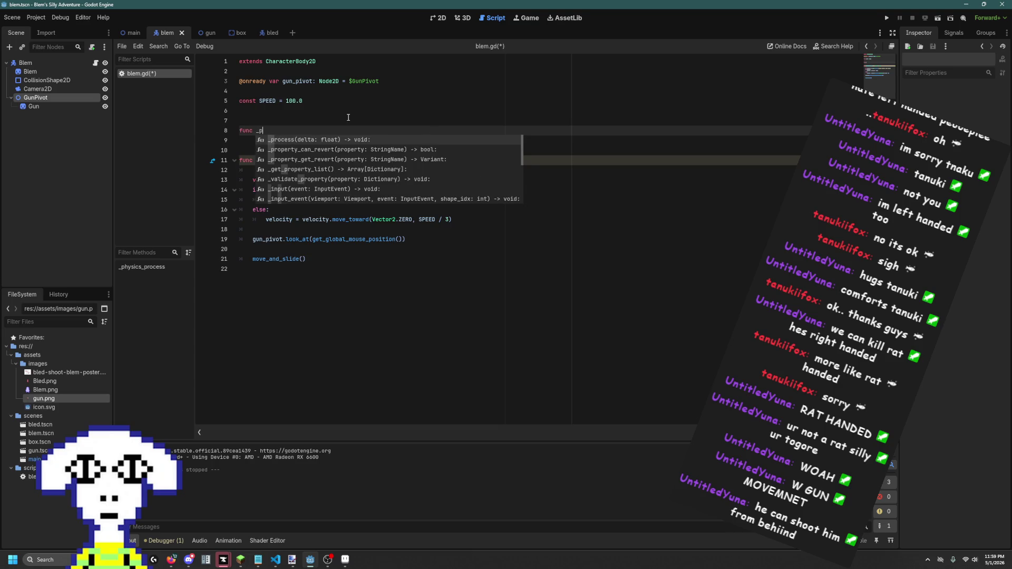
{"action": "key", "text": "Return"}
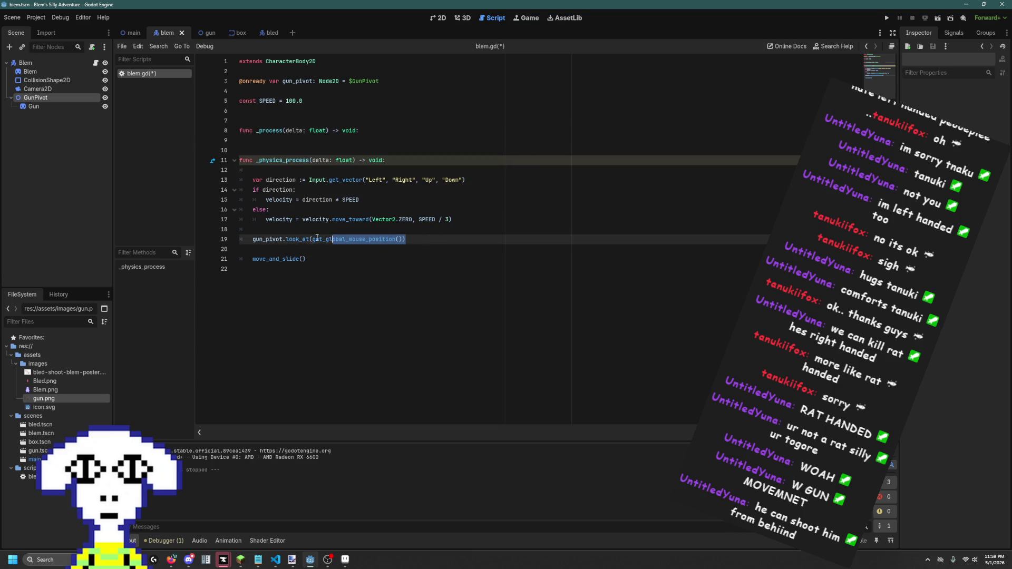
Step: Move the indented look_at line into _process, delete the leftover blank lines, and test-run the game
{"action": "left_click_drag", "start_coordinate": [405, 239], "coordinate": [252, 239]}
{"action": "key", "text": "ctrl+x"}
{"action": "left_click", "coordinate": [284, 140]}
{"action": "key", "text": "ctrl+v"}
{"action": "left_click", "coordinate": [241, 142]}
{"action": "key", "text": "Tab"}
{"action": "left_click", "coordinate": [280, 230]}
{"action": "key", "text": "BackSpace"}
{"action": "key", "text": "BackSpace"}
{"action": "key", "text": "BackSpace"}
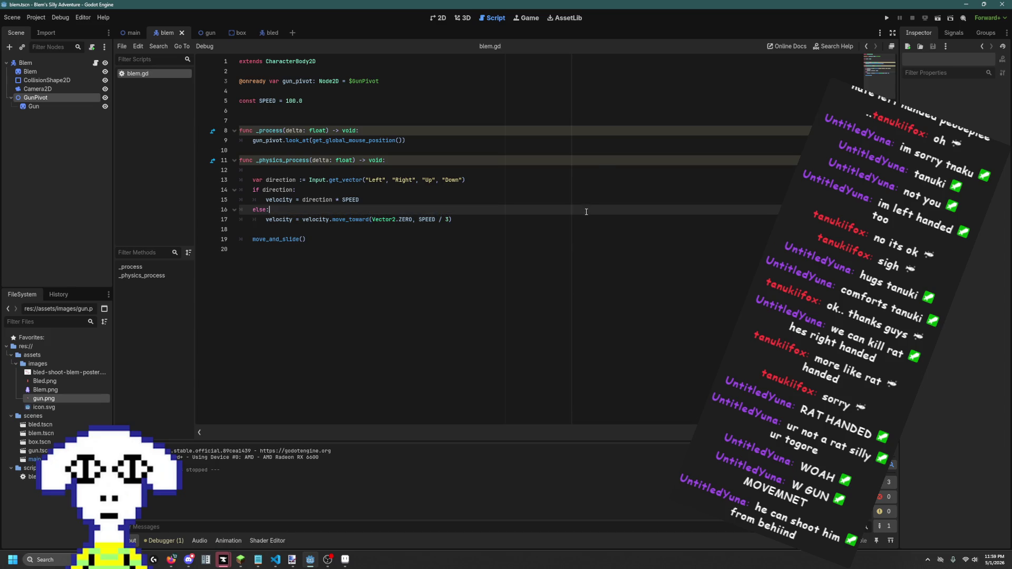
{"action": "key", "text": "F5"}
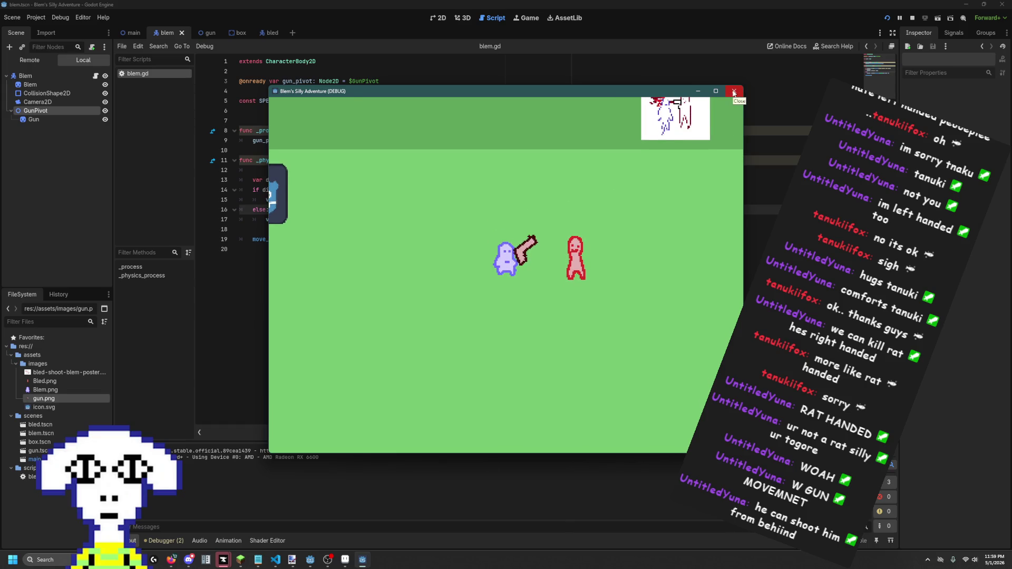
{"action": "left_click", "coordinate": [733, 93]}
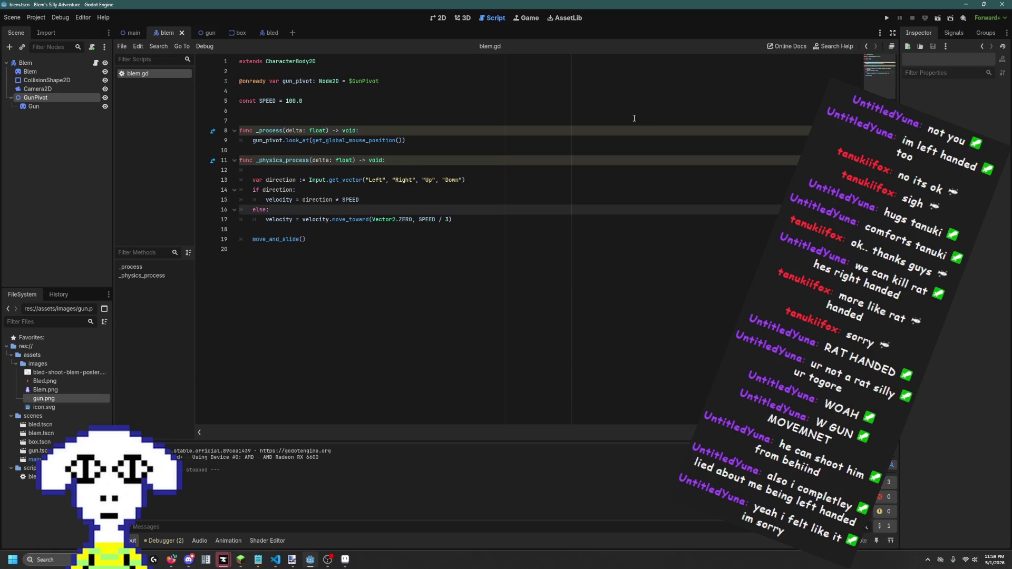
Step: Add a new indented line after the look_at call in _process, then select the Gun node
{"action": "left_click", "coordinate": [452, 141]}
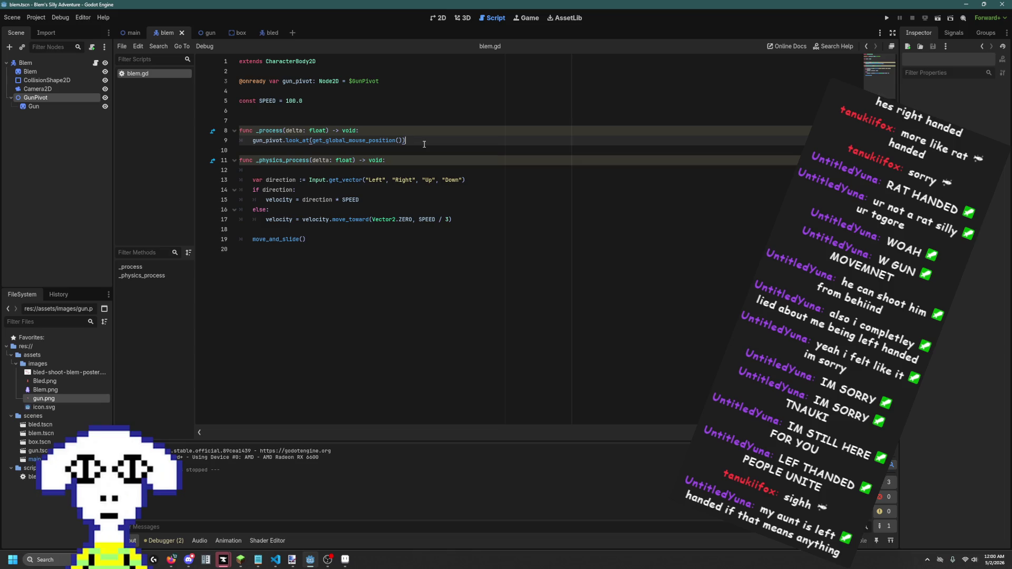
{"action": "left_click", "coordinate": [380, 208]}
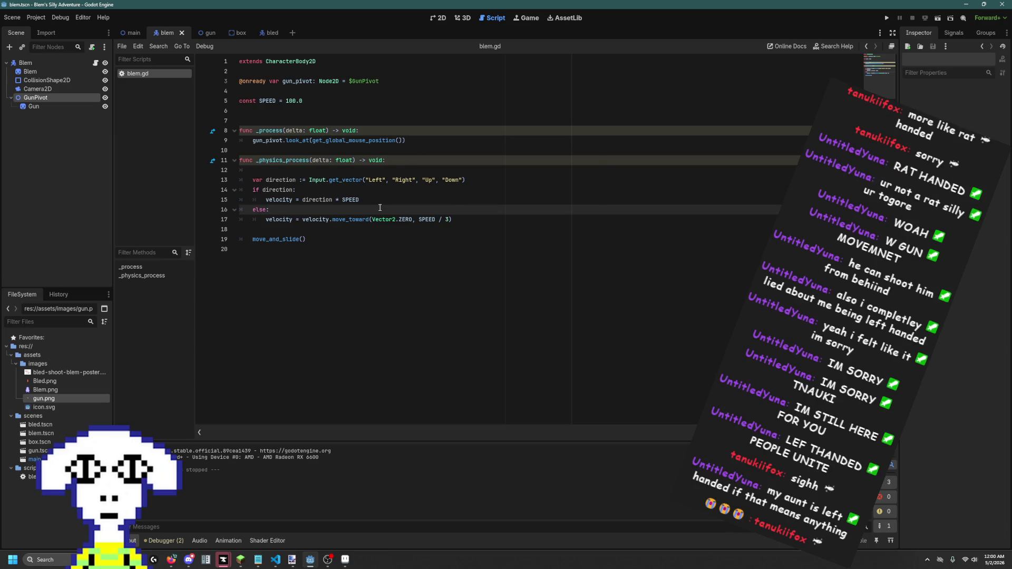
{"action": "left_click", "coordinate": [456, 172]}
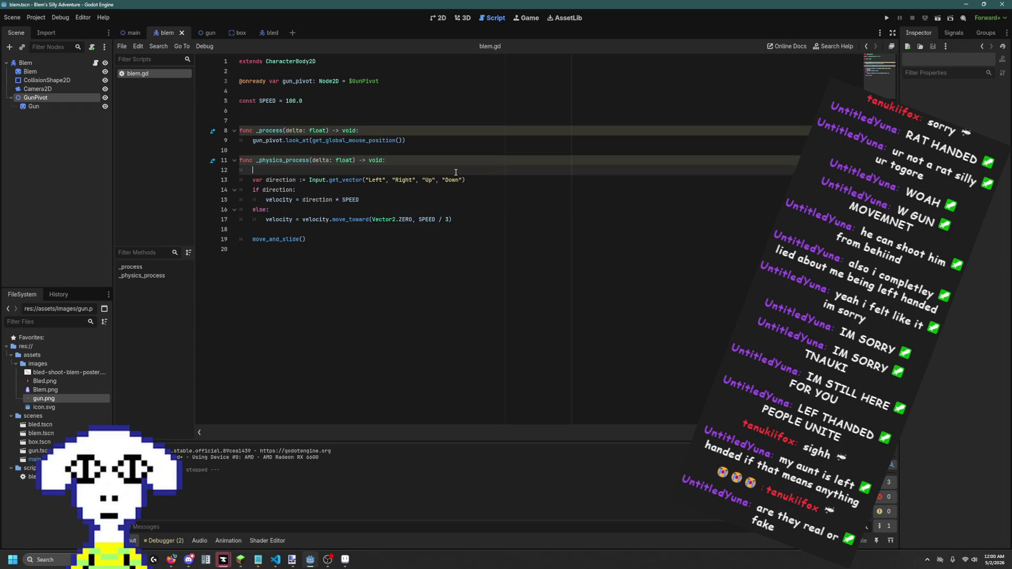
{"action": "right_click", "coordinate": [456, 172]}
{"action": "left_click", "coordinate": [444, 165]}
{"action": "left_click", "coordinate": [448, 140]}
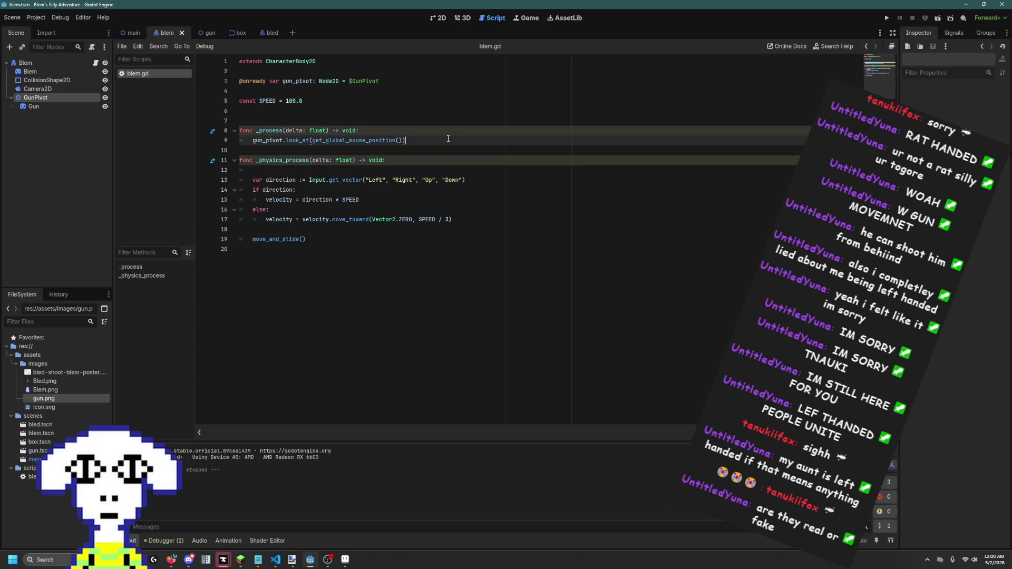
{"action": "key", "text": "Return"}
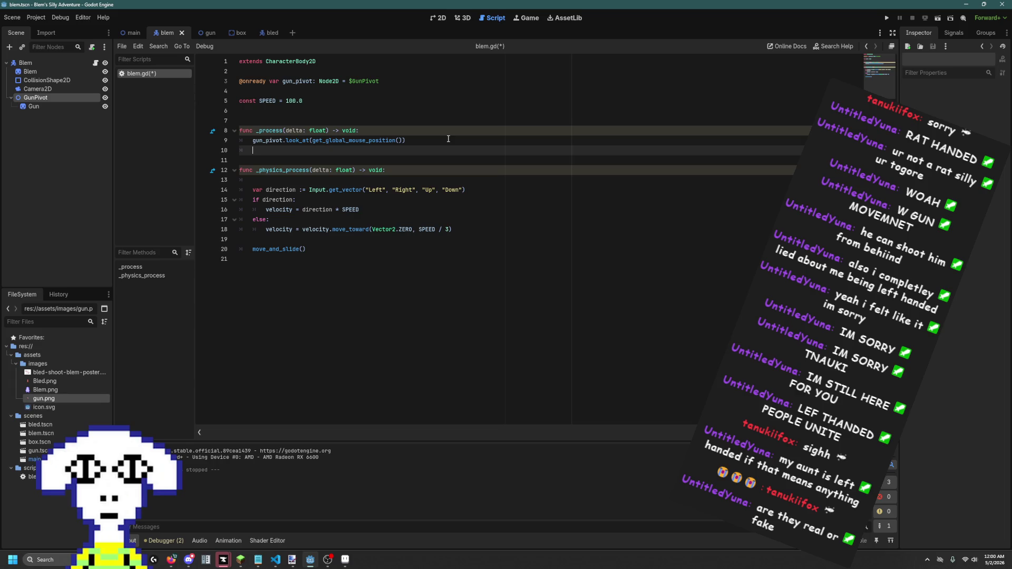
{"action": "left_click", "coordinate": [53, 106]}
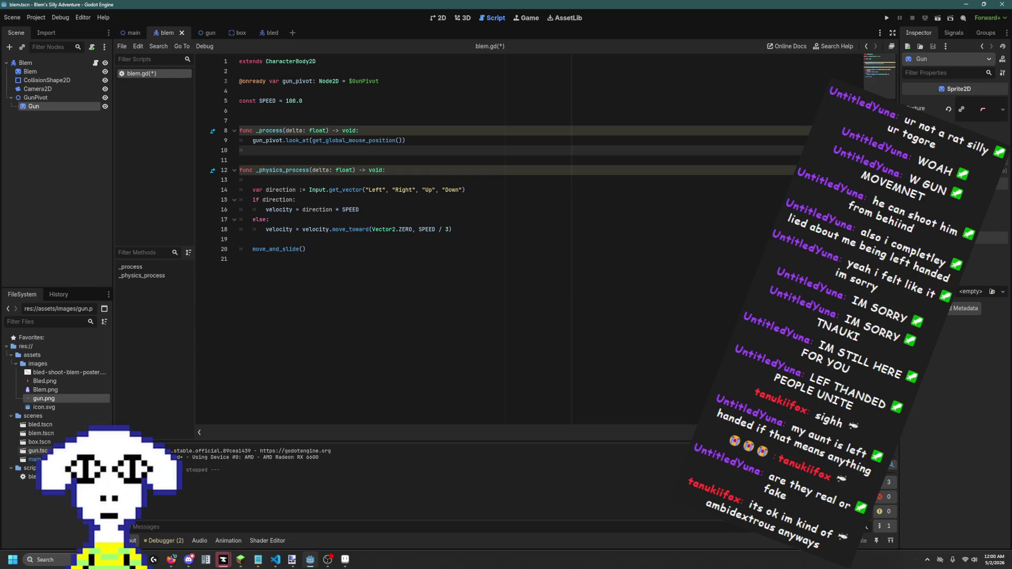
Step: Remove gun.tscn from the project's scenes folder, then save blem.gd
{"action": "right_click", "coordinate": [50, 450]}
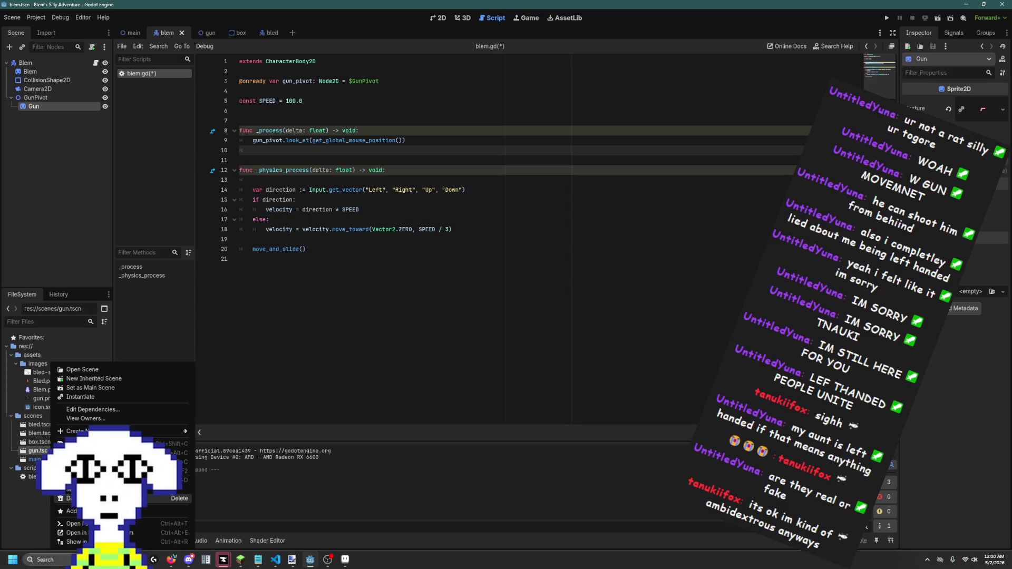
{"action": "left_click", "coordinate": [79, 498]}
{"action": "left_click", "coordinate": [452, 324]}
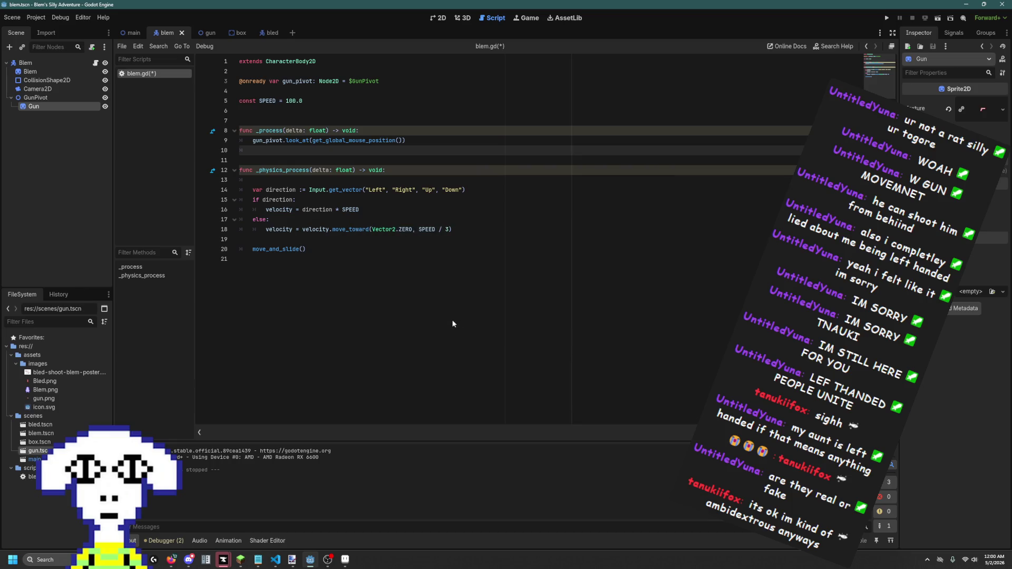
{"action": "left_click", "coordinate": [451, 267]}
{"action": "key", "text": "ctrl+s"}
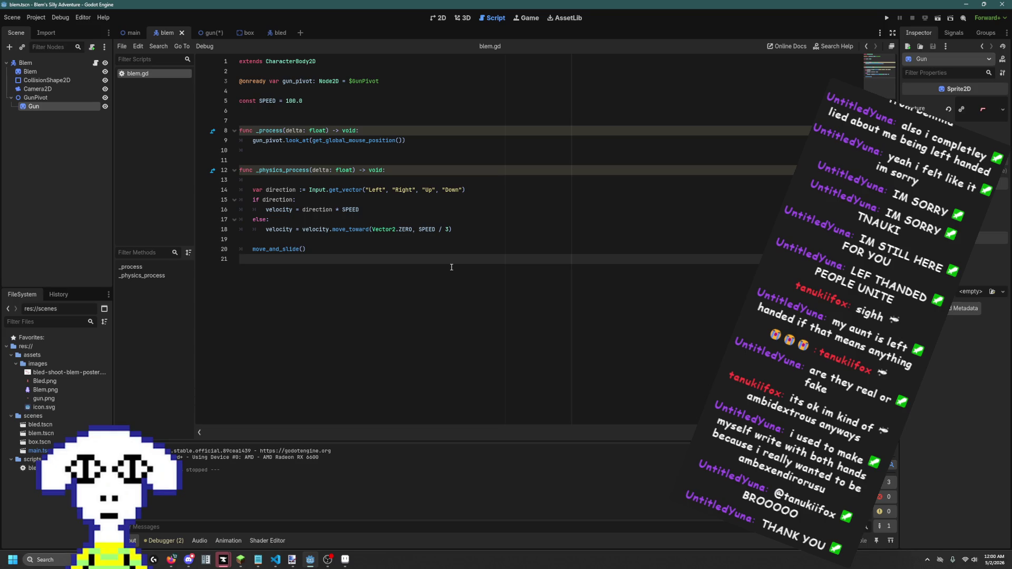
{"action": "left_click", "coordinate": [443, 249]}
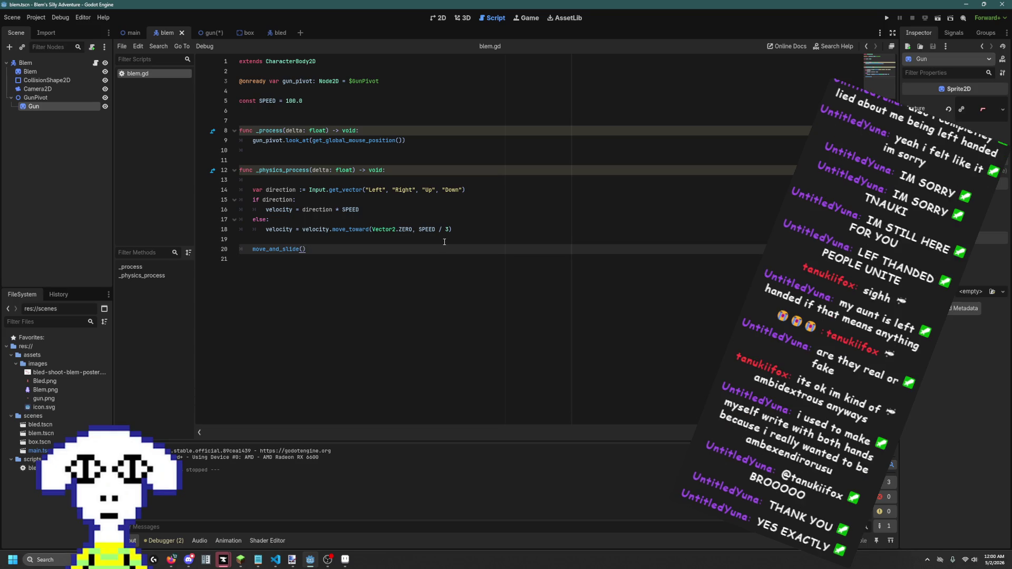
{"action": "left_click", "coordinate": [445, 242]}
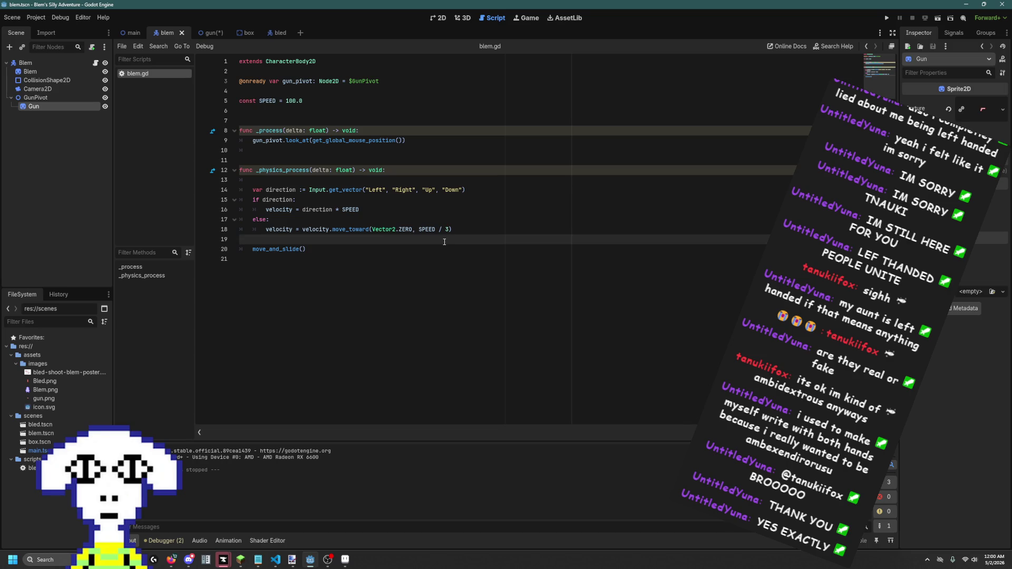
{"action": "left_click", "coordinate": [472, 231]}
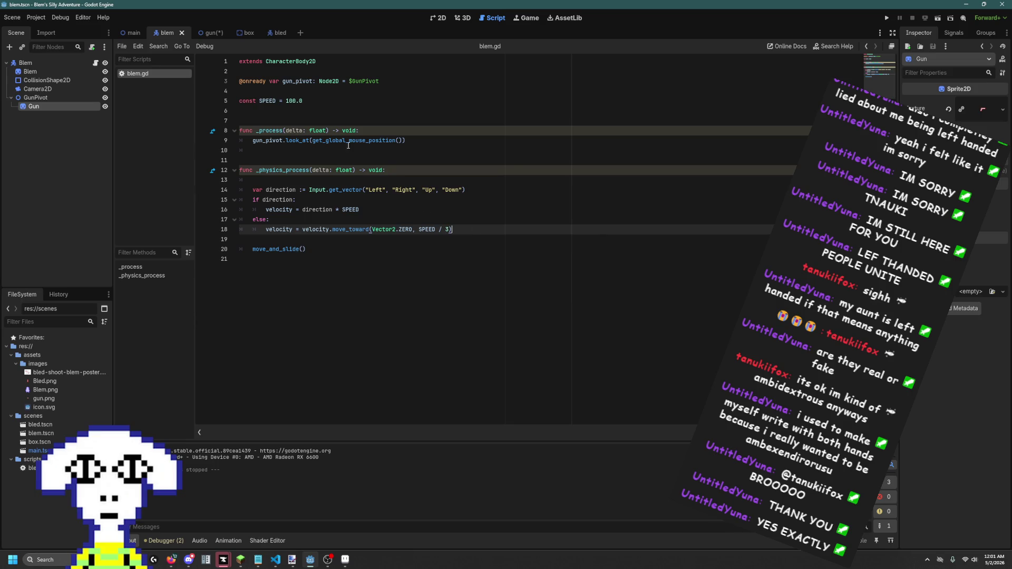
{"action": "left_click", "coordinate": [438, 146]}
{"action": "key", "text": "Return"}
{"action": "key", "text": "Return"}
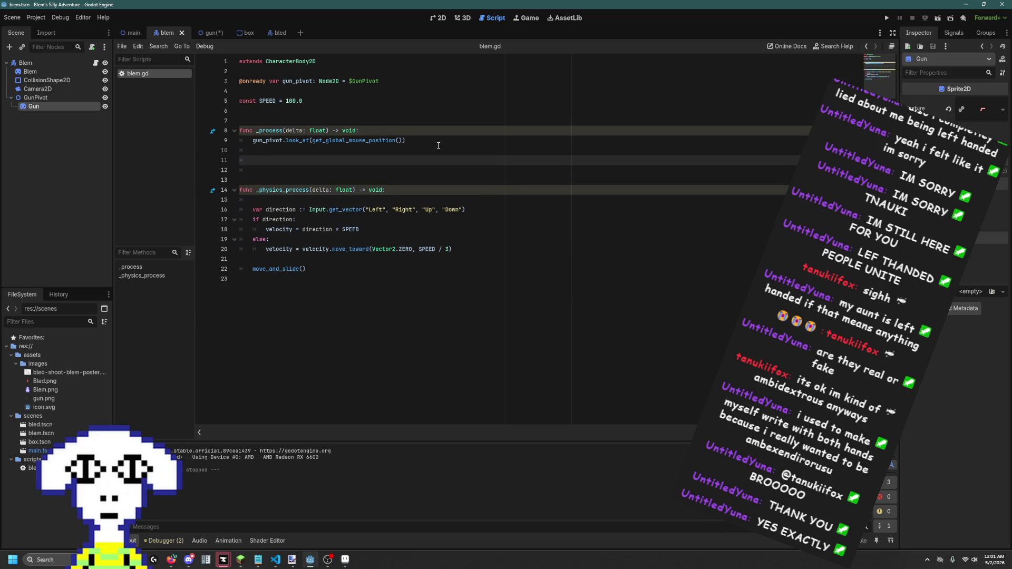
{"action": "left_click_drag", "start_coordinate": [42, 108], "coordinate": [404, 84]}
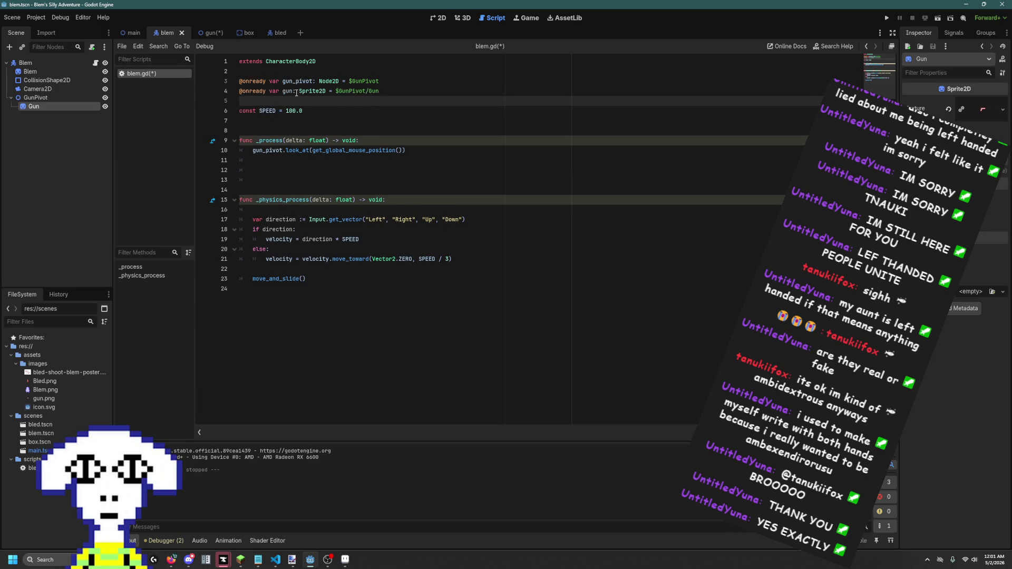
{"action": "type", "text": "_sprite"}
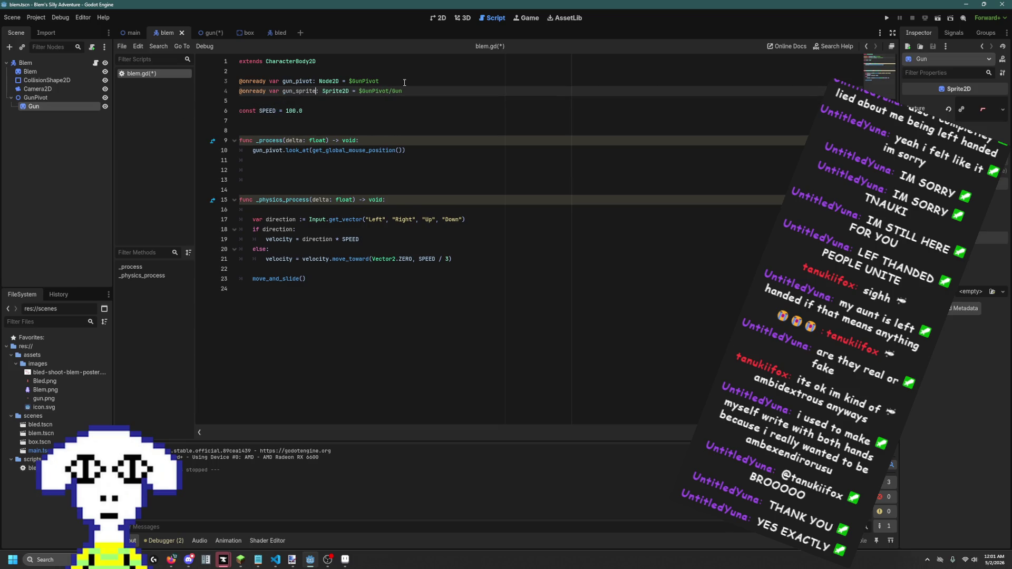
{"action": "key", "text": "ctrl+s"}
Step: Start a gun_sprite.flip_v line on line 12 inside _process
{"action": "left_click", "coordinate": [317, 166]}
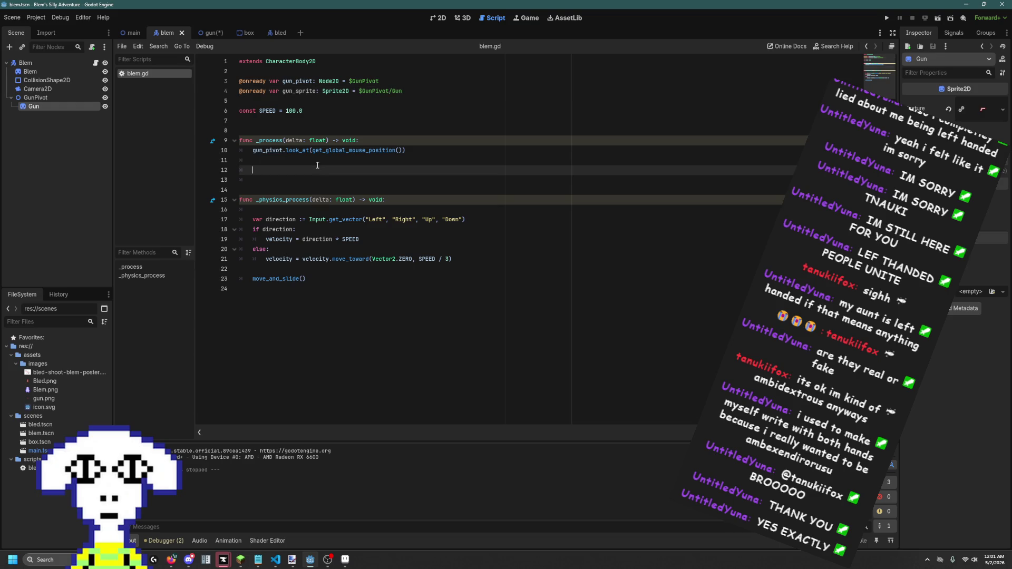
{"action": "type", "text": "gun_sprite."}
{"action": "type", "text": "fl"}
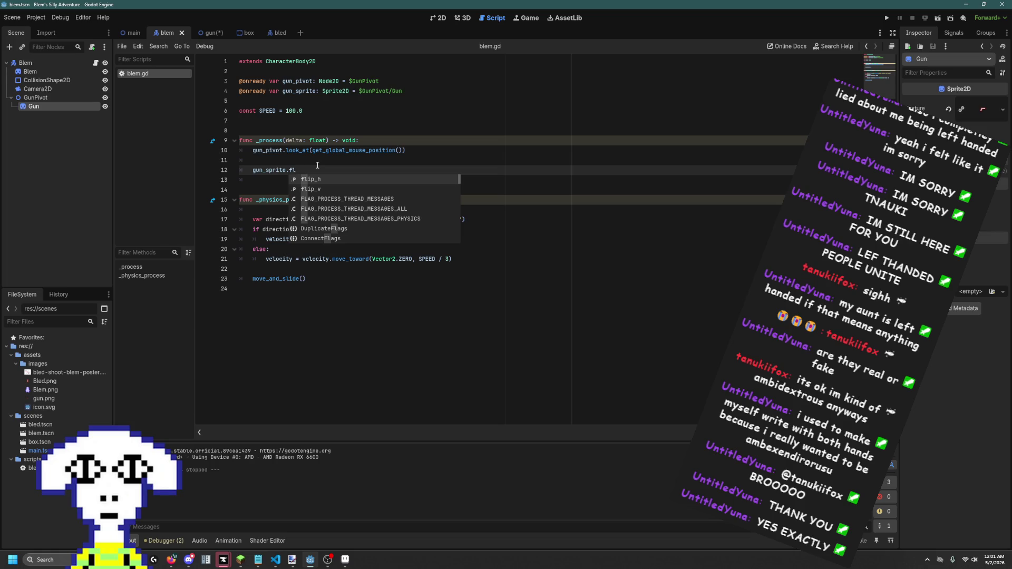
{"action": "key", "text": "Down"}
{"action": "key", "text": "Return"}
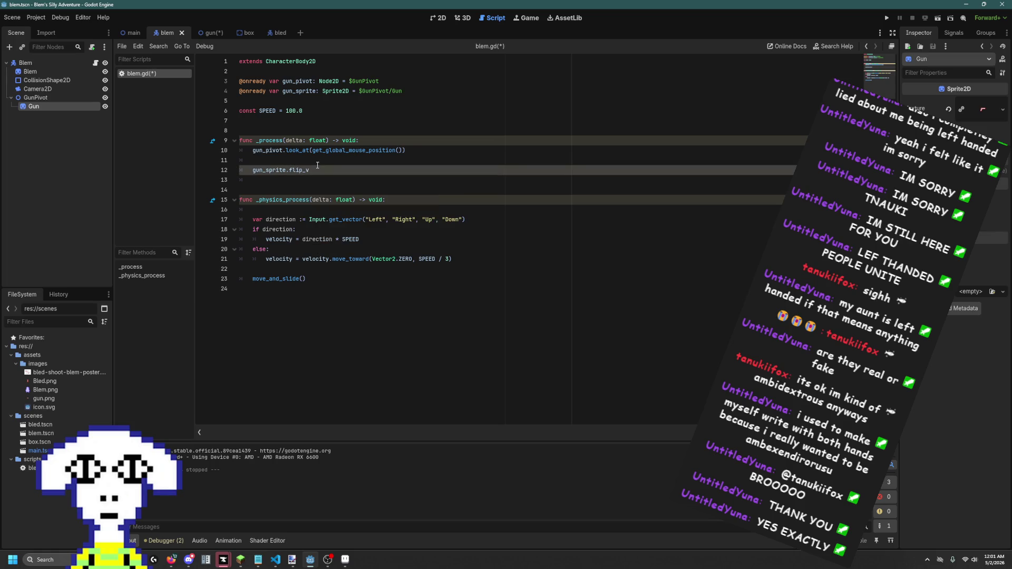
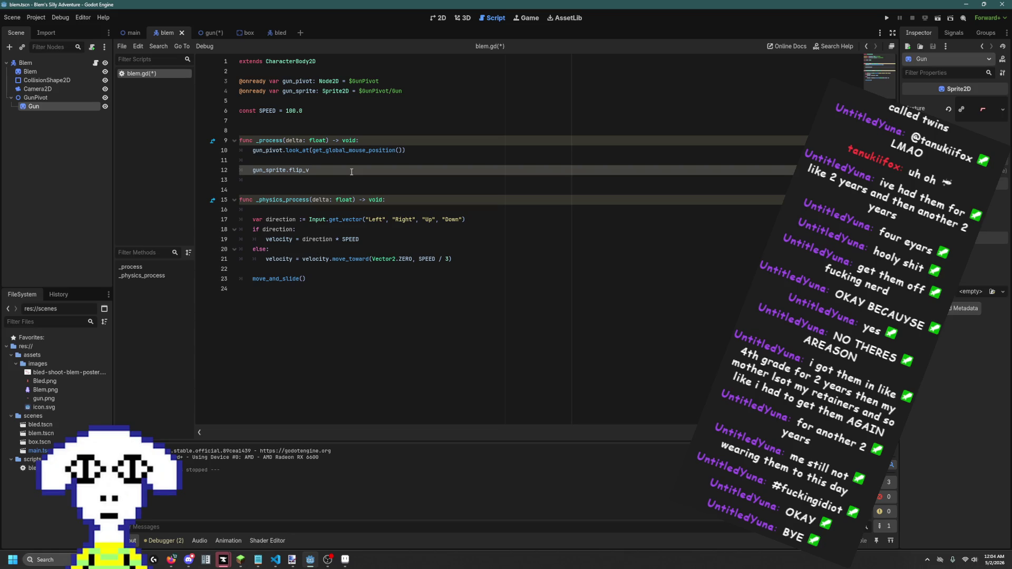
Step: Set gun_sprite.flip_v = gun_pivot.global_rotation_degrees > 180 on line 12, save, and run the game
{"action": "type", "text": "="}
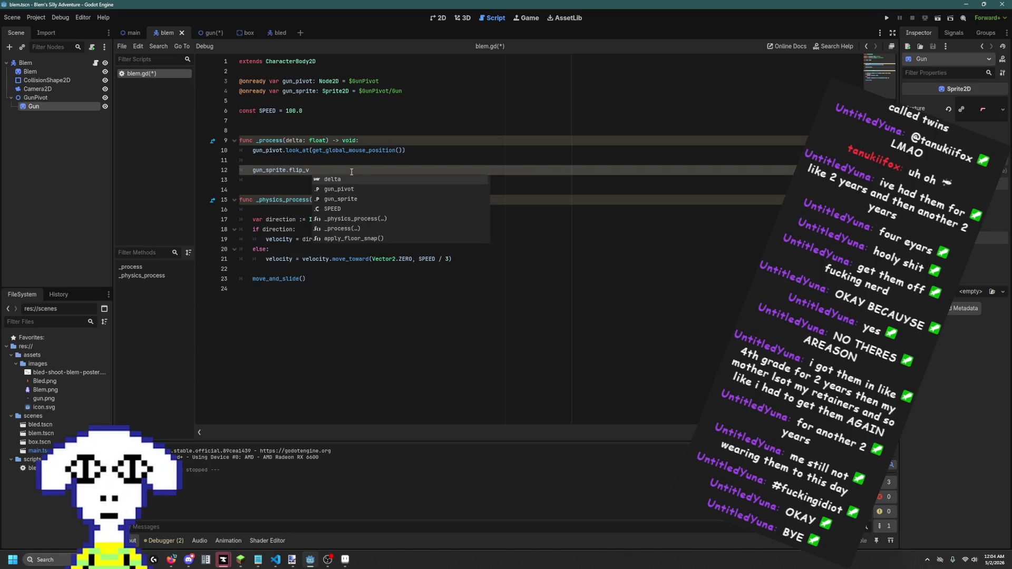
{"action": "key", "text": "ctrl+s"}
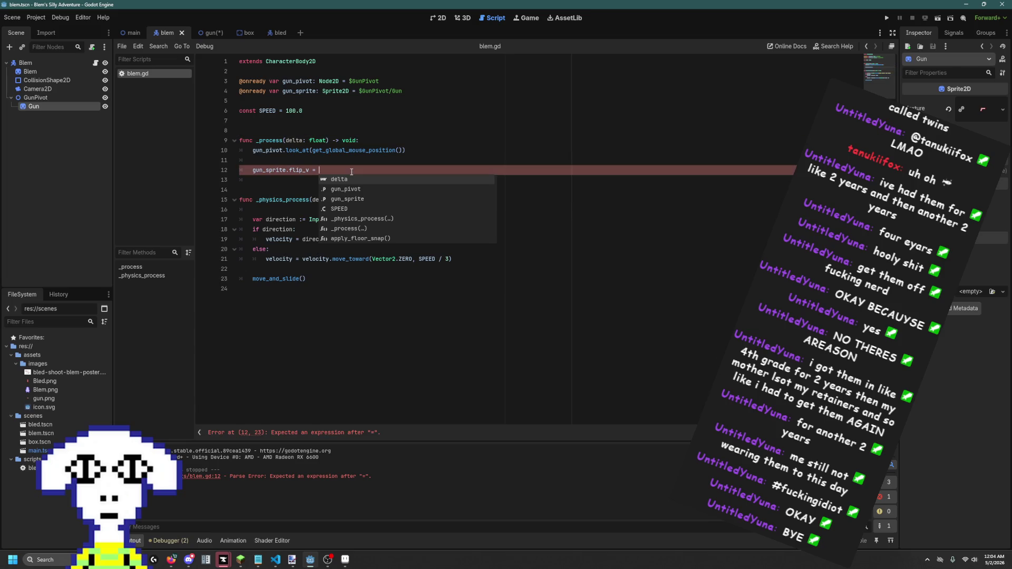
{"action": "type", "text": "gun+"}
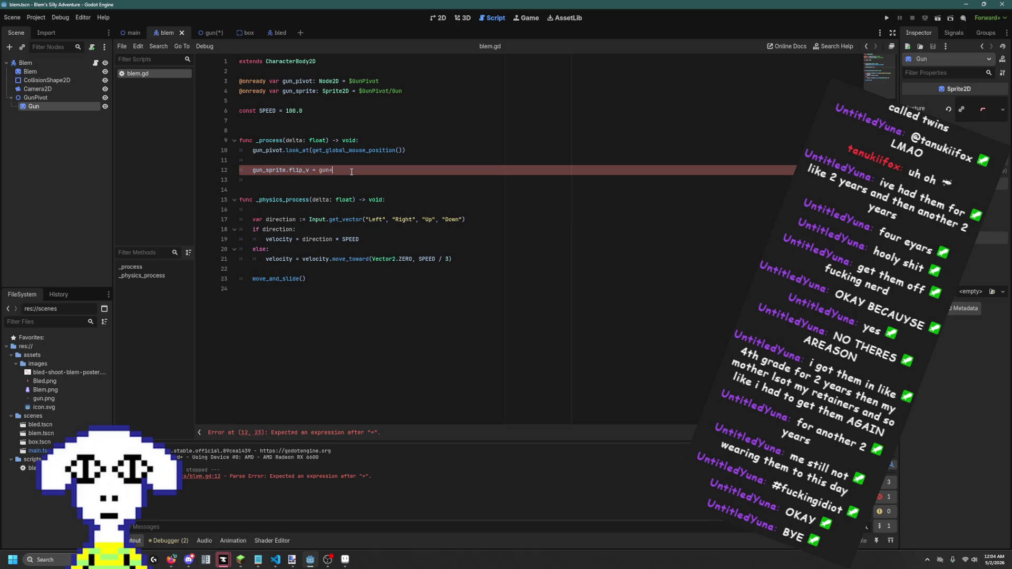
{"action": "type", "text": "pivot."}
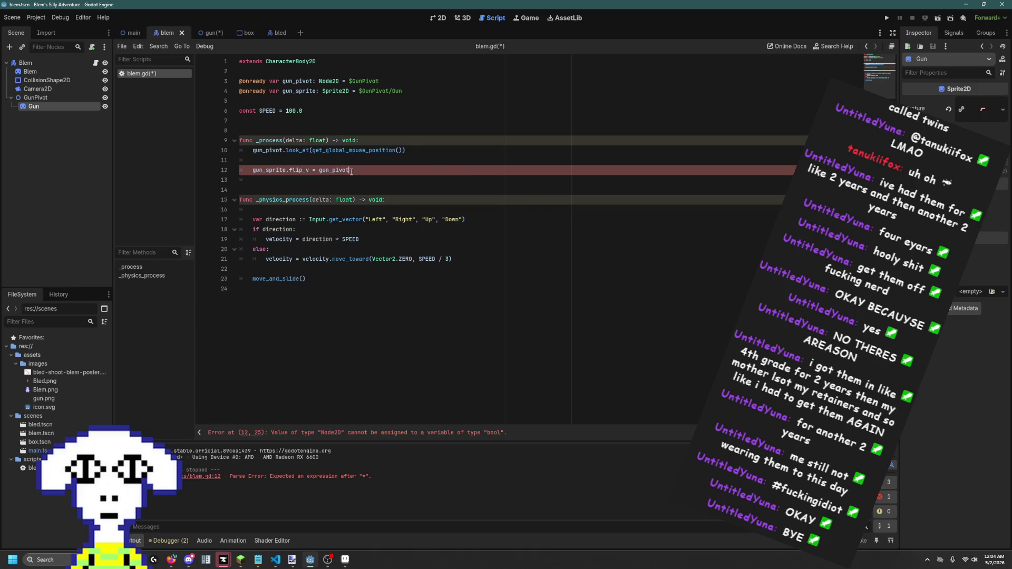
{"action": "type", "text": "glob"}
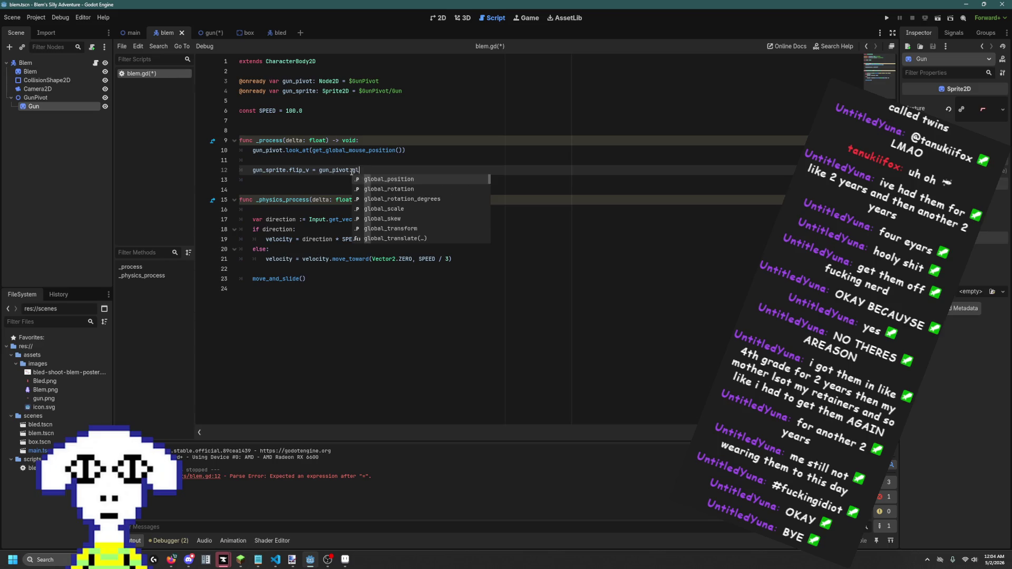
{"action": "key", "text": "Down"}
{"action": "key", "text": "Down"}
{"action": "key", "text": "Return"}
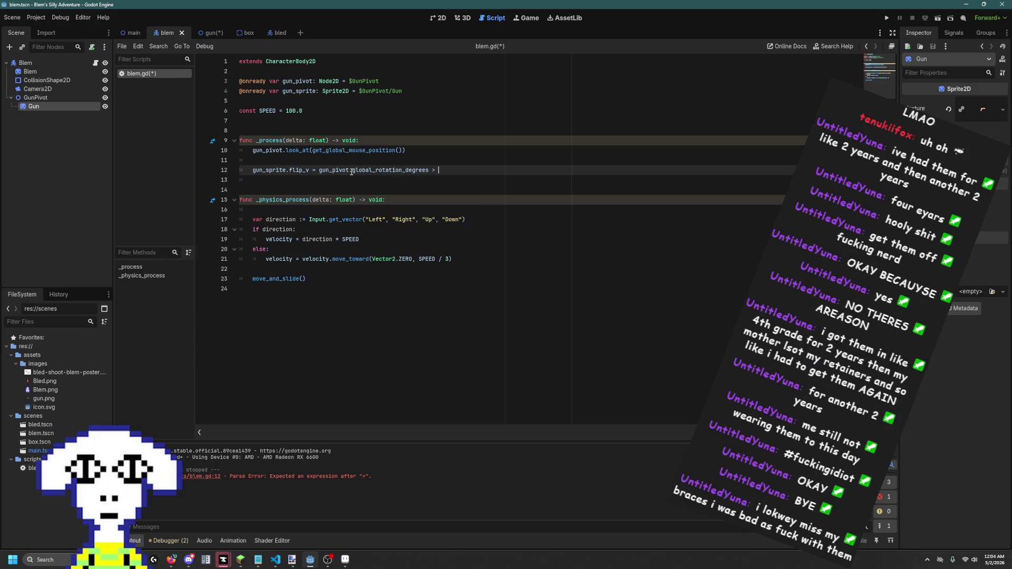
{"action": "type", "text": "180"}
{"action": "key", "text": "ctrl+s"}
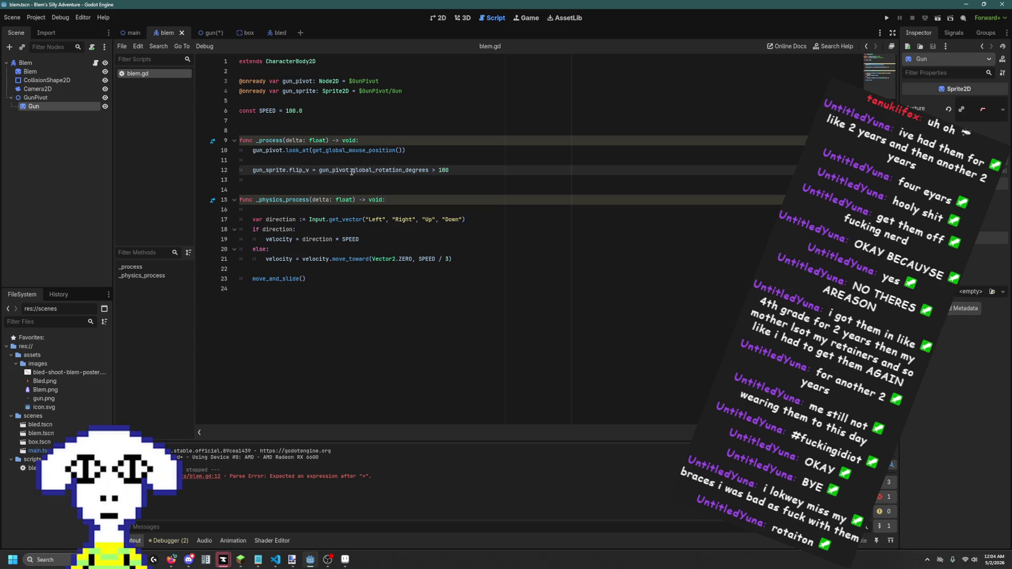
{"action": "key", "text": "F5"}
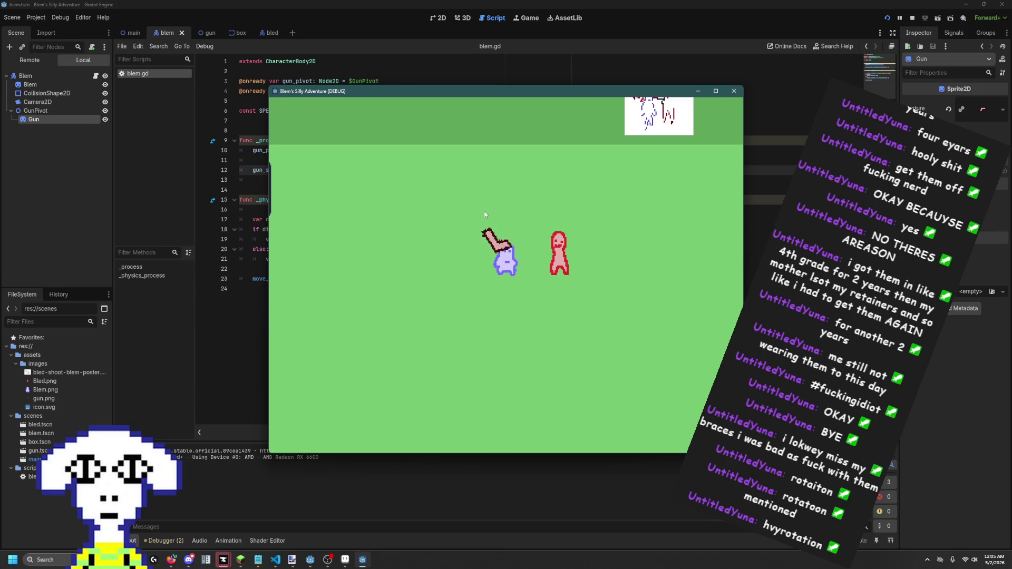
Step: Insert print(gun_pivot.global_rotation_degrees) above the flip line and run the game to watch the values
{"action": "left_click", "coordinate": [733, 92]}
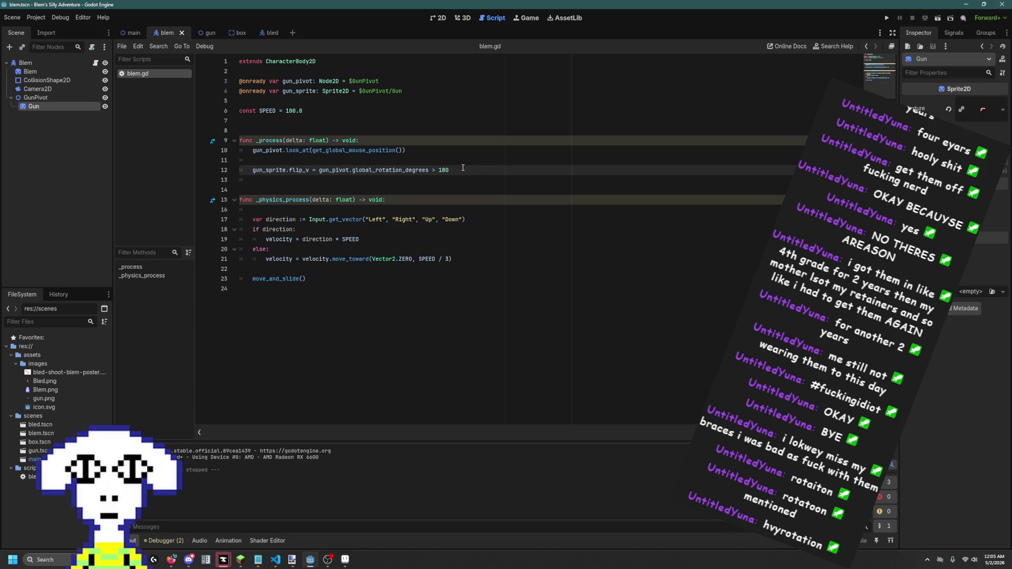
{"action": "mouse_move", "coordinate": [421, 171]}
{"action": "key", "text": "ctrl+shift+Return"}
{"action": "type", "text": "print(gun_pivot.glo"}
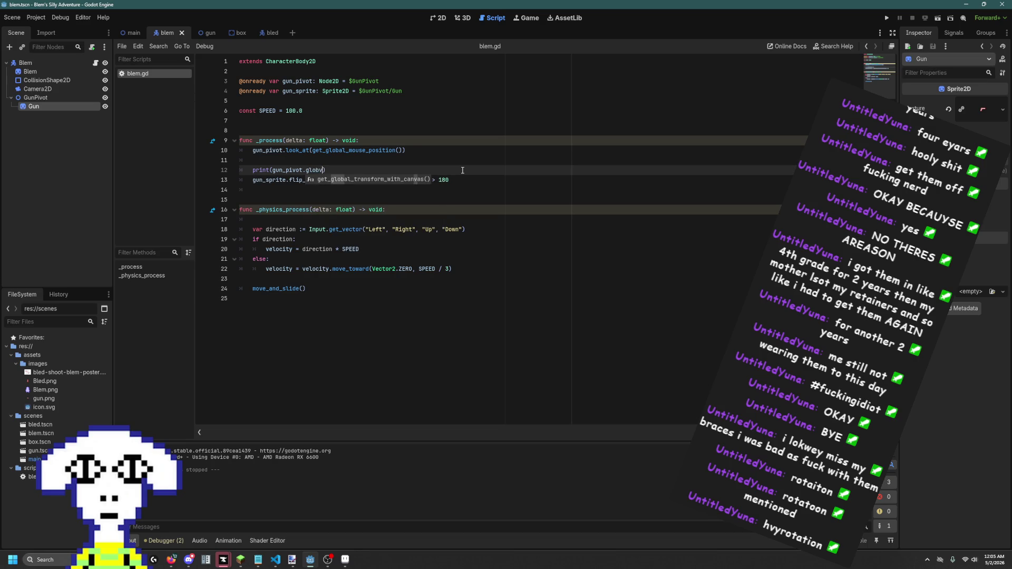
{"action": "key", "text": "Down"}
{"action": "key", "text": "Down"}
{"action": "key", "text": "Return"}
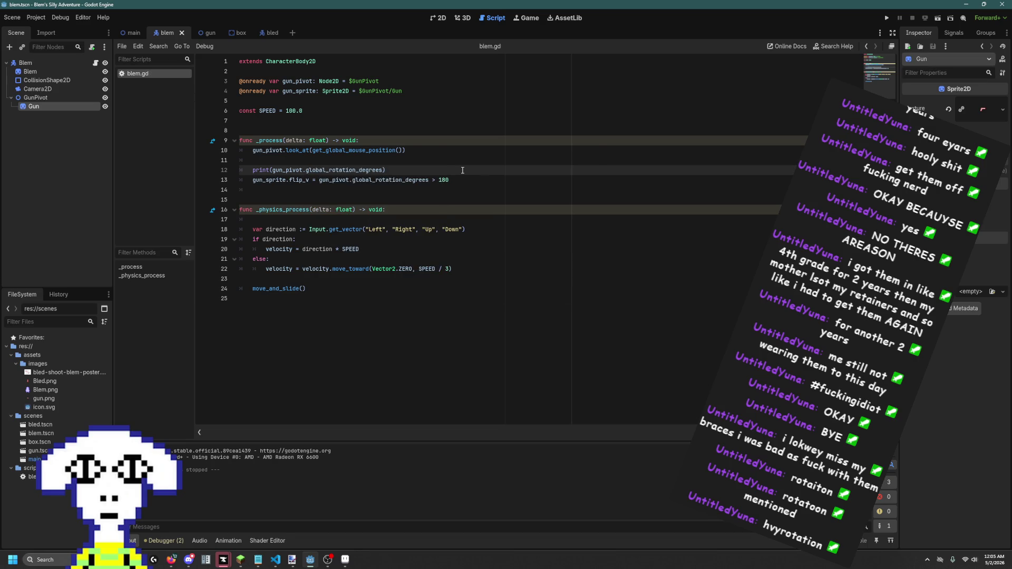
{"action": "key", "text": "F5"}
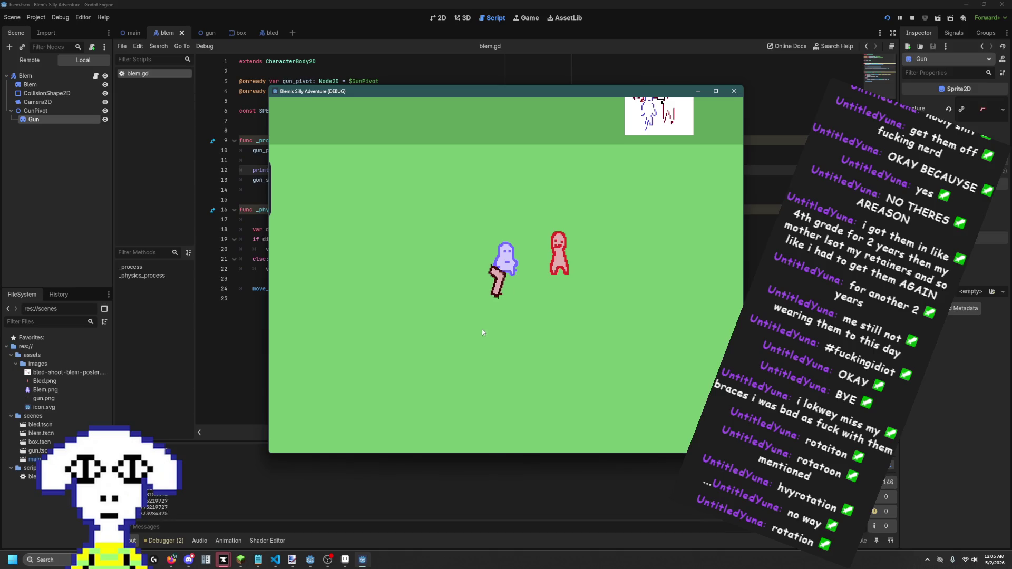
{"action": "left_click", "coordinate": [733, 91]}
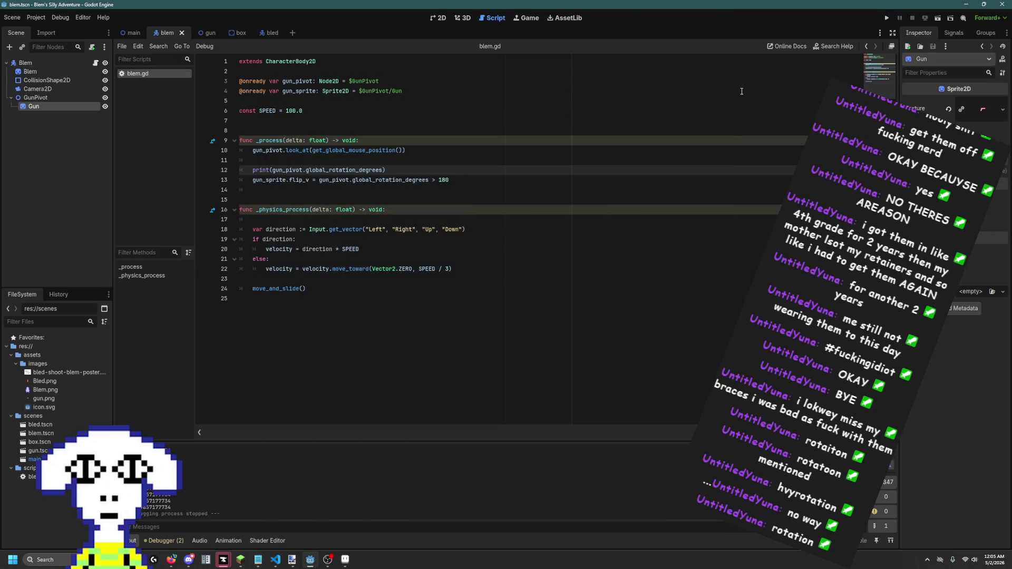
Step: Change the flip condition to abs(gun_pivot.global_rotation_degrees) > 90
{"action": "double_click", "coordinate": [443, 180]}
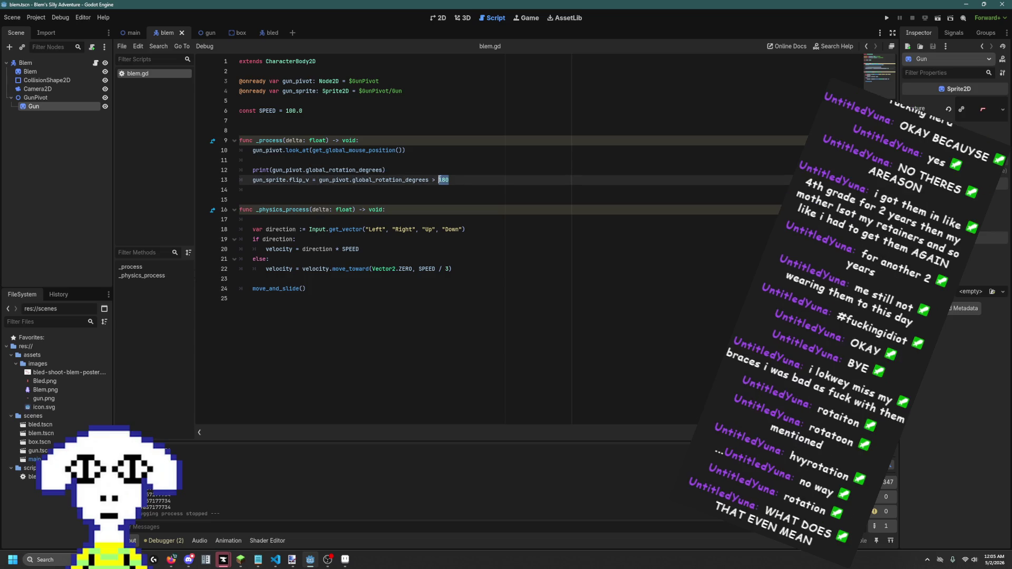
{"action": "type", "text": "90"}
{"action": "left_click_drag", "start_coordinate": [429, 180], "coordinate": [319, 179]}
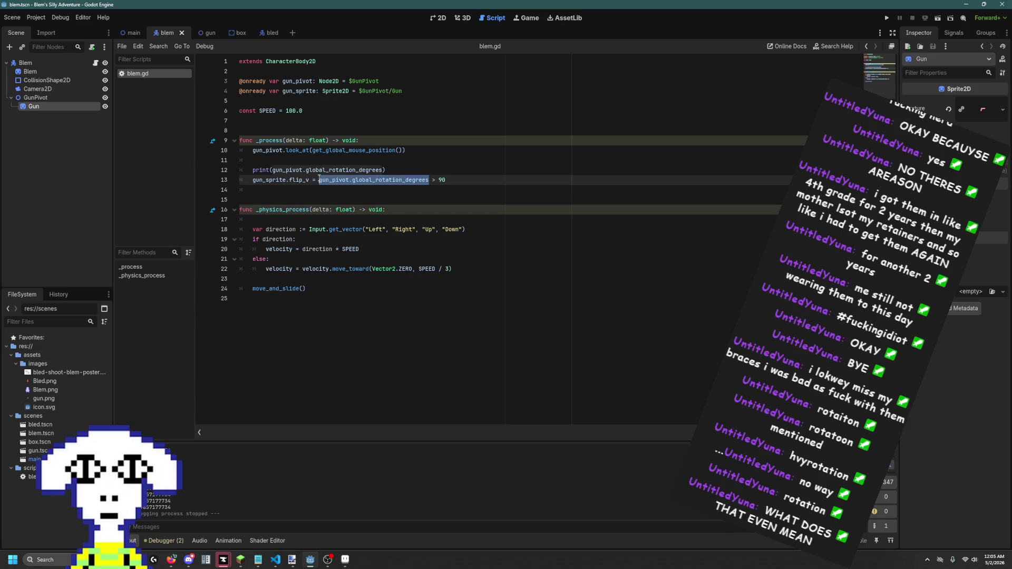
{"action": "type", "text": "("}
{"action": "left_click", "coordinate": [319, 180]}
{"action": "type", "text": "abs"}
{"action": "key", "text": "Escape"}
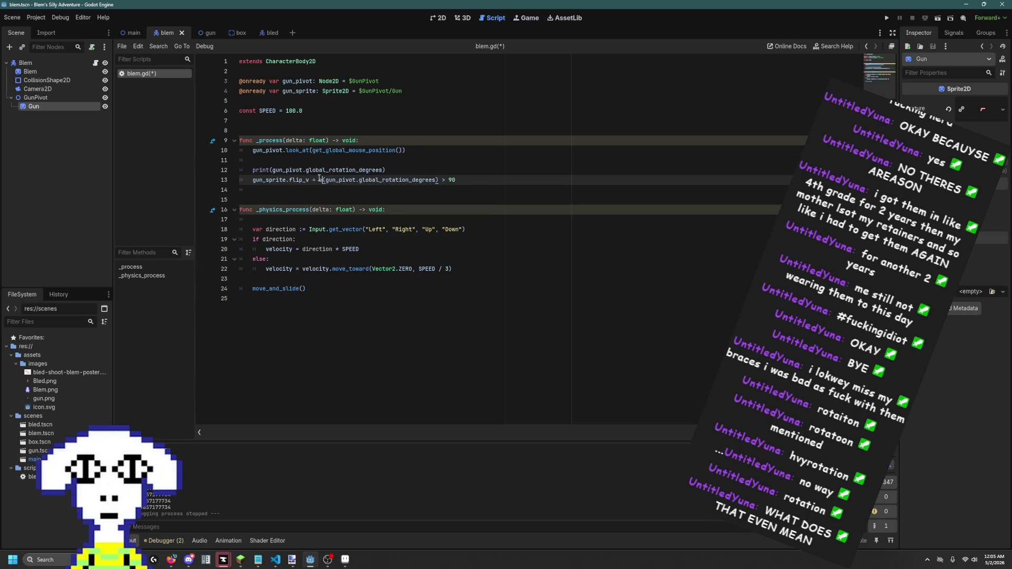
Step: Run the game and walk the player around with WASD to test the abs condition
{"action": "key", "text": "F5"}
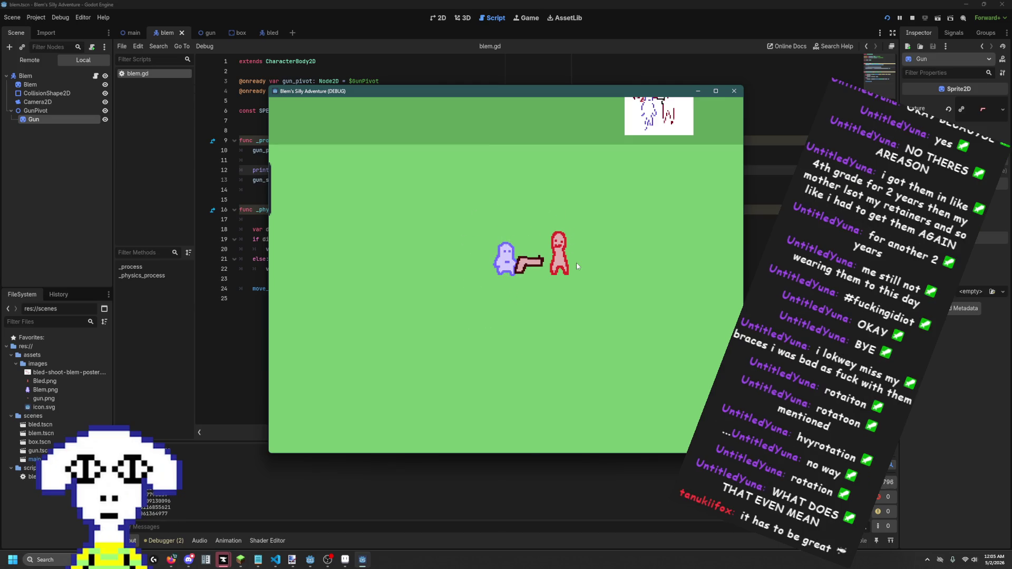
{"action": "key", "text": "s"}
{"action": "key", "text": "a"}
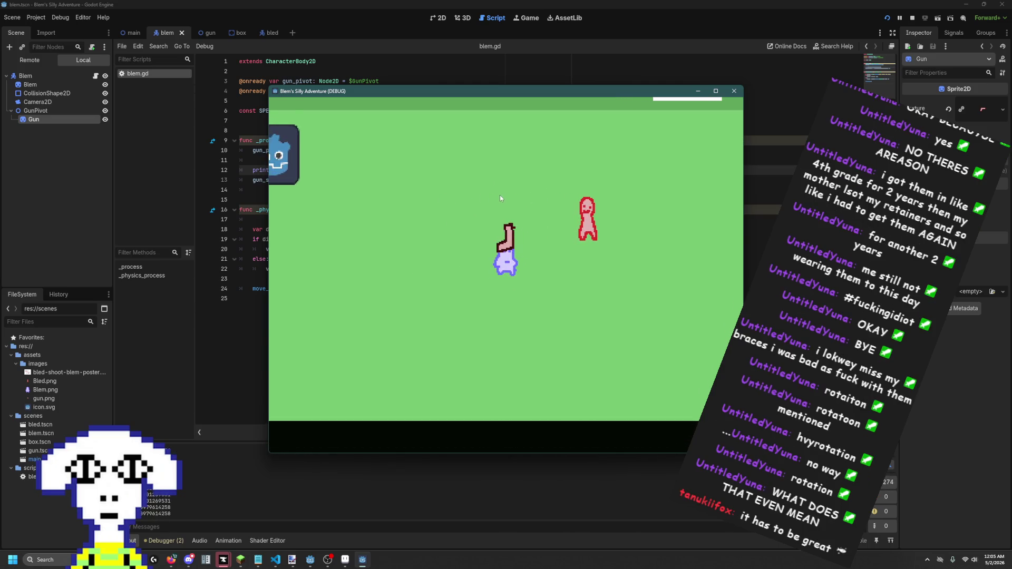
{"action": "key", "text": "w"}
{"action": "key", "text": "s"}
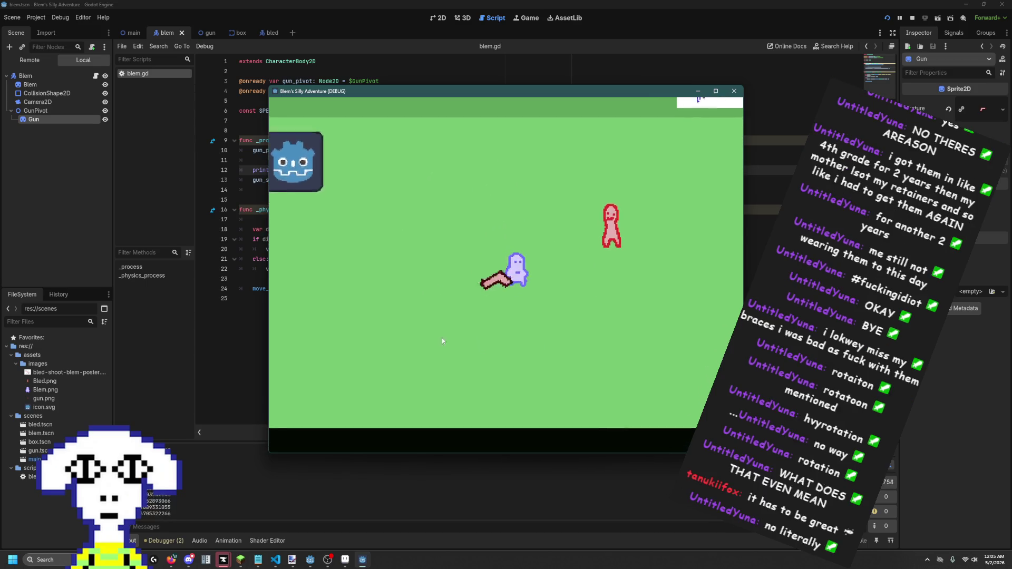
{"action": "key", "text": "d"}
{"action": "key", "text": "w"}
{"action": "key", "text": "a"}
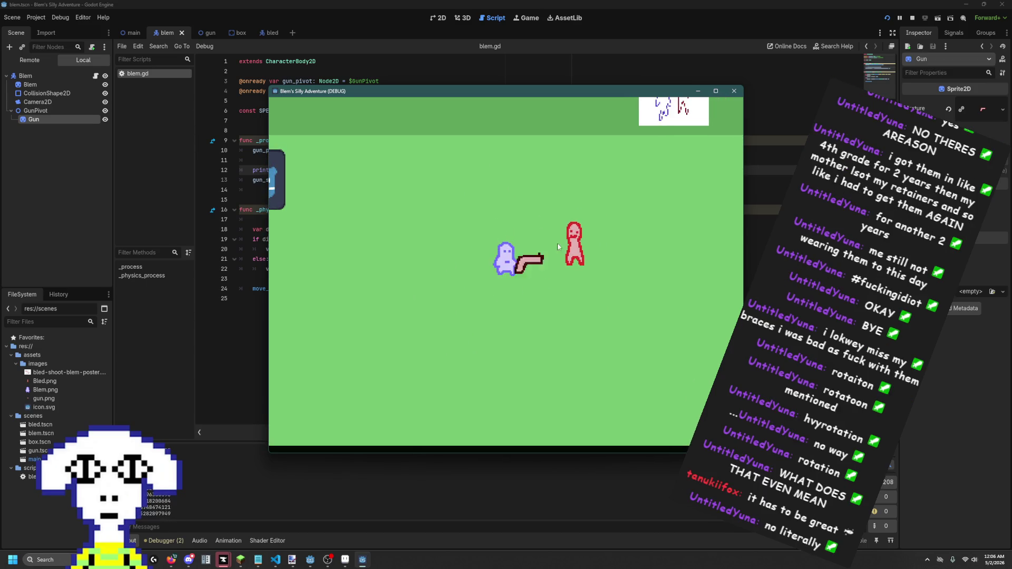
{"action": "left_click", "coordinate": [734, 91]}
Step: Delete the debug print line and run the game again, maximized
{"action": "left_click_drag", "start_coordinate": [388, 170], "coordinate": [390, 164]}
{"action": "key", "text": "BackSpace"}
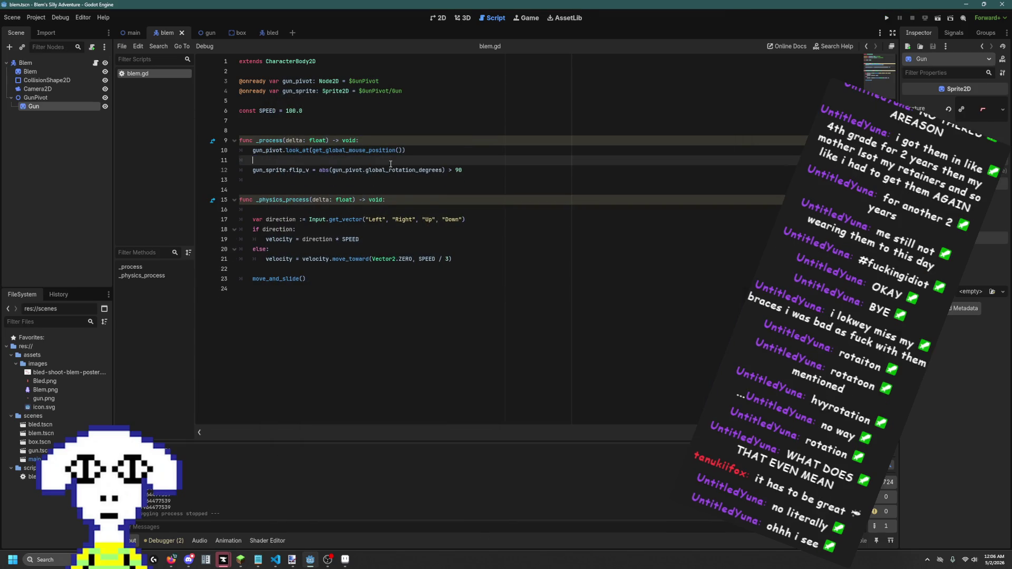
{"action": "key", "text": "F5"}
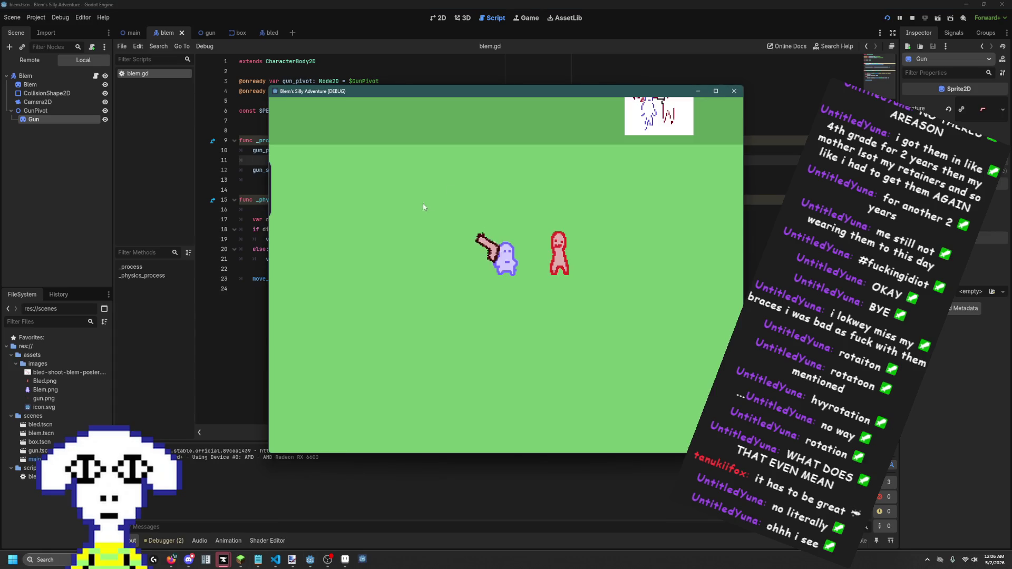
{"action": "key", "text": "super+Up"}
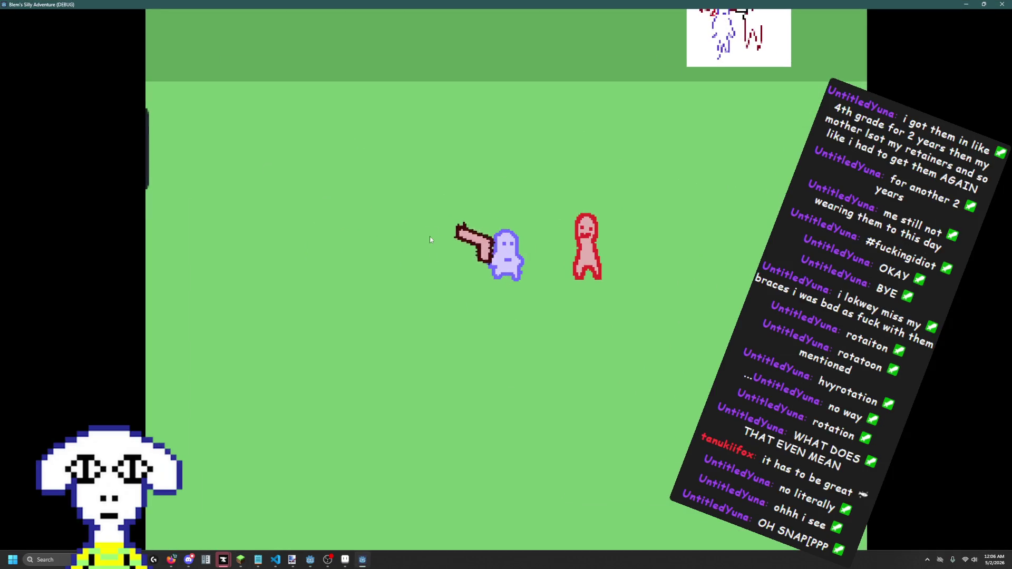
Step: Walk the player with WASD around the painting and red figure, checking the gun's aim
{"action": "key", "text": "s"}
{"action": "key", "text": "a"}
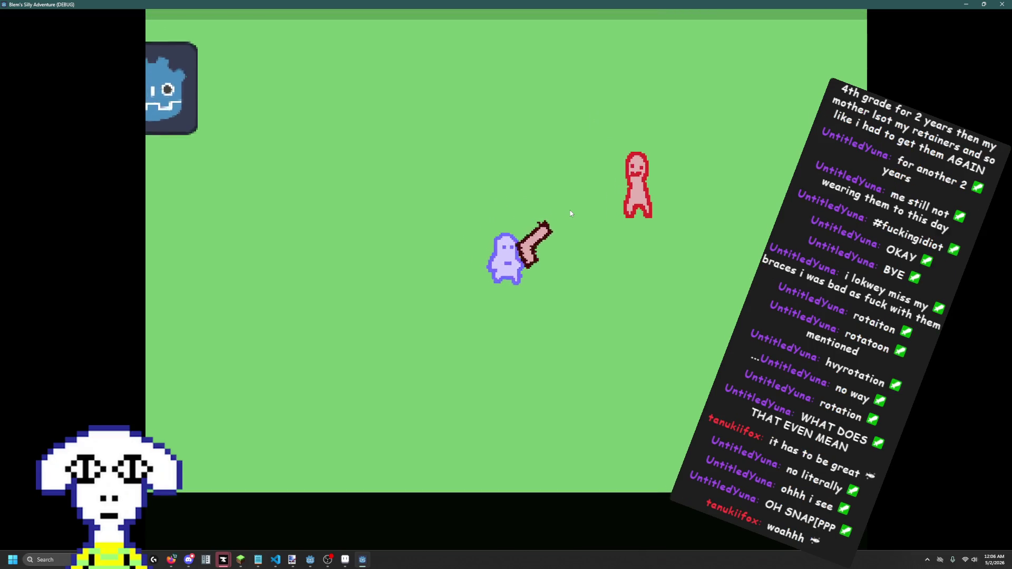
{"action": "key", "text": "w"}
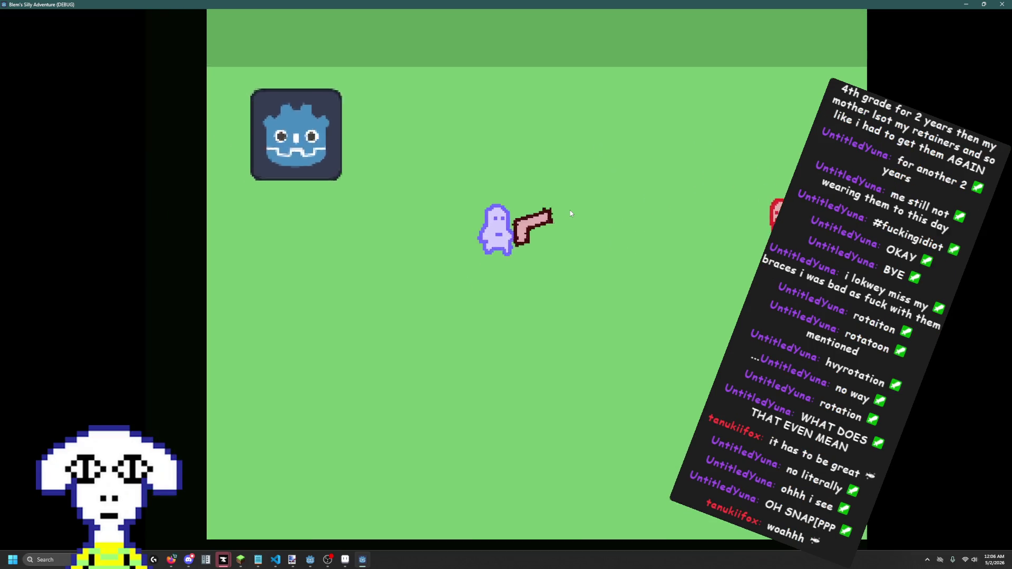
{"action": "key", "text": "d"}
{"action": "key", "text": "d"}
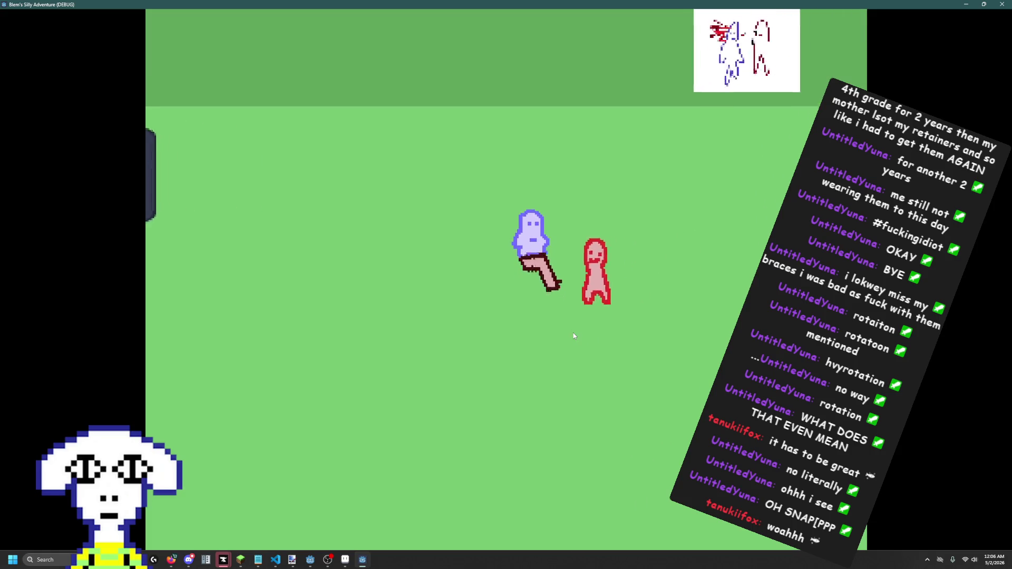
{"action": "key", "text": "s"}
{"action": "key", "text": "w"}
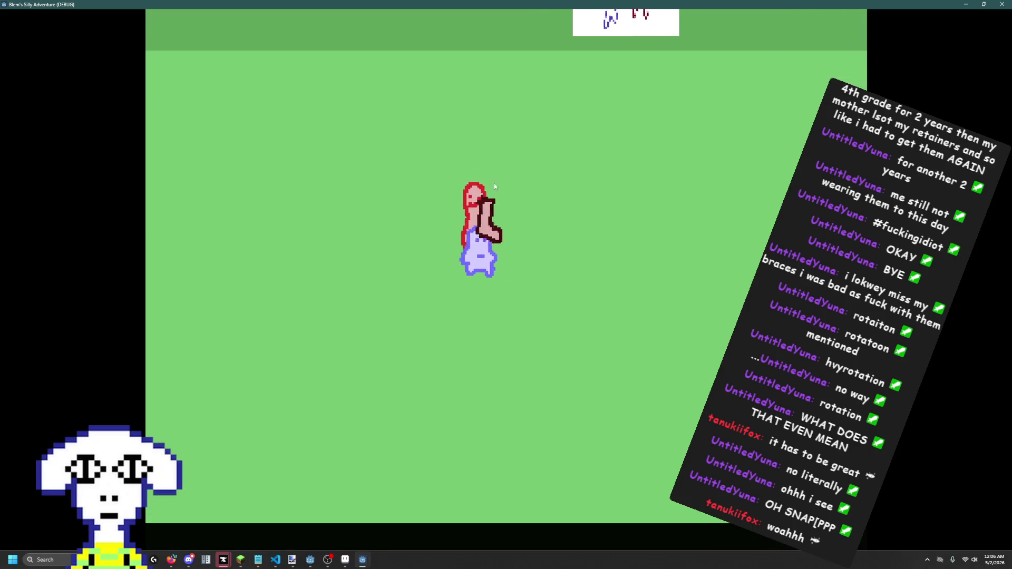
{"action": "key", "text": "s"}
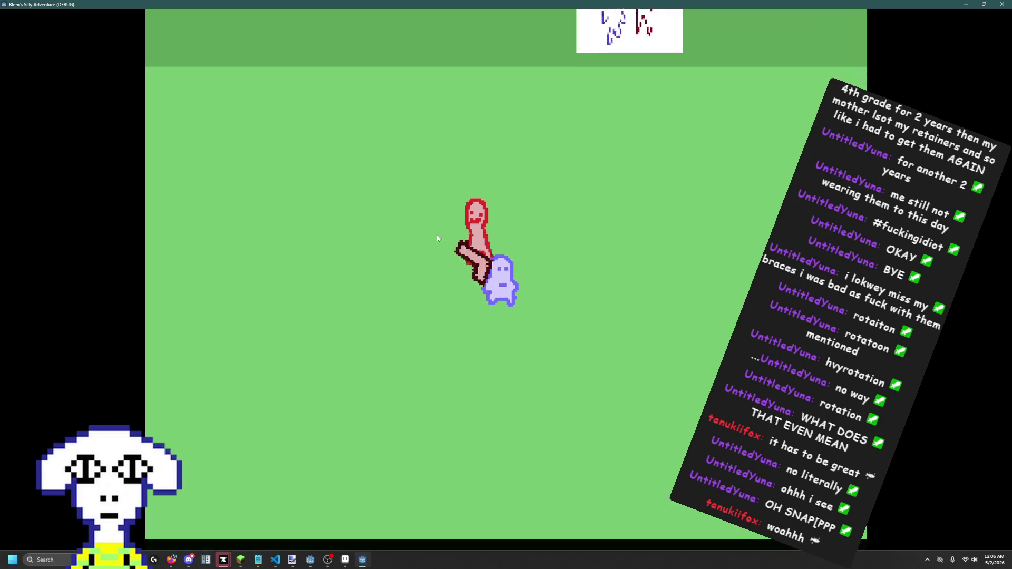
{"action": "key", "text": "a"}
{"action": "key", "text": "w"}
{"action": "key", "text": "d"}
{"action": "key", "text": "w"}
{"action": "key", "text": "d"}
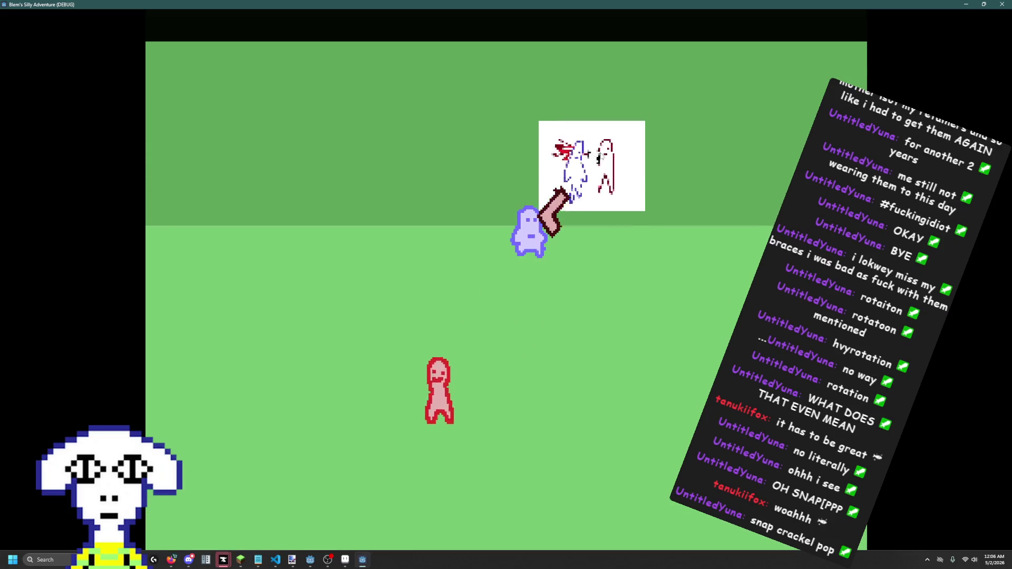
{"action": "key", "text": "s"}
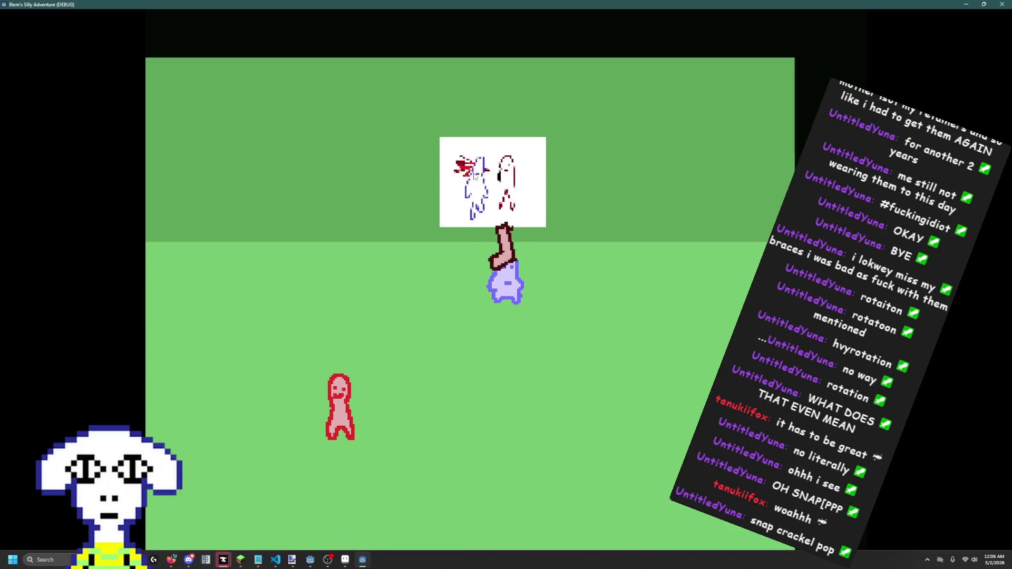
{"action": "key", "text": "a"}
{"action": "key", "text": "s"}
{"action": "key", "text": "d"}
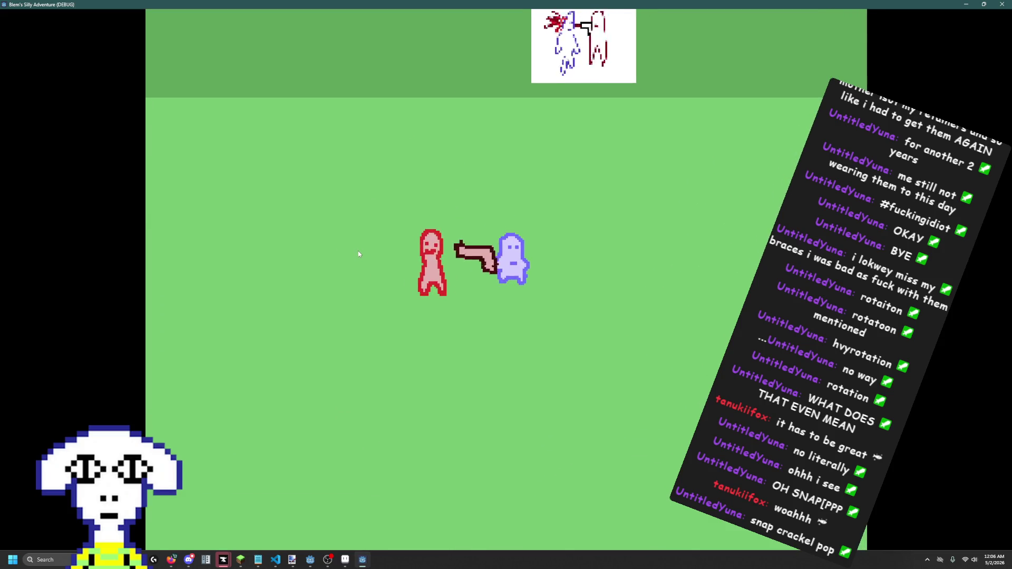
{"action": "key", "text": "a"}
{"action": "key", "text": "d"}
{"action": "key", "text": "w"}
{"action": "key", "text": "a"}
{"action": "key", "text": "a"}
{"action": "key", "text": "s"}
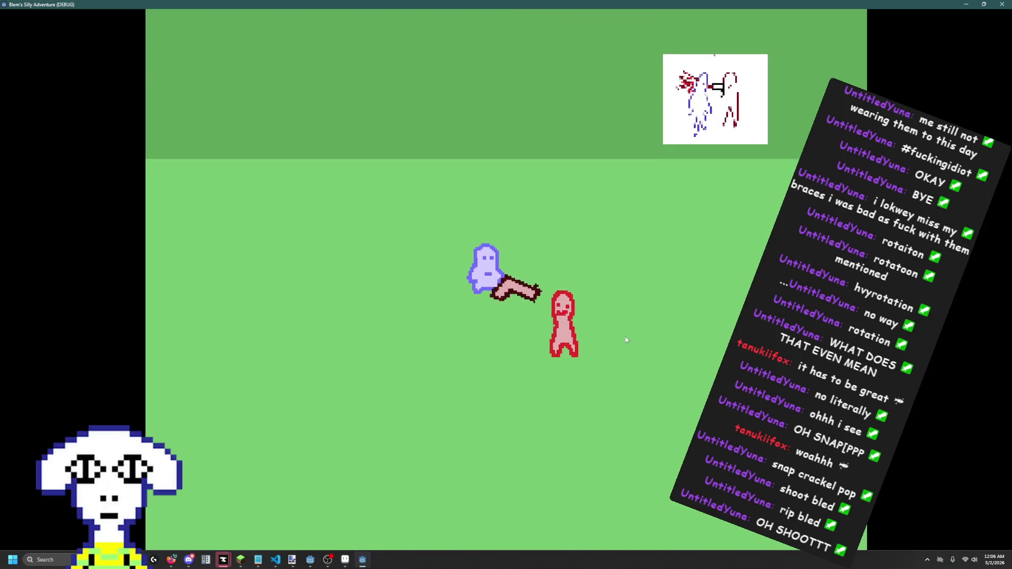
{"action": "key", "text": "w"}
{"action": "key", "text": "d"}
{"action": "key", "text": "d"}
{"action": "key", "text": "w"}
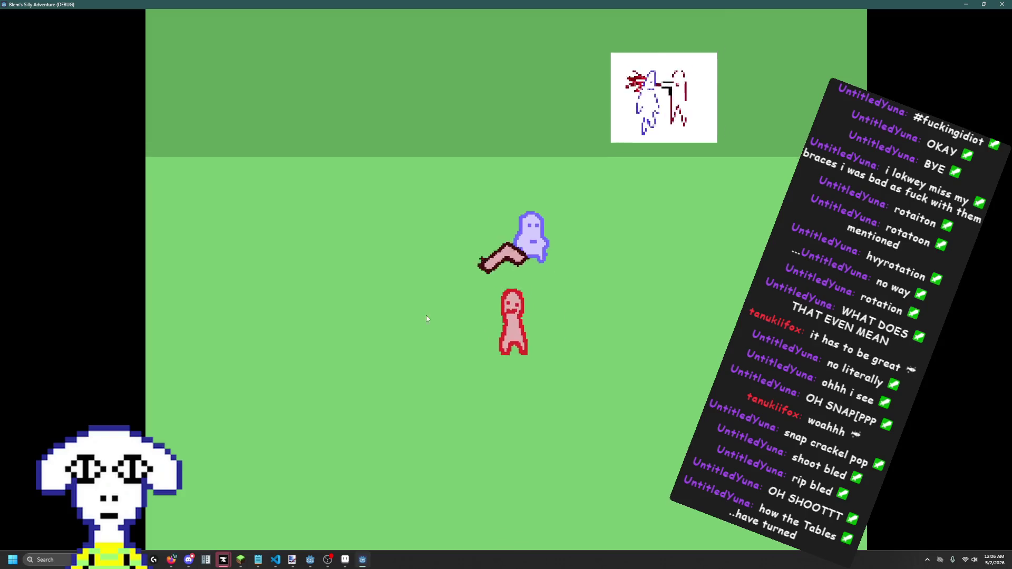
{"action": "key", "text": "a"}
Step: Keep walking the player around the Godot icon and across the field, then switch to Aseprite
{"action": "key", "text": "s"}
{"action": "key", "text": "a"}
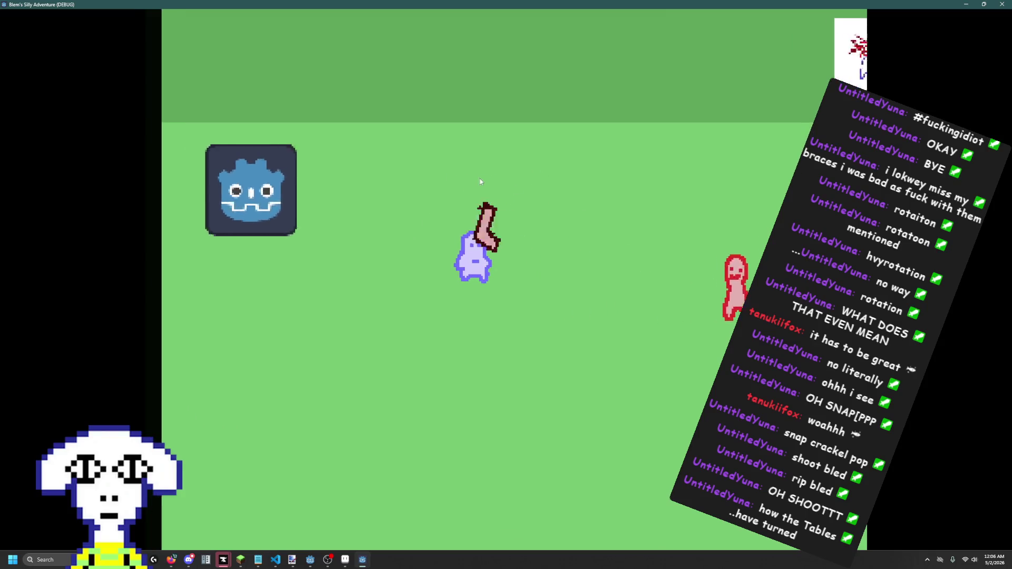
{"action": "key", "text": "d"}
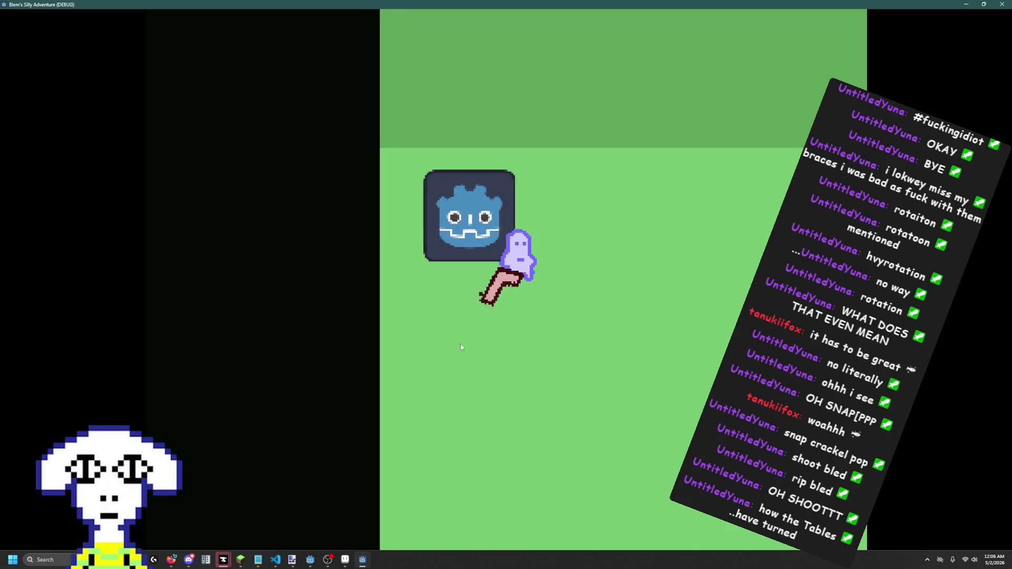
{"action": "key", "text": "w"}
{"action": "key", "text": "a"}
{"action": "key", "text": "d"}
{"action": "key", "text": "s"}
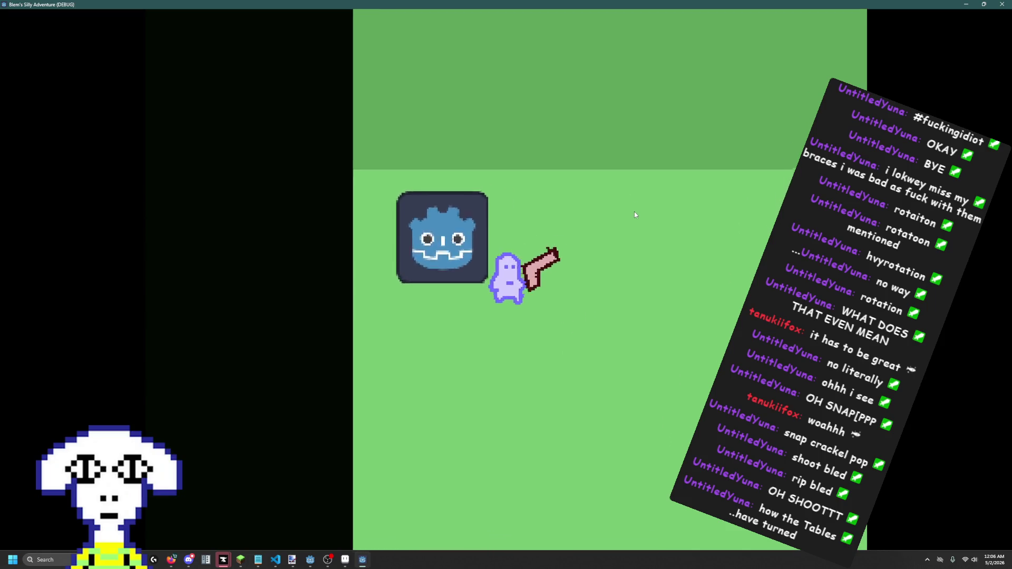
{"action": "key", "text": "a"}
{"action": "key", "text": "d"}
{"action": "key", "text": "w"}
{"action": "key", "text": "a"}
{"action": "key", "text": "s"}
{"action": "key", "text": "d"}
{"action": "key", "text": "a"}
{"action": "key", "text": "s"}
{"action": "key", "text": "d"}
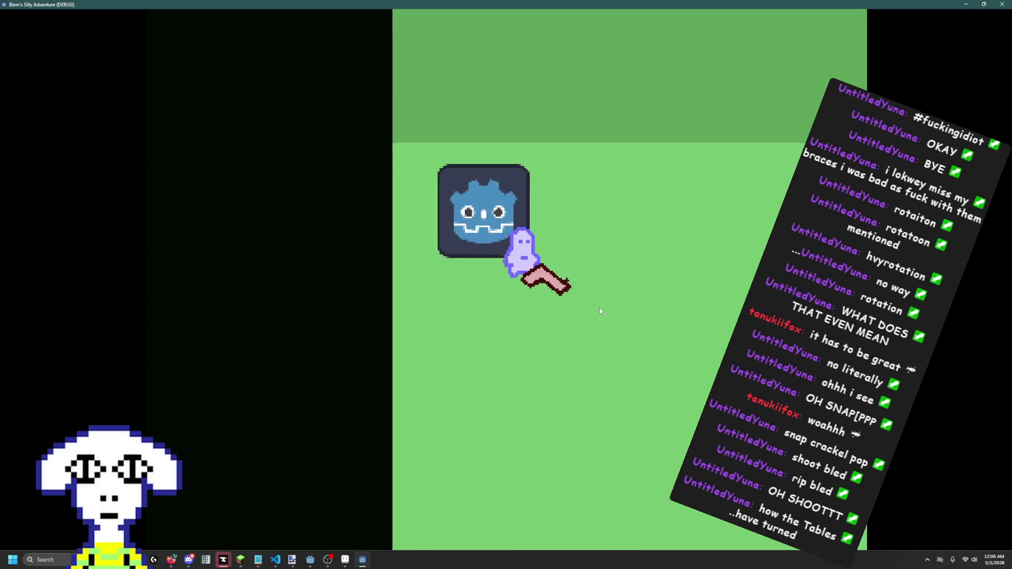
{"action": "key", "text": "d"}
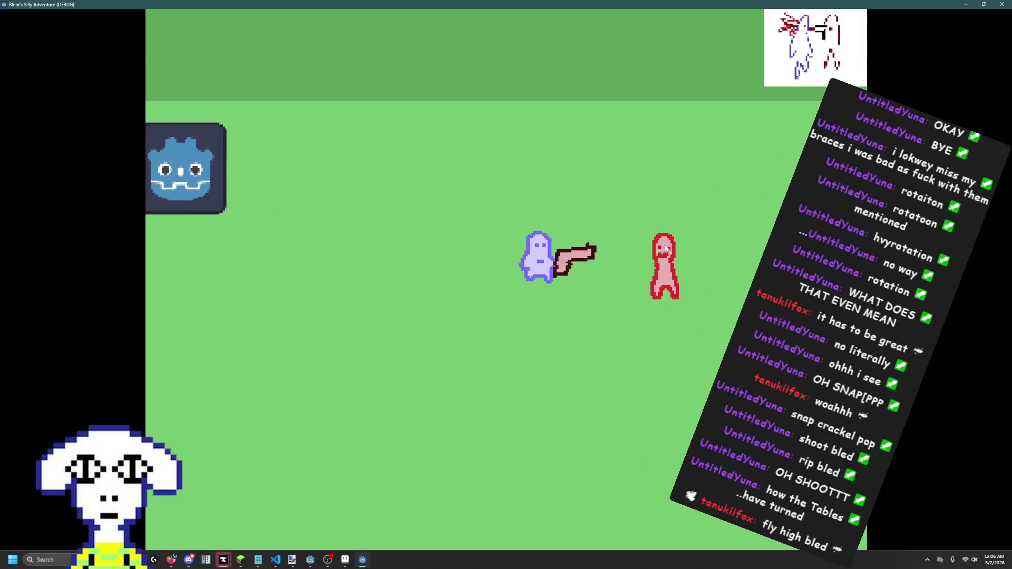
{"action": "key", "text": "s"}
{"action": "key", "text": "w"}
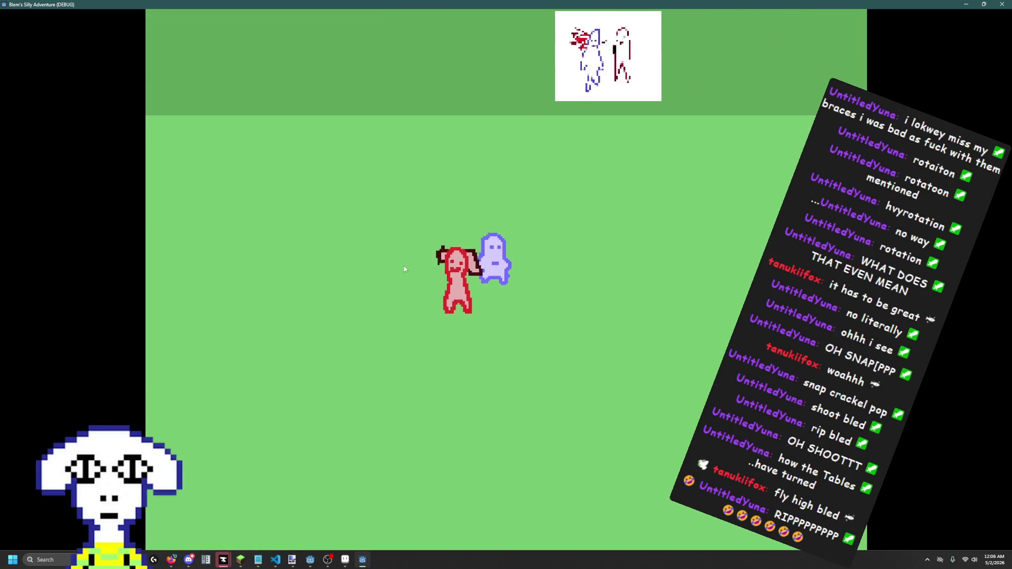
{"action": "key", "text": "s"}
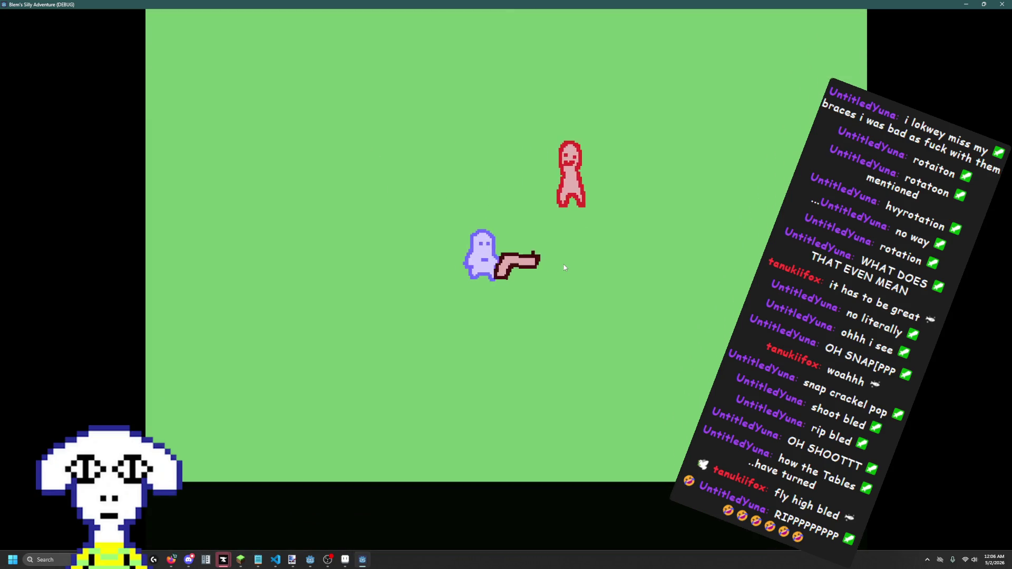
{"action": "key", "text": "s"}
{"action": "key", "text": "w"}
{"action": "key", "text": "w"}
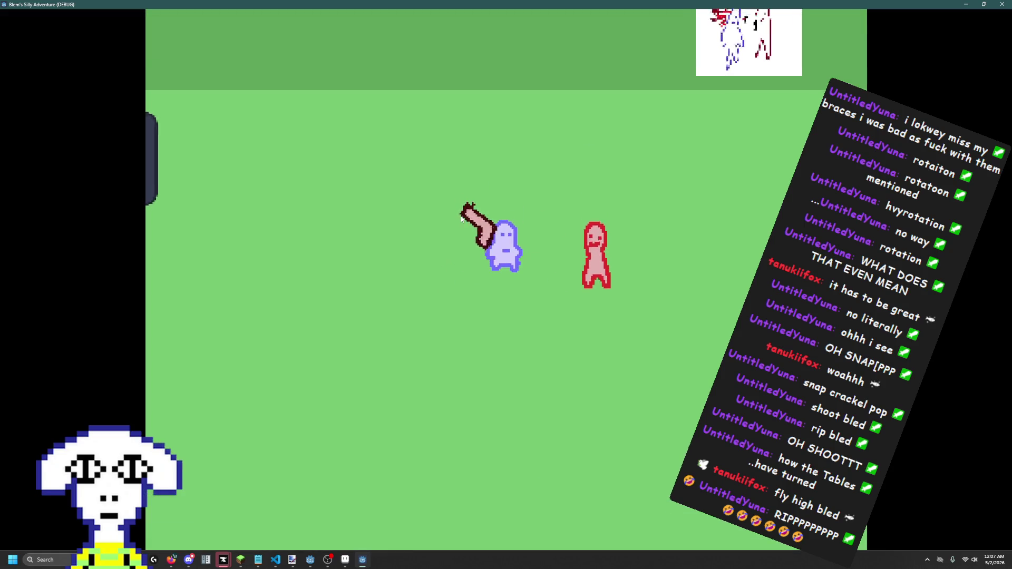
{"action": "key", "text": "w"}
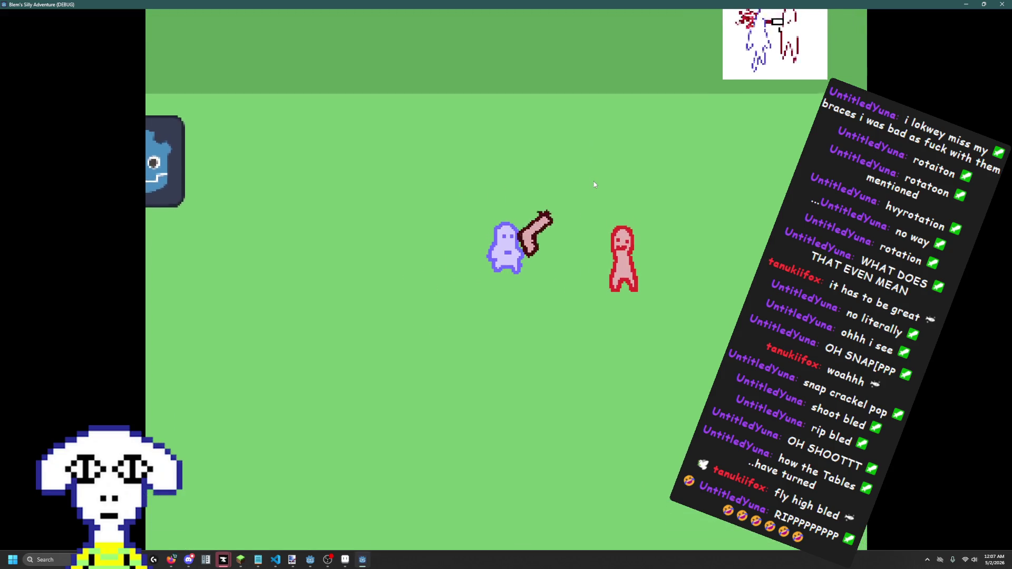
{"action": "key", "text": "s"}
{"action": "key", "text": "w"}
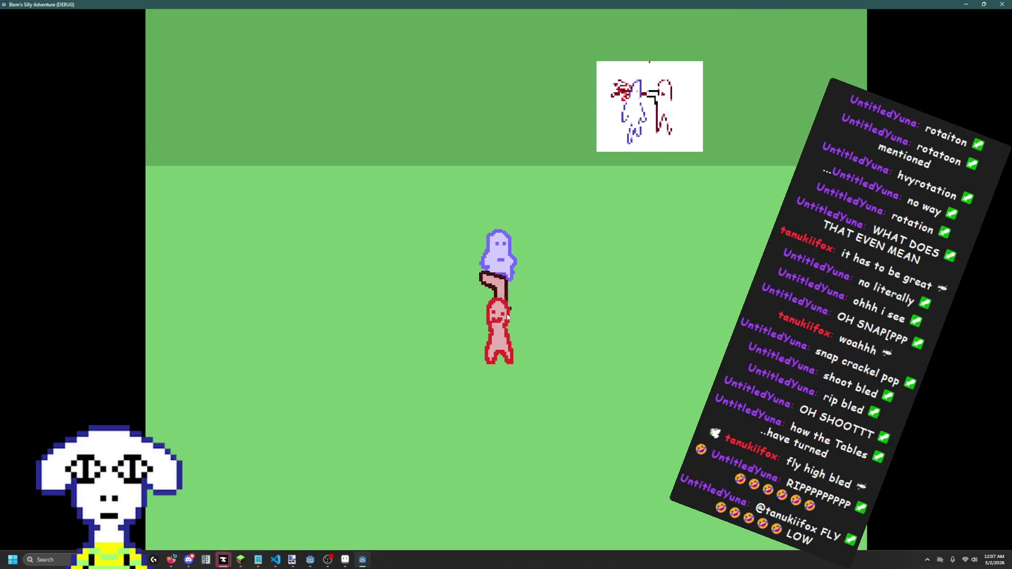
{"action": "key", "text": "s"}
{"action": "key", "text": "a"}
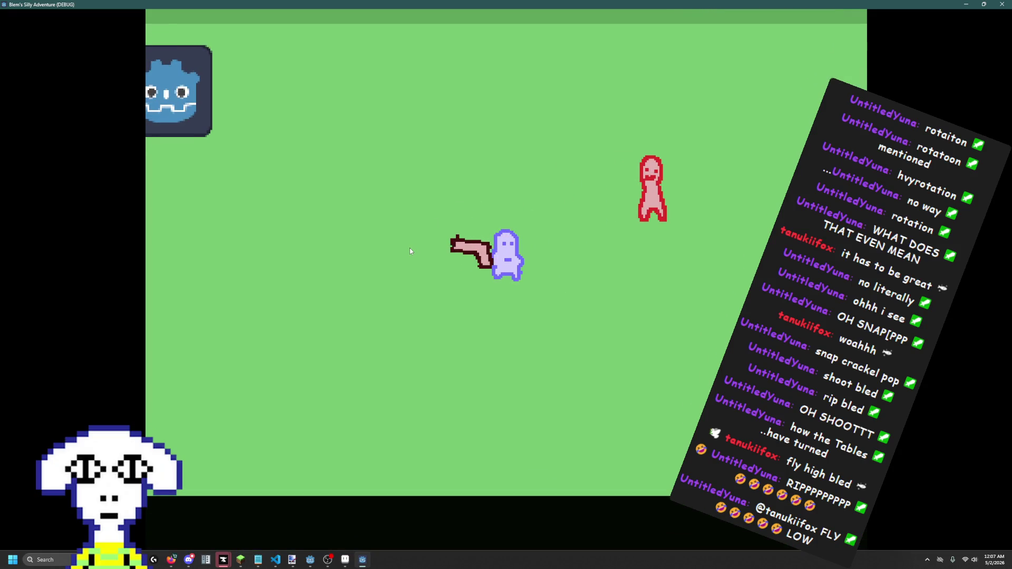
{"action": "key", "text": "w"}
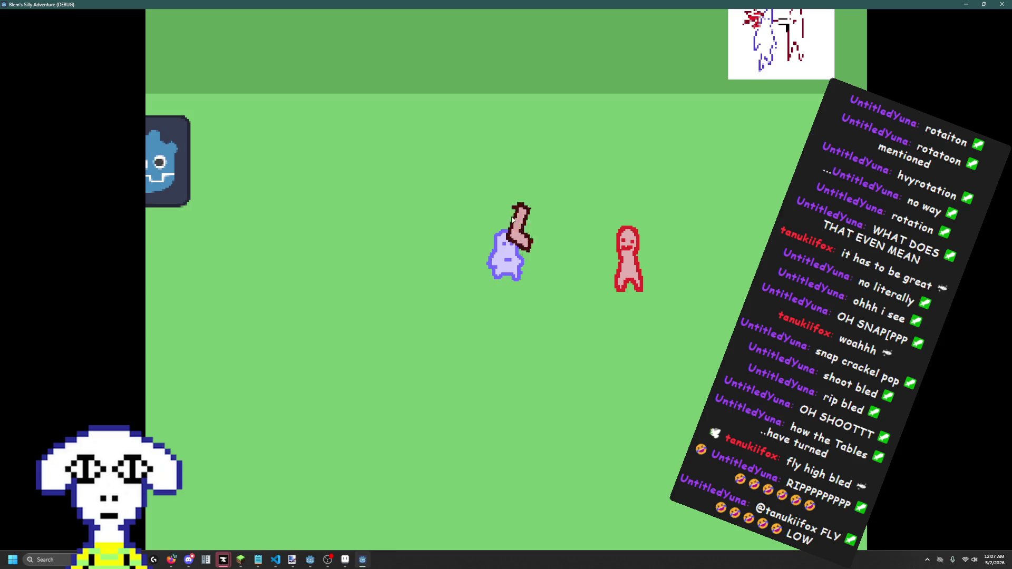
{"action": "left_click", "coordinate": [345, 560]}
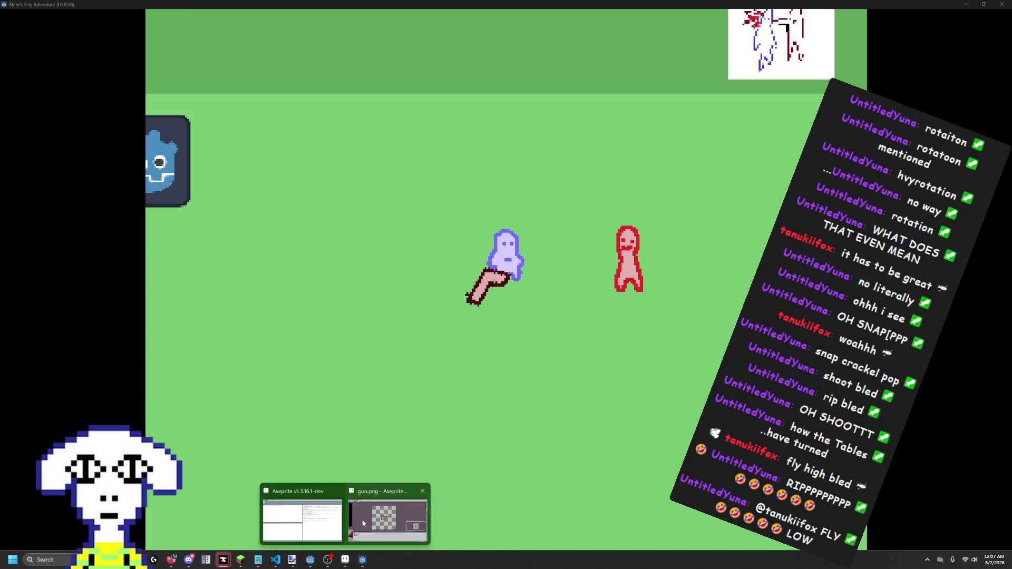
Step: Bring up gun.png in Aseprite and set the drawing colour to a golden orange
{"action": "left_click", "coordinate": [366, 523]}
{"action": "scroll", "coordinate": [427, 283], "scroll_direction": "up", "scroll_amount": 1}
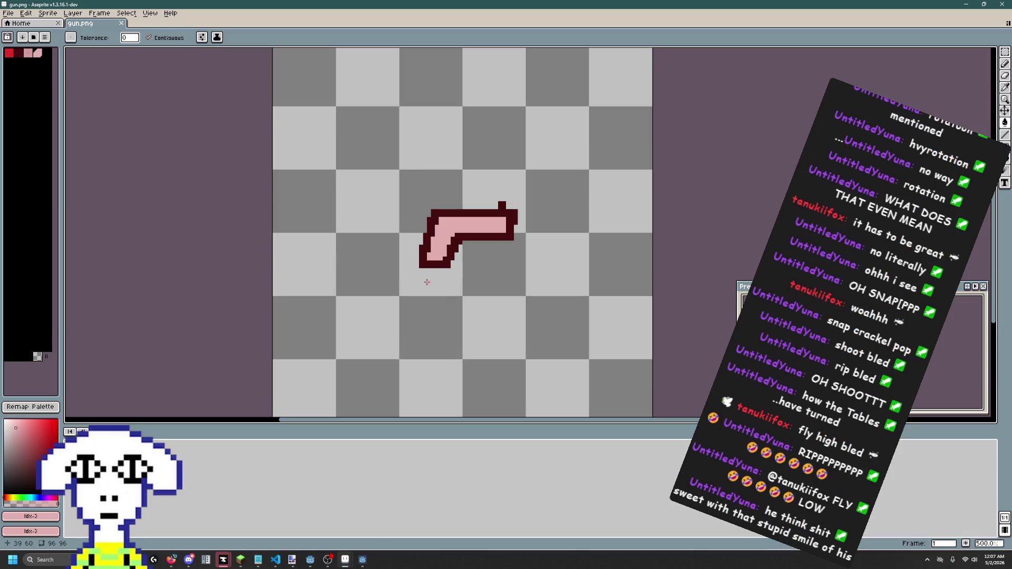
{"action": "scroll", "coordinate": [442, 272], "scroll_direction": "up", "scroll_amount": 6}
{"action": "scroll", "coordinate": [460, 207], "scroll_direction": "down", "scroll_amount": 2}
{"action": "scroll", "coordinate": [460, 207], "scroll_direction": "up", "scroll_amount": 2}
{"action": "scroll", "coordinate": [461, 211], "scroll_direction": "left", "scroll_amount": 2}
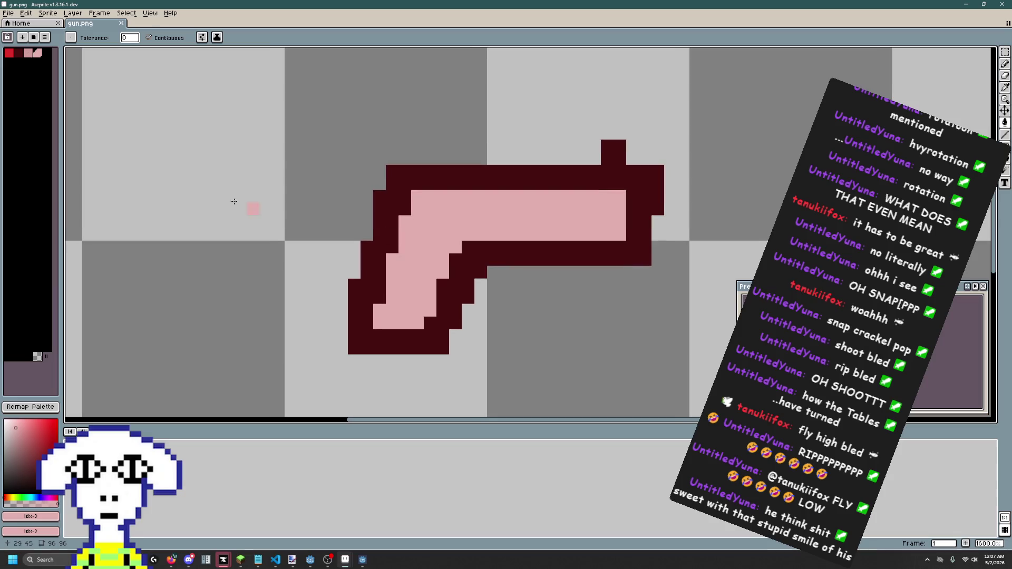
{"action": "scroll", "coordinate": [83, 122], "scroll_direction": "left", "scroll_amount": 1}
{"action": "left_click", "coordinate": [46, 52]}
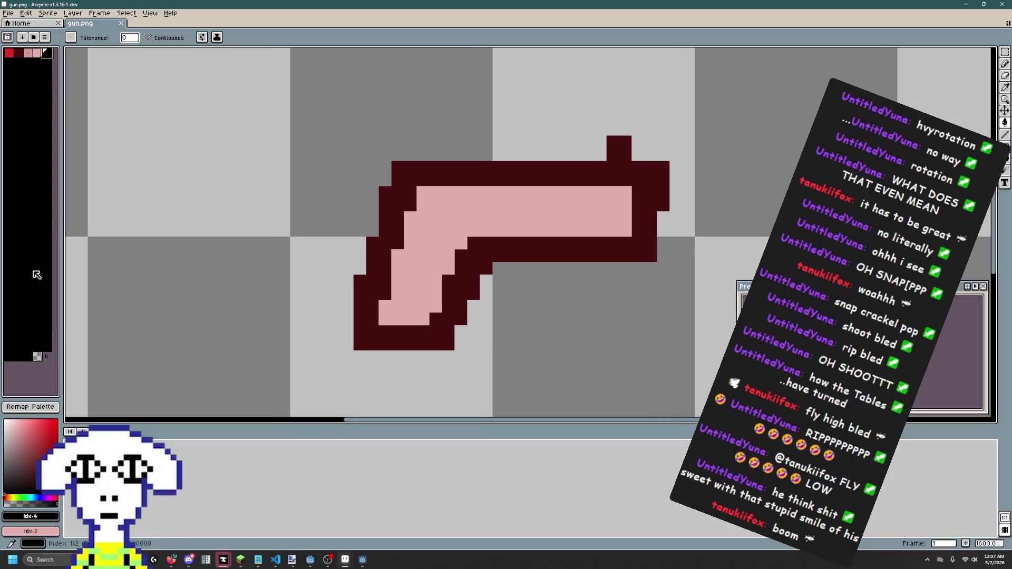
{"action": "left_click", "coordinate": [11, 498]}
{"action": "left_click_drag", "start_coordinate": [19, 495], "coordinate": [52, 427]}
{"action": "left_click", "coordinate": [14, 496]}
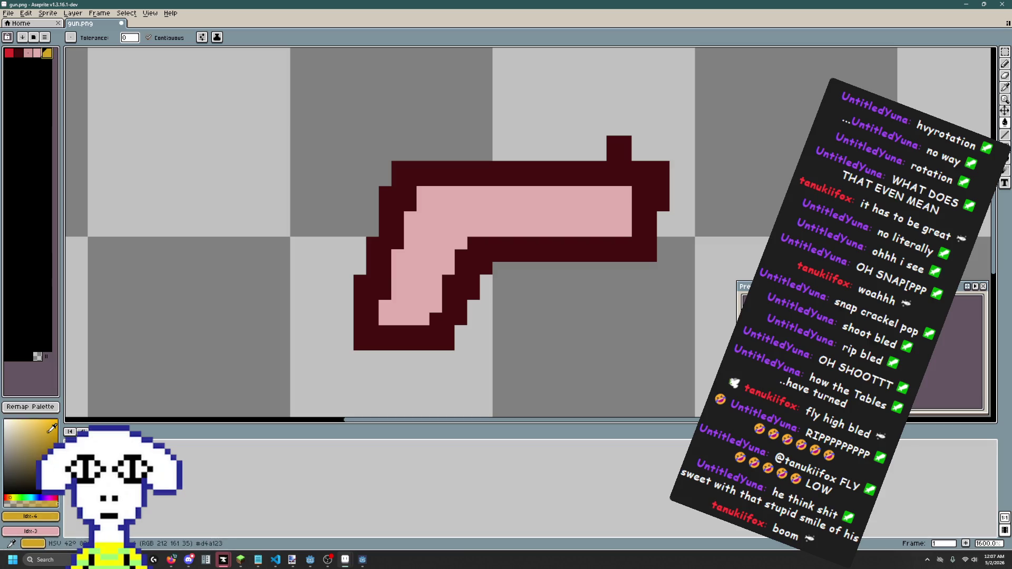
Step: Add a new layer for gold details, trying and undoing a yellow fill and pencil stroke
{"action": "left_click_drag", "start_coordinate": [487, 281], "coordinate": [439, 329]}
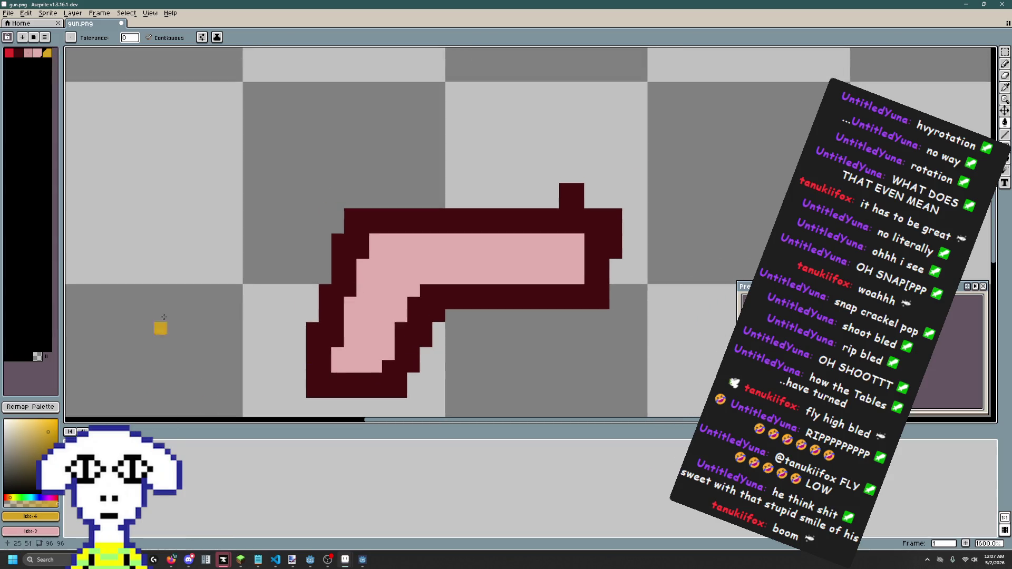
{"action": "key", "text": "shift+n"}
{"action": "left_click_drag", "start_coordinate": [456, 261], "coordinate": [440, 272]}
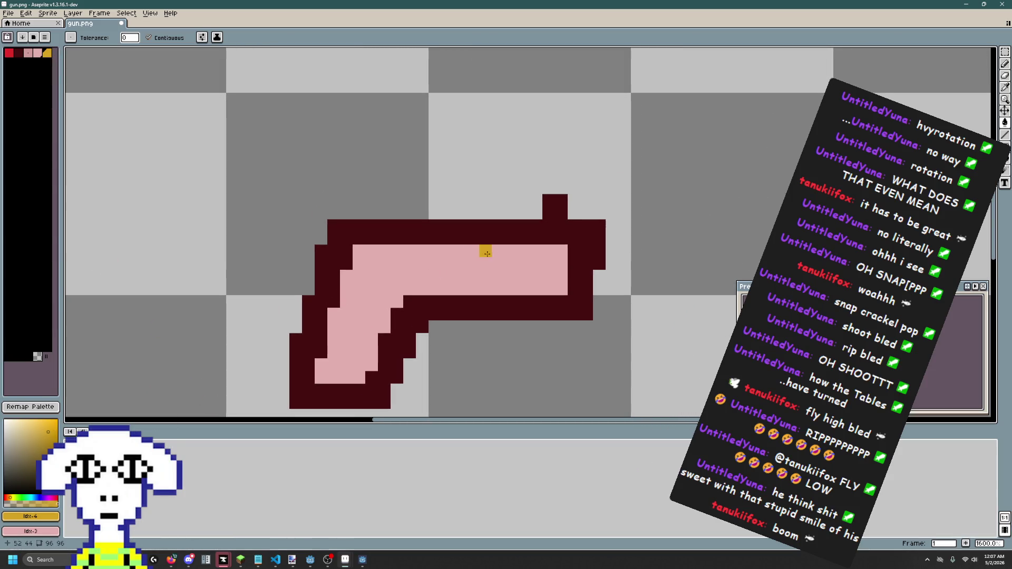
{"action": "left_click", "coordinate": [481, 254]}
{"action": "key", "text": "ctrl+z"}
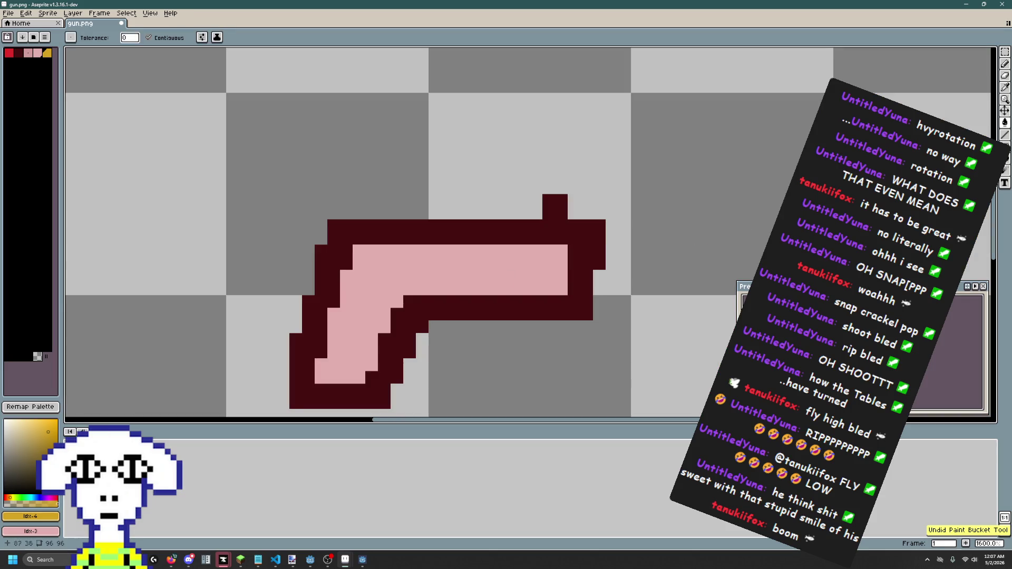
{"action": "left_click", "coordinate": [1005, 66]}
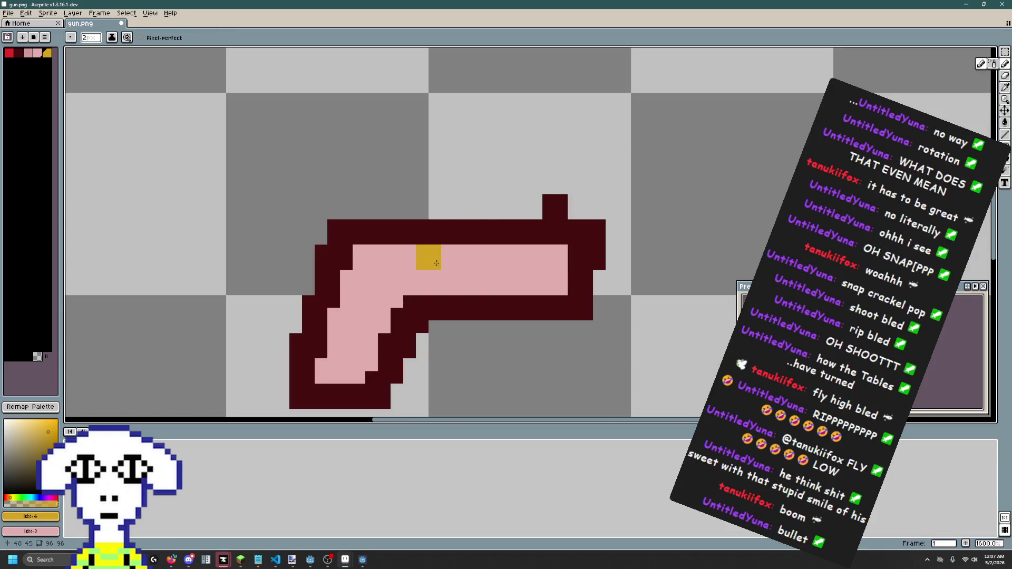
{"action": "mouse_move", "coordinate": [439, 251]}
{"action": "left_mouse_down"}
{"action": "mouse_move", "coordinate": [433, 296]}
{"action": "mouse_move", "coordinate": [504, 259]}
{"action": "mouse_move", "coordinate": [472, 237]}
{"action": "mouse_move", "coordinate": [429, 294]}
{"action": "mouse_move", "coordinate": [498, 277]}
{"action": "mouse_move", "coordinate": [481, 245]}
{"action": "mouse_move", "coordinate": [435, 225]}
{"action": "left_mouse_up"}
{"action": "key", "text": "ctrl+z"}
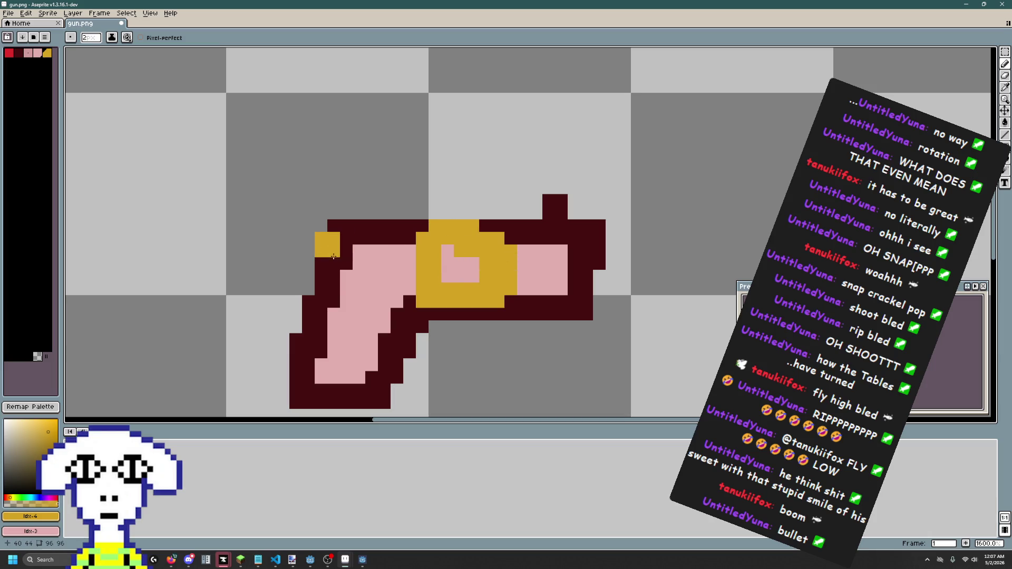
Step: Pick a lighter yellow and paint-bucket fill the pink inset inside the gold block
{"action": "left_click", "coordinate": [19, 53]}
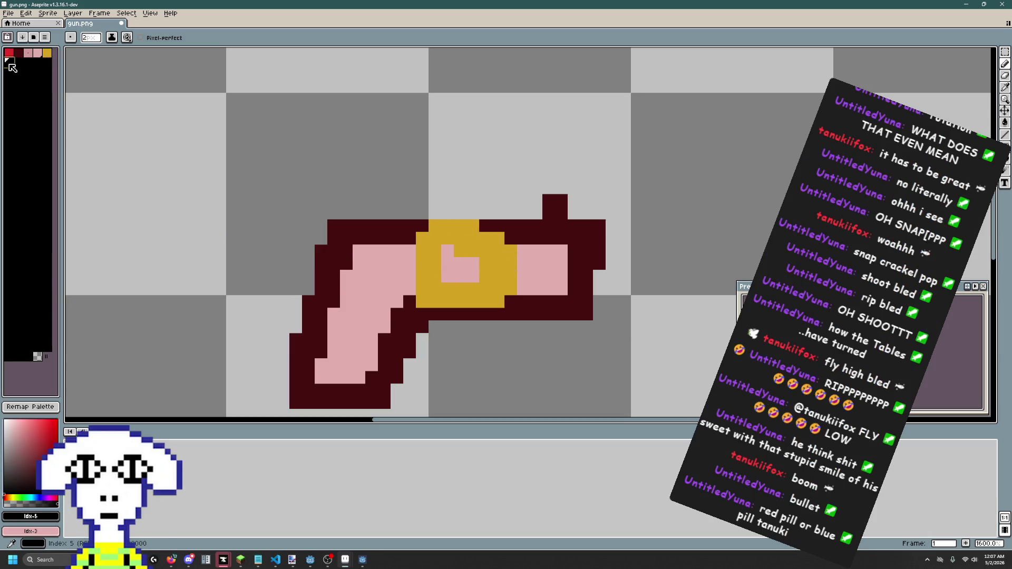
{"action": "left_click", "coordinate": [10, 498]}
{"action": "left_click", "coordinate": [41, 422]}
{"action": "left_click_drag", "start_coordinate": [41, 421], "coordinate": [30, 424]}
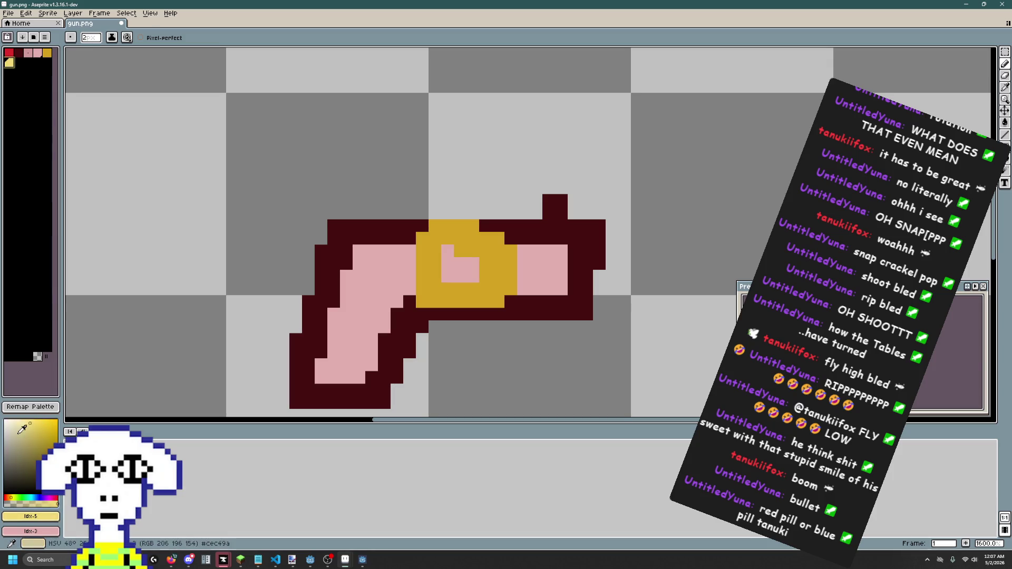
{"action": "left_click", "coordinate": [1005, 122]}
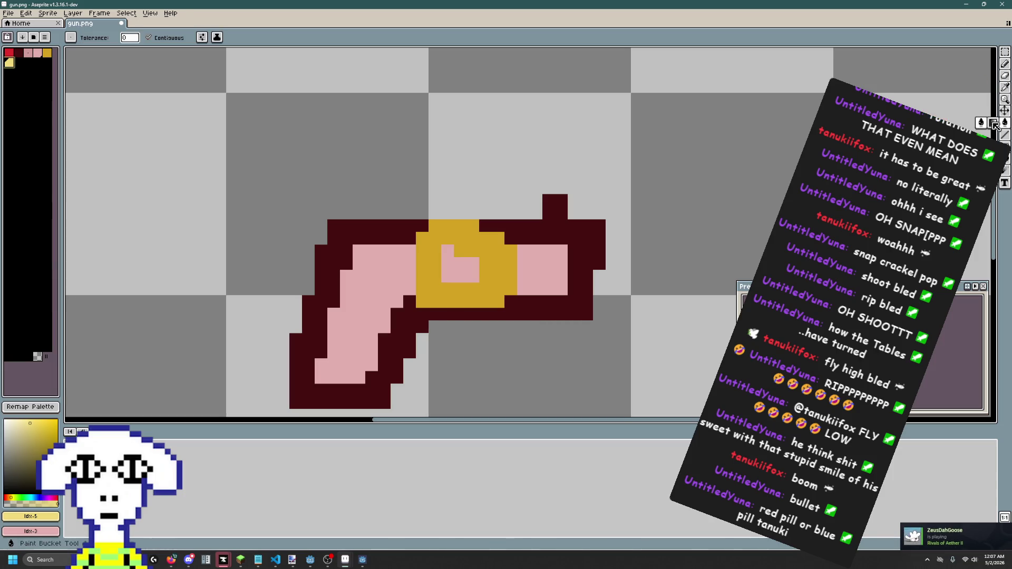
{"action": "left_click", "coordinate": [461, 270]}
{"action": "scroll", "coordinate": [521, 275], "scroll_direction": "down", "scroll_amount": 4}
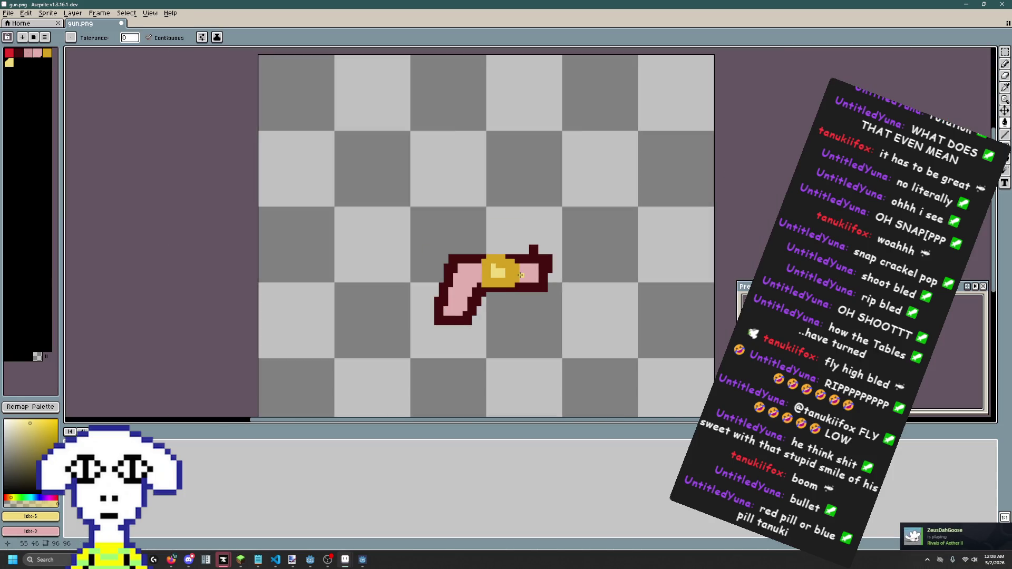
Step: Delete the gun's outline and pink body, leaving only the gold block
{"action": "scroll", "coordinate": [515, 277], "scroll_direction": "up", "scroll_amount": 3}
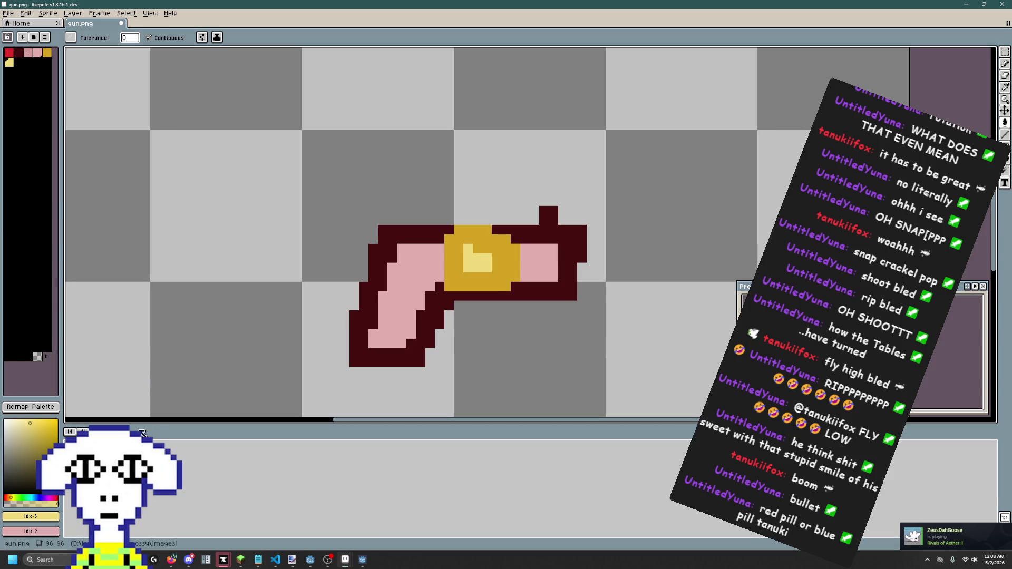
{"action": "key", "text": "Delete"}
{"action": "scroll", "coordinate": [268, 306], "scroll_direction": "down", "scroll_amount": 3}
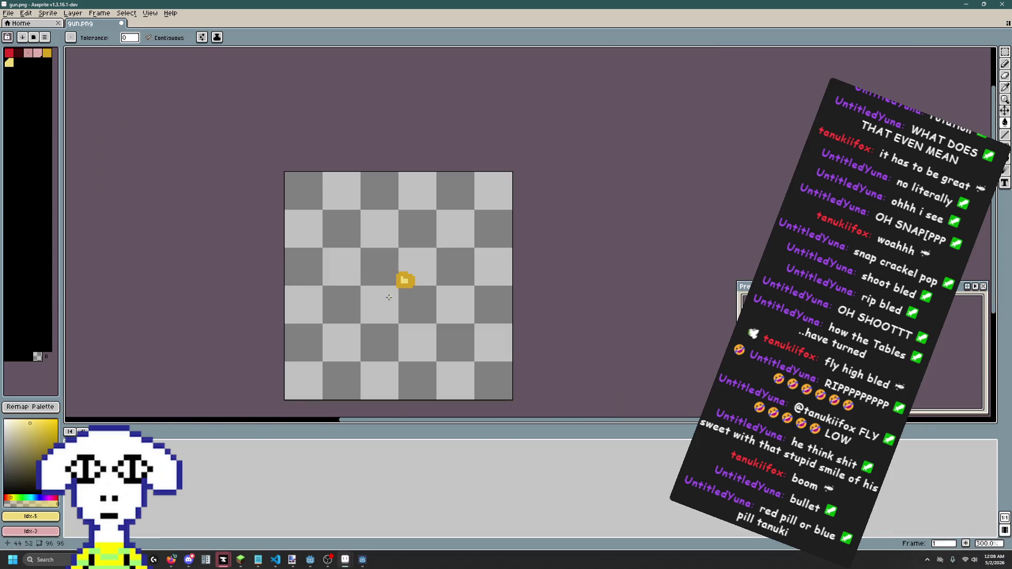
{"action": "scroll", "coordinate": [342, 347], "scroll_direction": "up", "scroll_amount": 1}
{"action": "scroll", "coordinate": [359, 312], "scroll_direction": "down", "scroll_amount": 1}
{"action": "scroll", "coordinate": [463, 263], "scroll_direction": "up", "scroll_amount": 1}
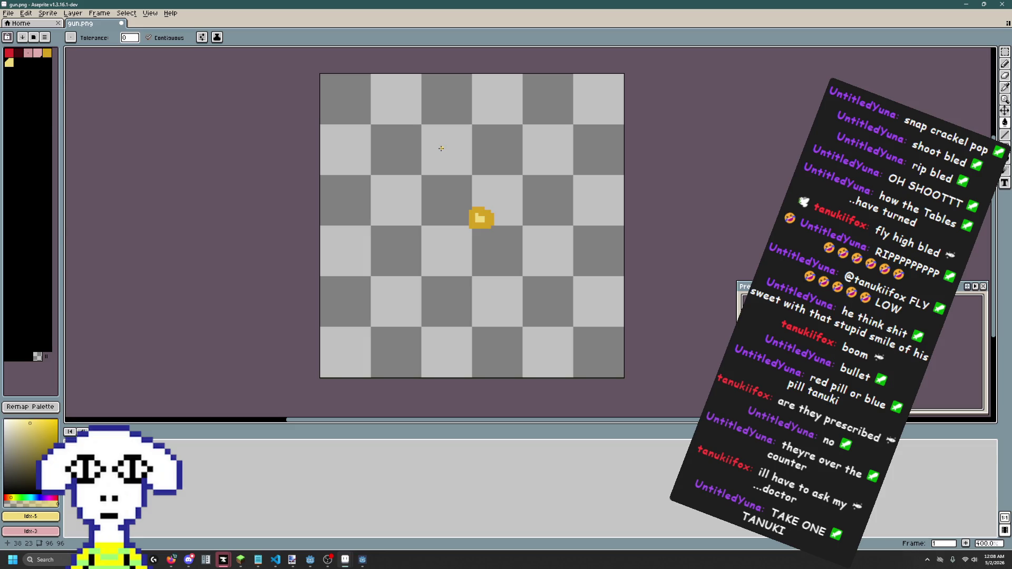
{"action": "scroll", "coordinate": [490, 267], "scroll_direction": "up", "scroll_amount": 1}
{"action": "scroll", "coordinate": [466, 191], "scroll_direction": "up", "scroll_amount": 1}
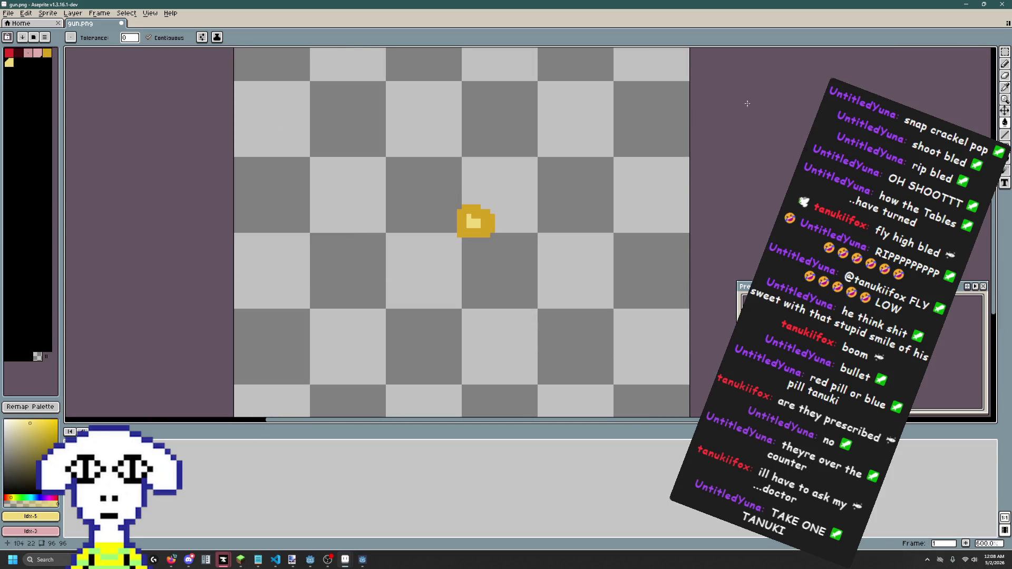
Step: Select the gold block with the Polygonal Lasso and move it slightly left and down
{"action": "key", "text": "shift+q"}
{"action": "mouse_move", "coordinate": [507, 198]}
{"action": "left_mouse_down"}
{"action": "mouse_move", "coordinate": [444, 249]}
{"action": "mouse_move", "coordinate": [467, 235]}
{"action": "left_mouse_up"}
{"action": "left_click", "coordinate": [469, 178]}
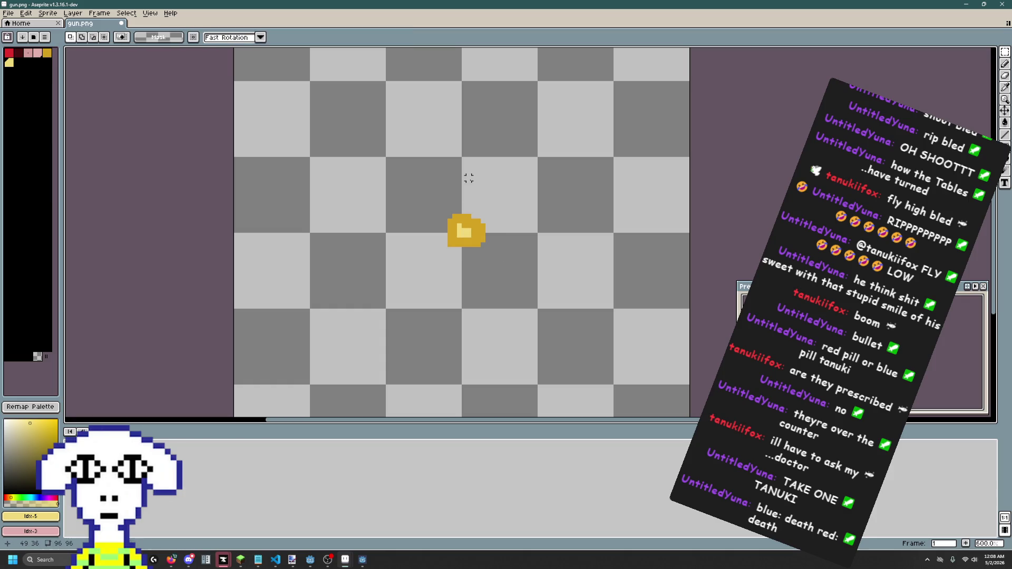
{"action": "scroll", "coordinate": [464, 225], "scroll_direction": "up", "scroll_amount": 3}
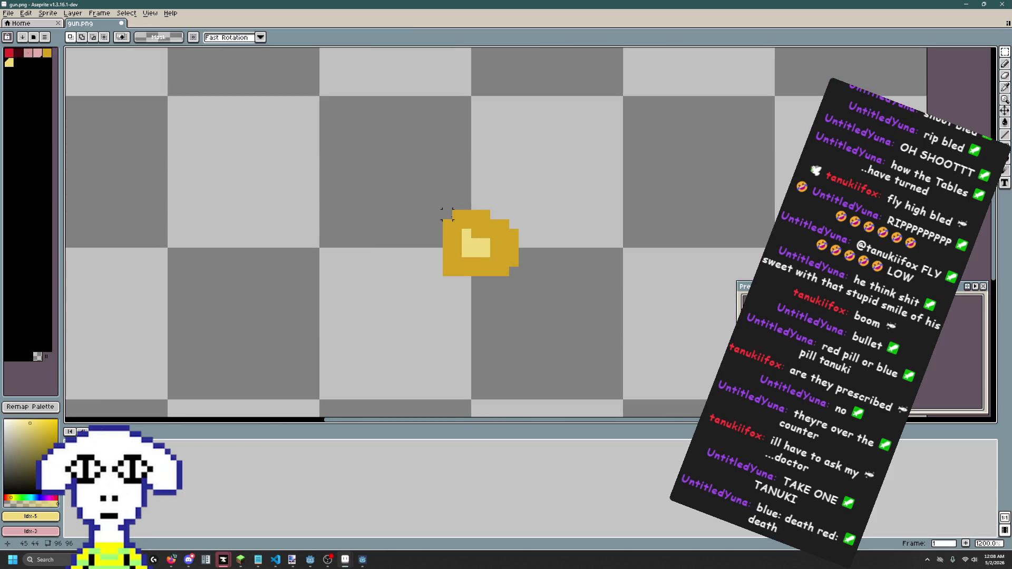
{"action": "scroll", "coordinate": [446, 214], "scroll_direction": "down", "scroll_amount": 4}
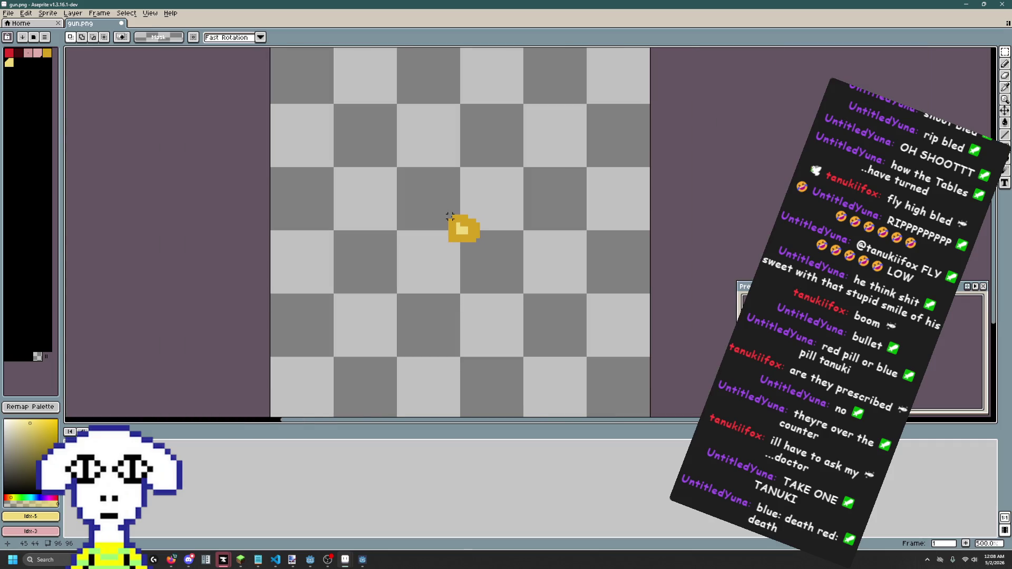
Step: Save the gold-block sprite as bullet.png, accepting the PNG no-layers warning
{"action": "left_click", "coordinate": [9, 13]}
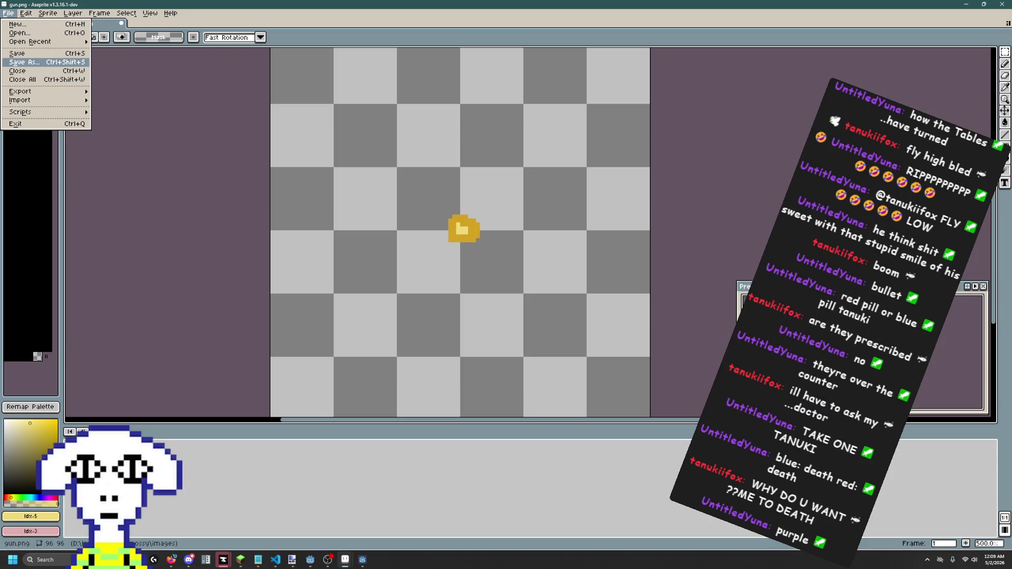
{"action": "key", "text": "ctrl+s"}
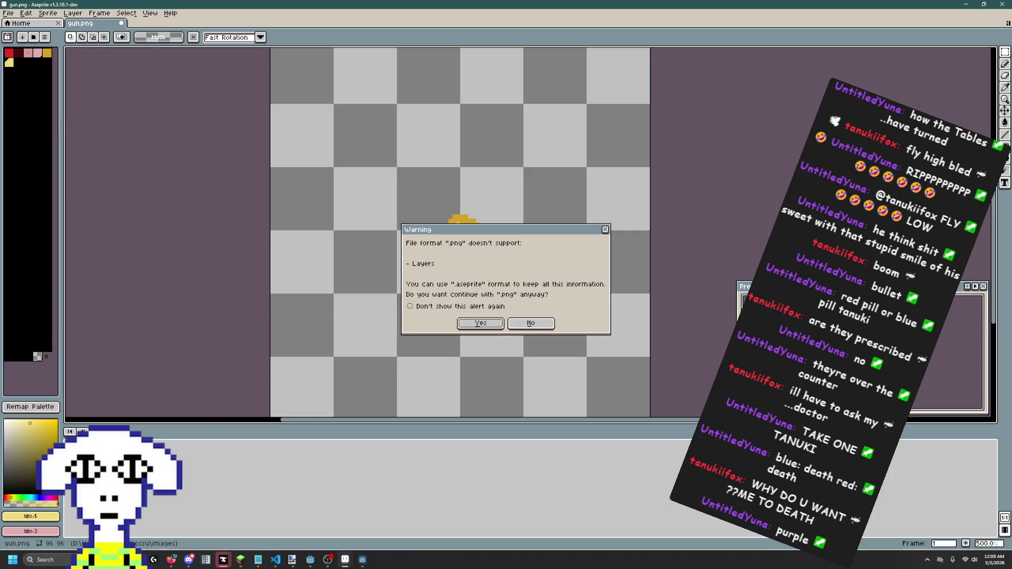
{"action": "left_click", "coordinate": [481, 323]}
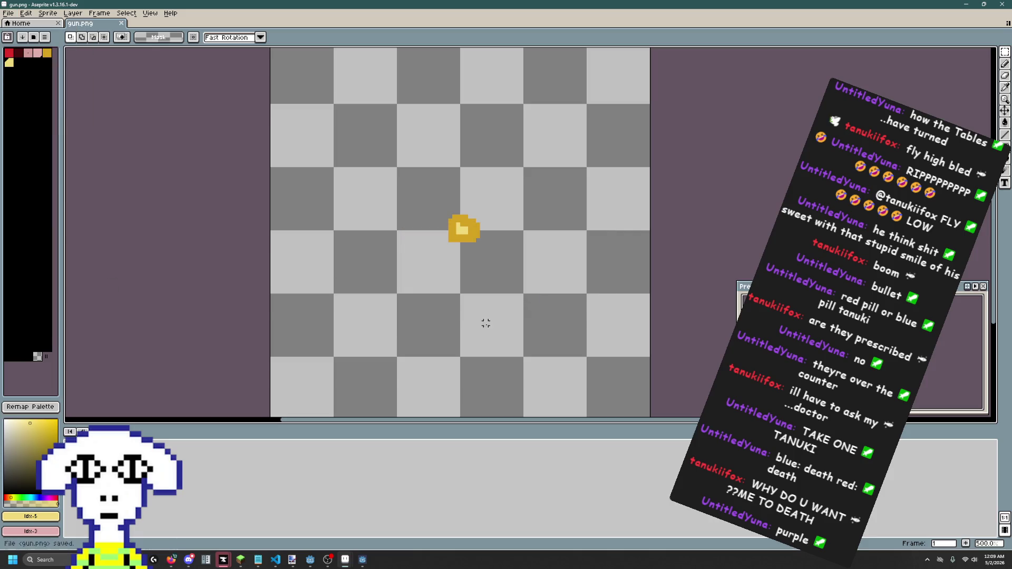
{"action": "left_click", "coordinate": [313, 561]}
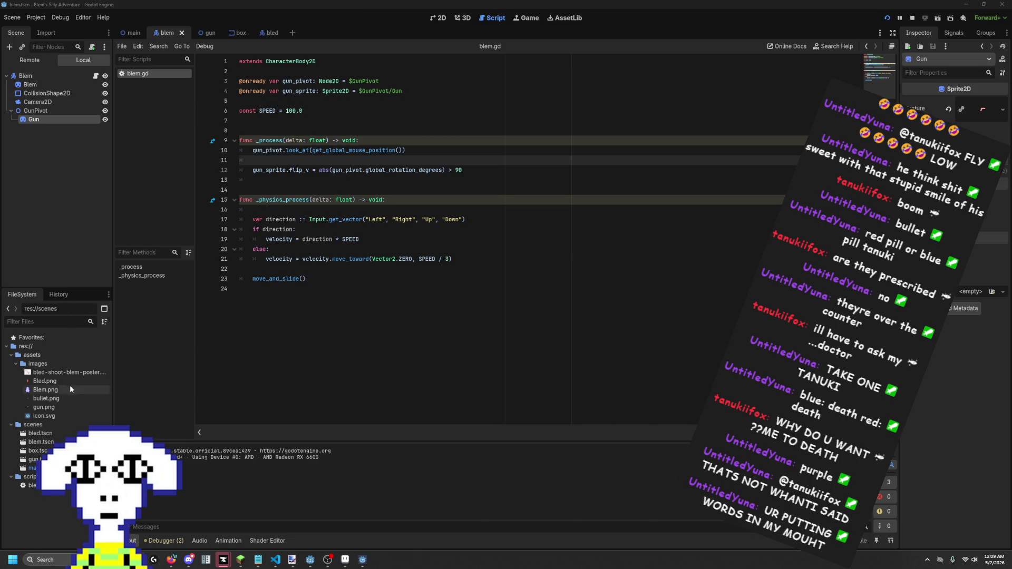
{"action": "mouse_move", "coordinate": [55, 376]}
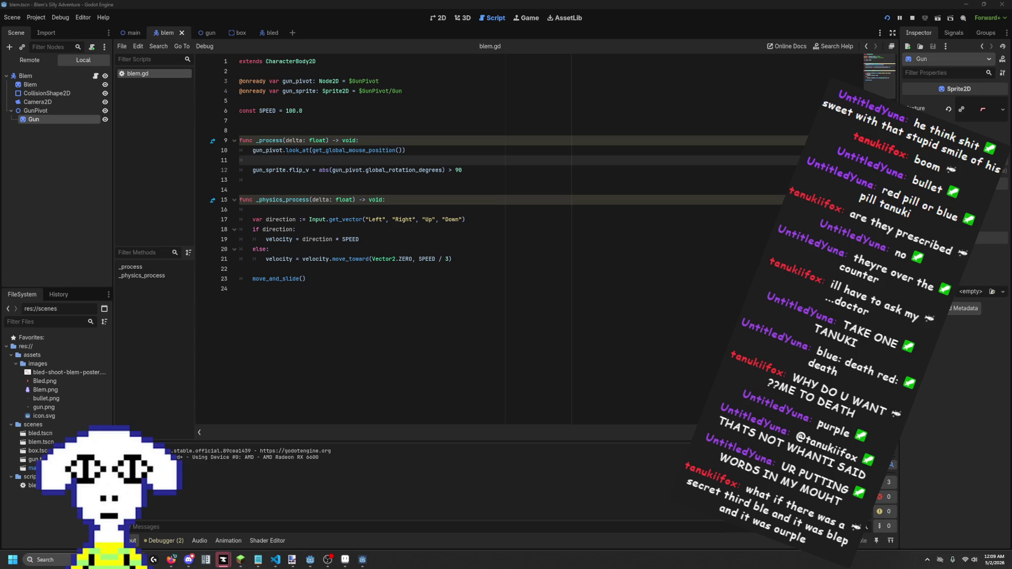
Step: Create a new scene with a CharacterBody2D root node named Bullet
{"action": "left_click", "coordinate": [447, 16]}
{"action": "left_click", "coordinate": [292, 34]}
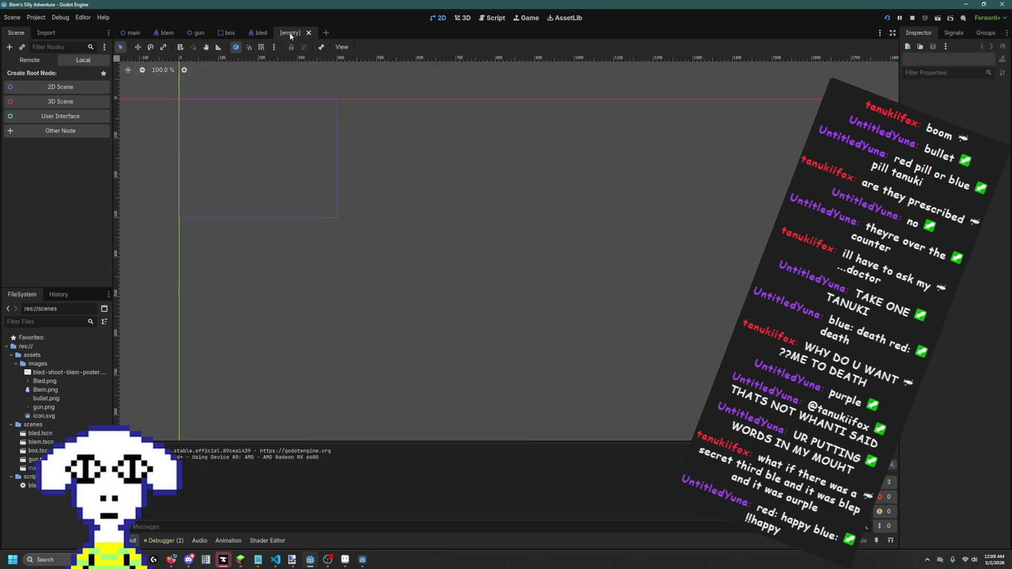
{"action": "left_click", "coordinate": [93, 132]}
{"action": "left_click", "coordinate": [571, 413]}
{"action": "left_click", "coordinate": [67, 131]}
{"action": "type", "text": "character"}
{"action": "key", "text": "Return"}
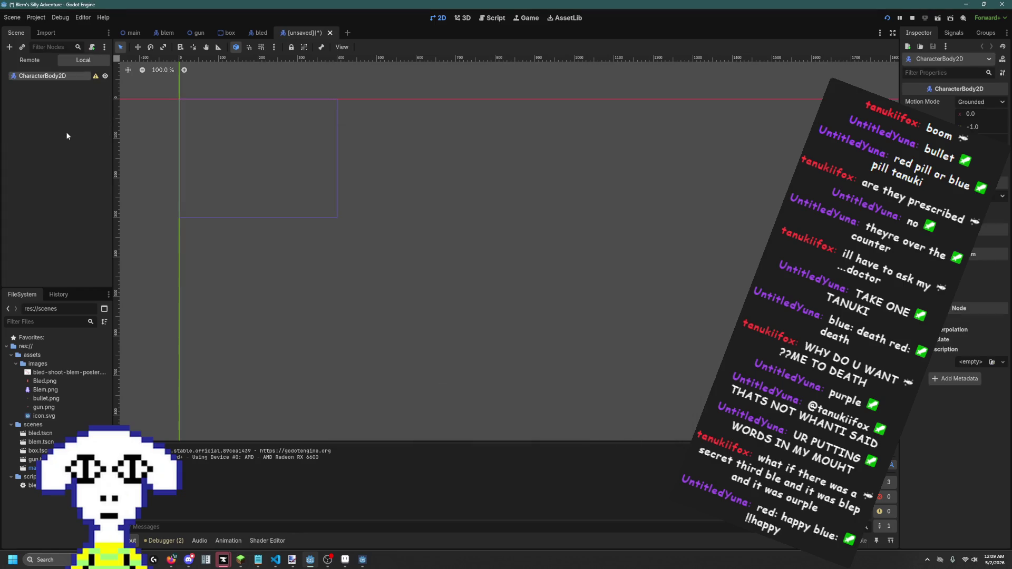
{"action": "key", "text": "F2"}
{"action": "type", "text": "Bullet"}
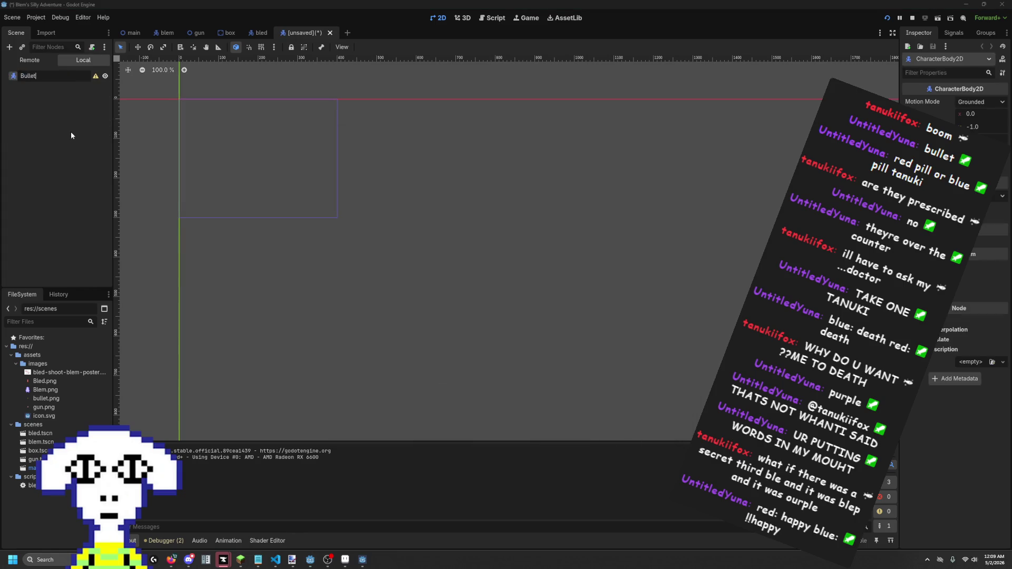
{"action": "key", "text": "Return"}
Step: Add bullet.png as a sprite, place it on the origin, and save the scene
{"action": "scroll", "coordinate": [289, 194], "scroll_direction": "up", "scroll_amount": 5}
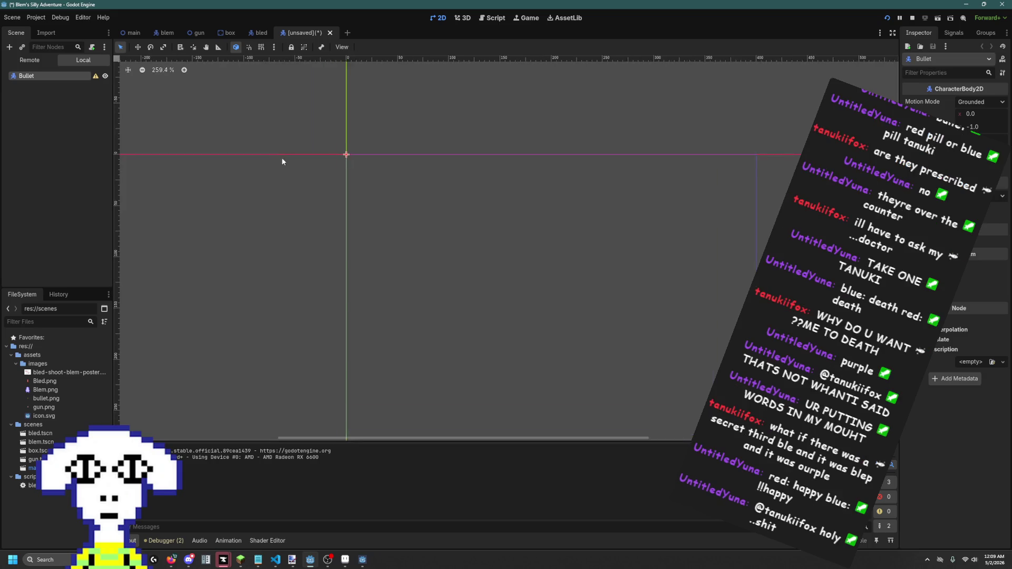
{"action": "left_click_drag", "start_coordinate": [46, 398], "coordinate": [358, 238]}
{"action": "scroll", "coordinate": [270, 144], "scroll_direction": "up", "scroll_amount": 5}
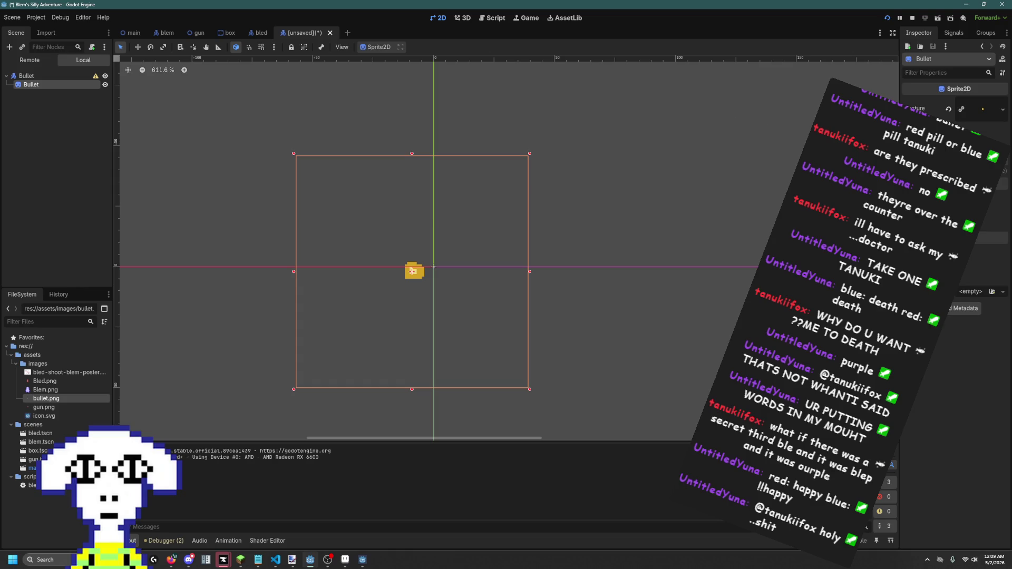
{"action": "left_click_drag", "start_coordinate": [412, 271], "coordinate": [434, 267]}
{"action": "left_click", "coordinate": [474, 232]}
{"action": "key", "text": "ctrl+s"}
Step: Confirm the Save Scene As dialog with the file name bullet.tscn
{"action": "left_click", "coordinate": [430, 412]}
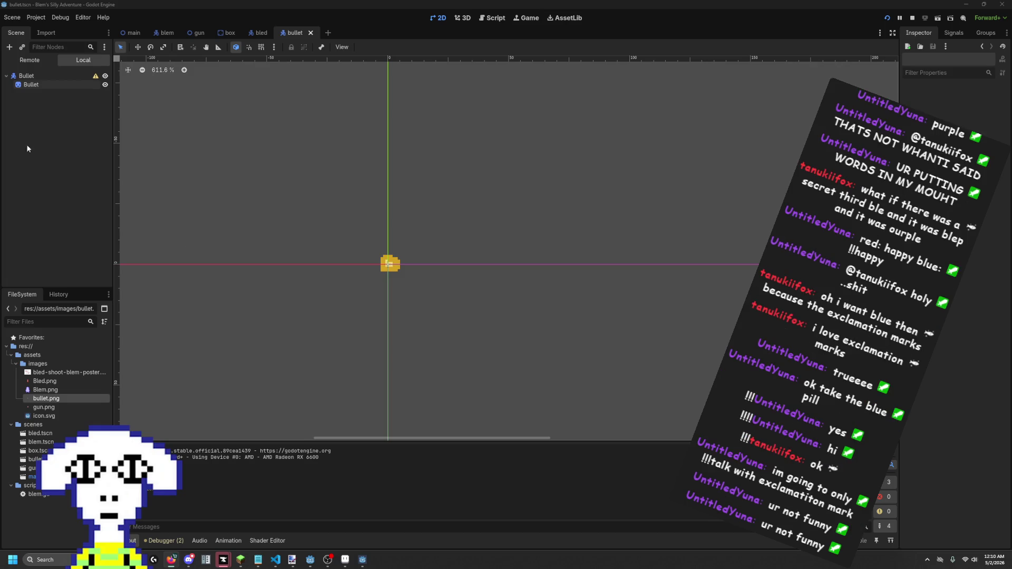
Step: Add a CollisionShape2D child to the Bullet root node
{"action": "left_click", "coordinate": [310, 223]}
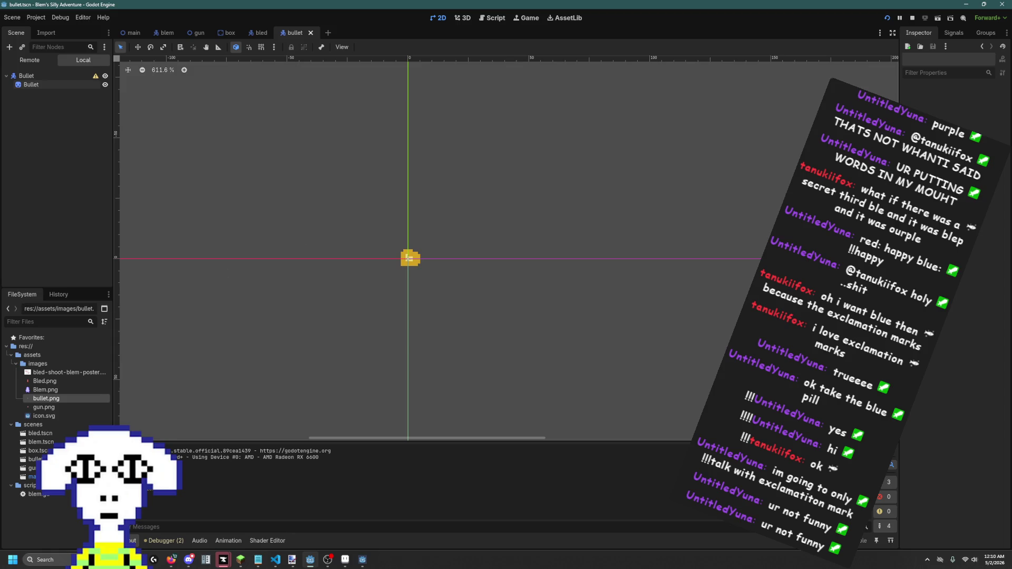
{"action": "scroll", "coordinate": [419, 307], "scroll_direction": "down", "scroll_amount": 4}
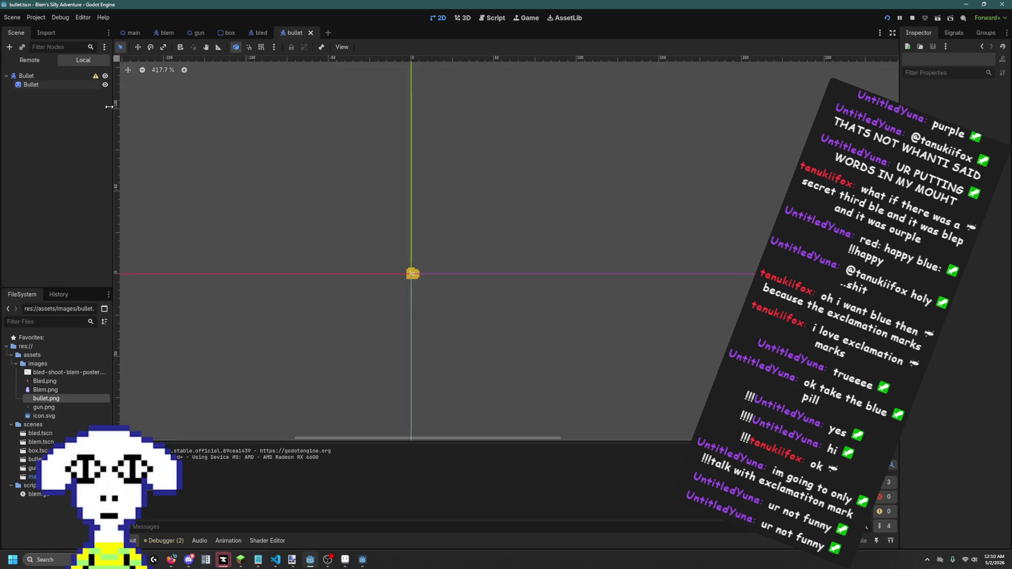
{"action": "scroll", "coordinate": [322, 240], "scroll_direction": "up", "scroll_amount": 3}
{"action": "left_click", "coordinate": [54, 76]}
{"action": "key", "text": "ctrl+a"}
{"action": "type", "text": "coll"}
{"action": "key", "text": "Return"}
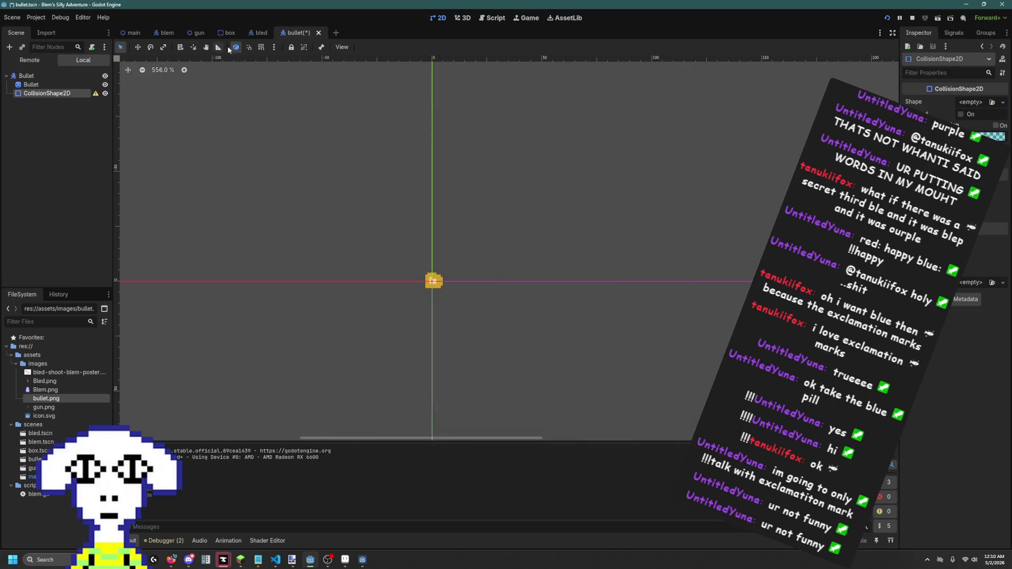
Step: Give the collision a CircleShape2D sized around the bullet sprite and save
{"action": "left_click", "coordinate": [967, 104]}
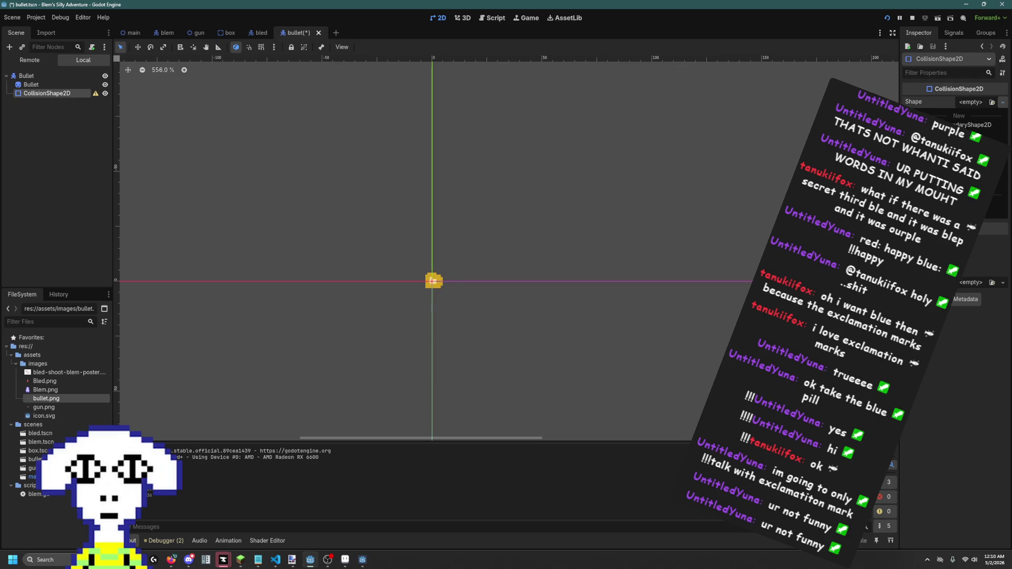
{"action": "left_click", "coordinate": [975, 134]}
{"action": "scroll", "coordinate": [432, 290], "scroll_direction": "up", "scroll_amount": 9}
{"action": "mouse_move", "coordinate": [492, 290]}
{"action": "left_mouse_down"}
{"action": "mouse_move", "coordinate": [527, 290]}
{"action": "mouse_move", "coordinate": [512, 300]}
{"action": "left_mouse_up"}
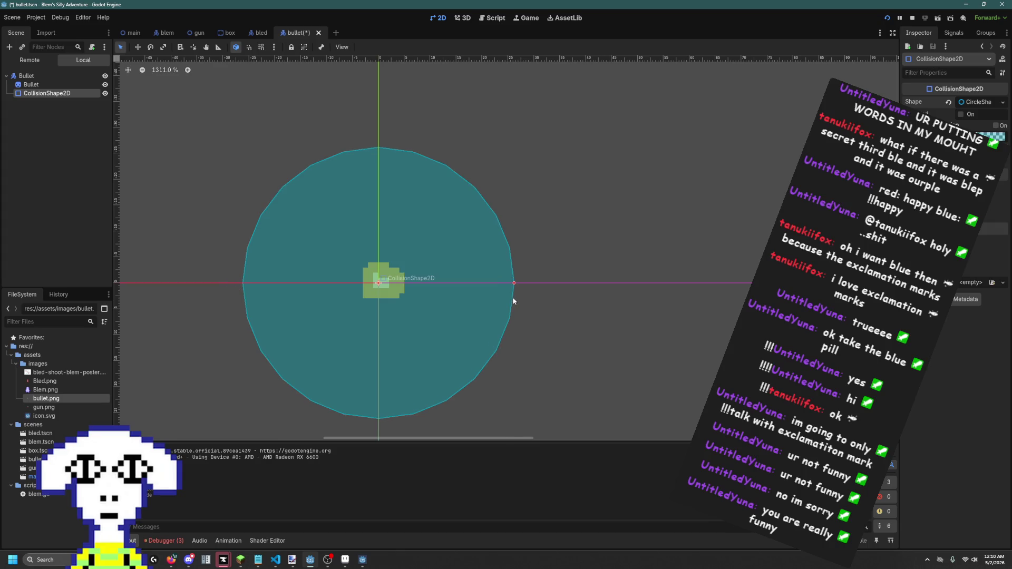
{"action": "scroll", "coordinate": [469, 242], "scroll_direction": "down", "scroll_amount": 7}
{"action": "left_click", "coordinate": [505, 241]}
{"action": "key", "text": "ctrl+s"}
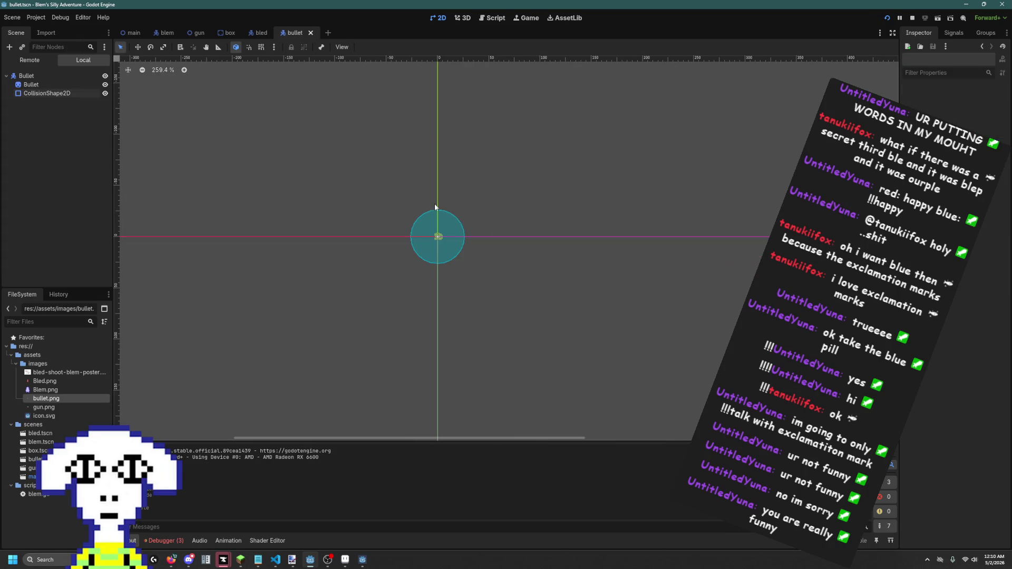
Step: Switch over to the box scene tab
{"action": "scroll", "coordinate": [424, 204], "scroll_direction": "down", "scroll_amount": 3}
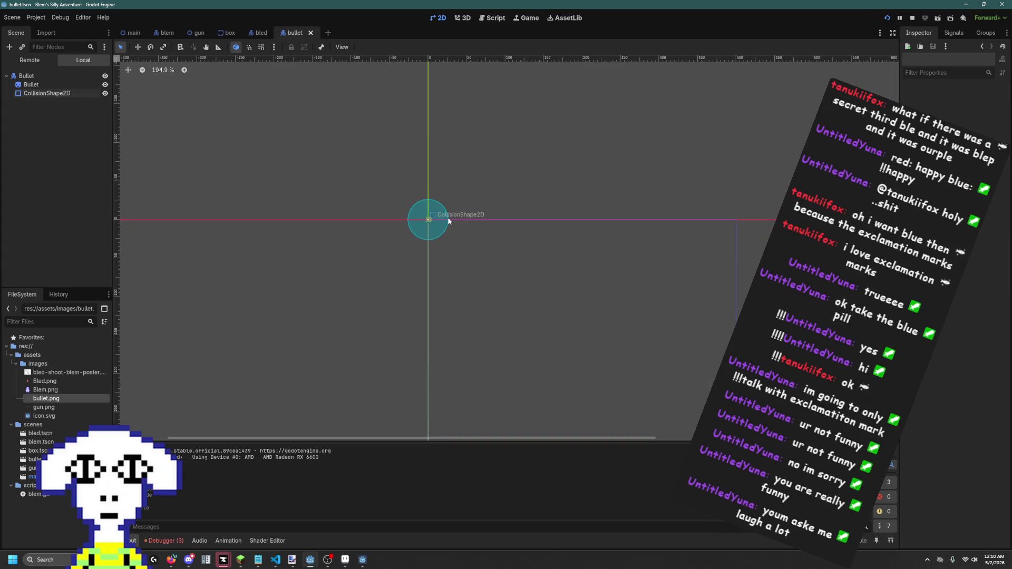
{"action": "scroll", "coordinate": [448, 221], "scroll_direction": "up", "scroll_amount": 3}
{"action": "scroll", "coordinate": [381, 232], "scroll_direction": "down", "scroll_amount": 3}
{"action": "scroll", "coordinate": [378, 226], "scroll_direction": "up", "scroll_amount": 4}
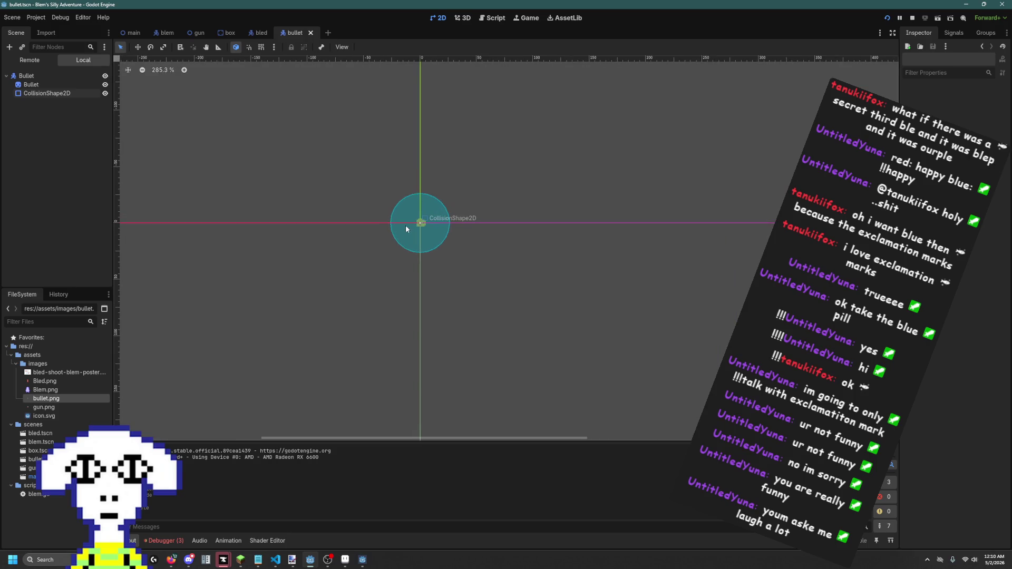
{"action": "left_click", "coordinate": [261, 32]}
{"action": "left_click", "coordinate": [230, 33]}
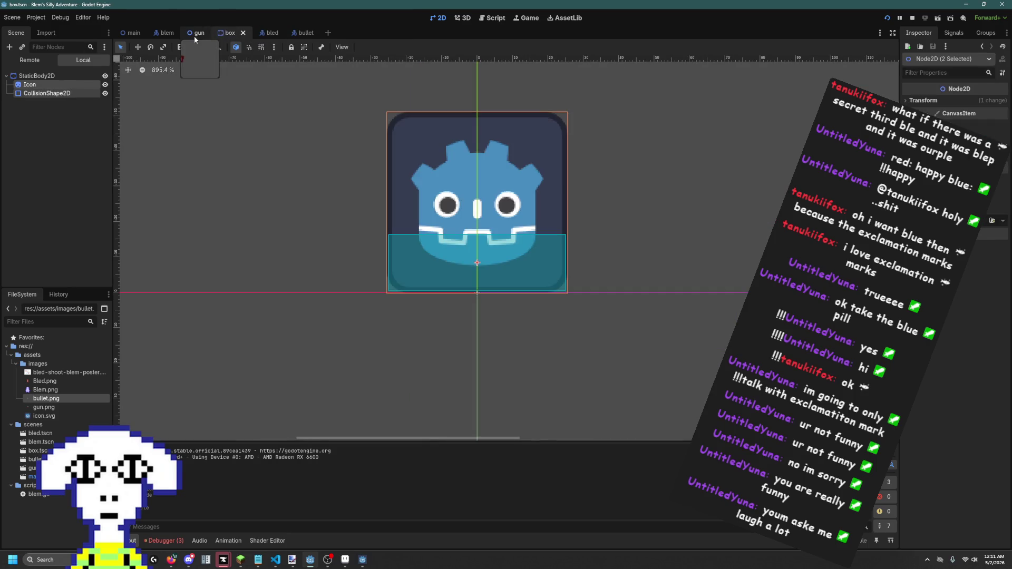
Step: Open the Blem script and drop in bullet.tscn as a preloaded BULLET constant
{"action": "left_click", "coordinate": [196, 33]}
{"action": "left_click", "coordinate": [162, 32]}
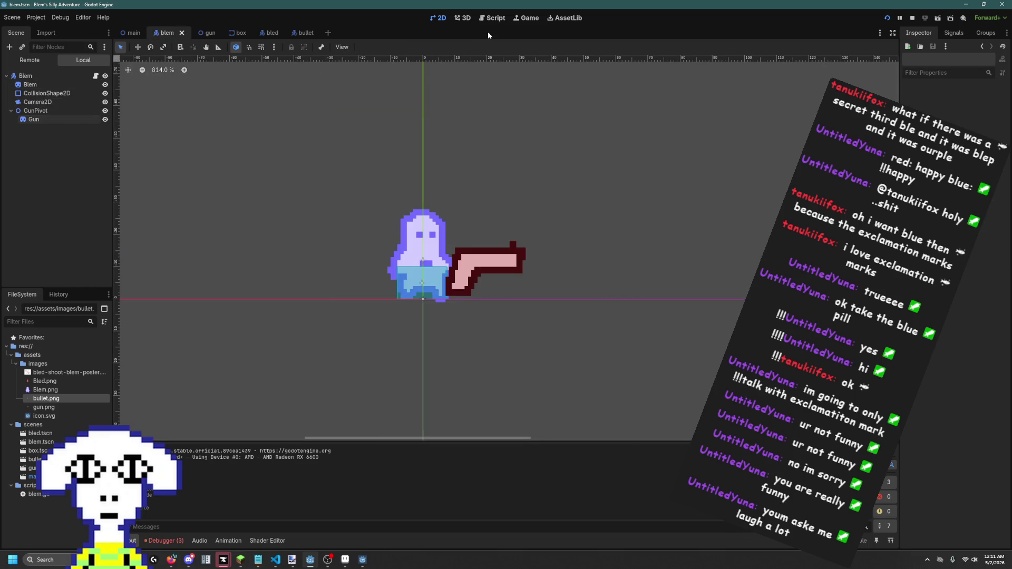
{"action": "left_click", "coordinate": [95, 76]}
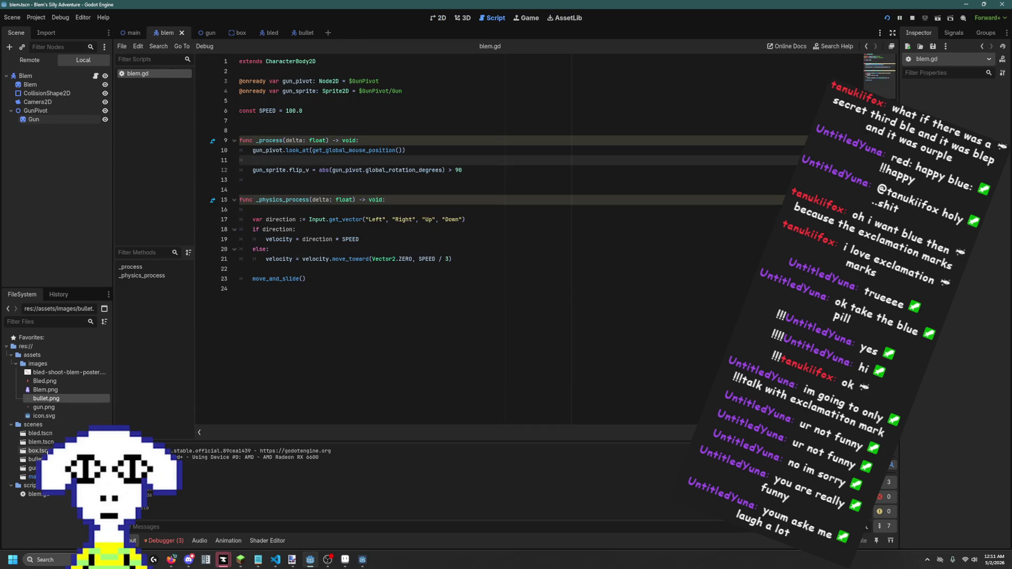
{"action": "left_click", "coordinate": [40, 459]}
{"action": "mouse_move", "coordinate": [39, 459]}
{"action": "left_mouse_down"}
{"action": "mouse_move", "coordinate": [201, 429]}
{"action": "mouse_move", "coordinate": [312, 394]}
{"action": "mouse_move", "coordinate": [345, 329]}
{"action": "mouse_move", "coordinate": [285, 113]}
{"action": "mouse_move", "coordinate": [293, 103]}
{"action": "left_mouse_up"}
Step: Add a blank line above BULLET, run the game, and clear the reported errors
{"action": "left_click", "coordinate": [445, 91]}
{"action": "key", "text": "Return"}
{"action": "left_click", "coordinate": [420, 118]}
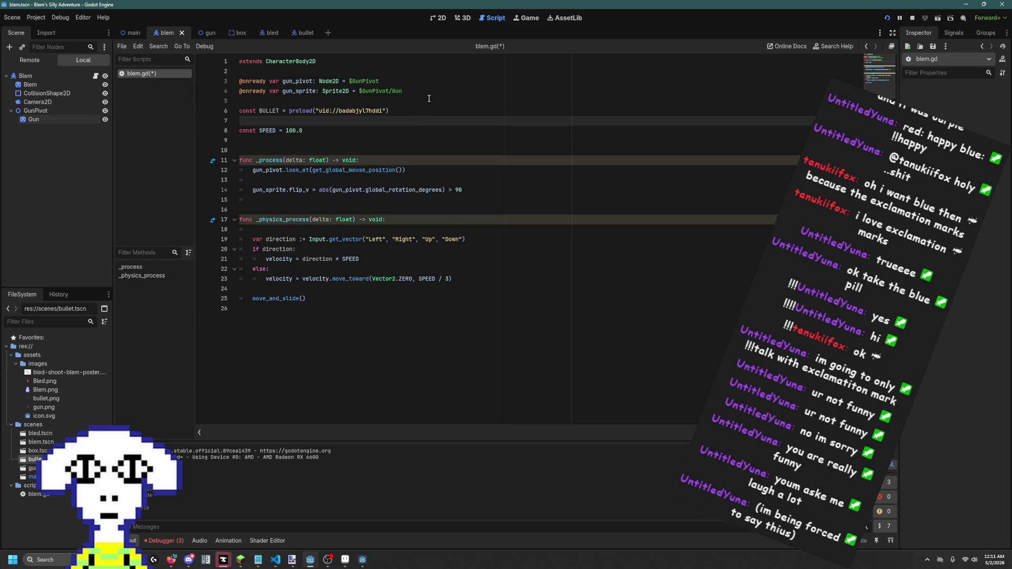
{"action": "key", "text": "F5"}
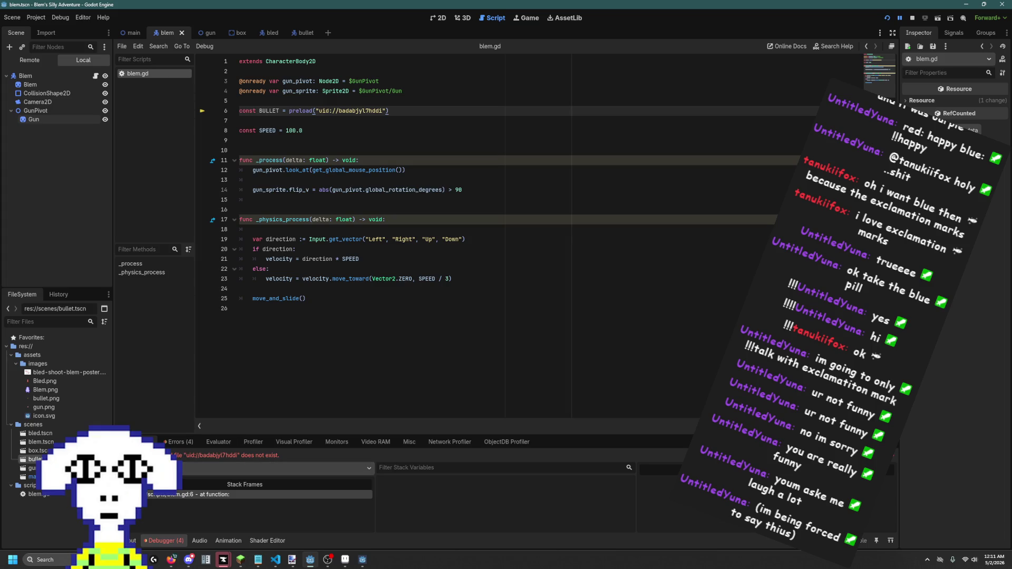
{"action": "left_click", "coordinate": [432, 154]}
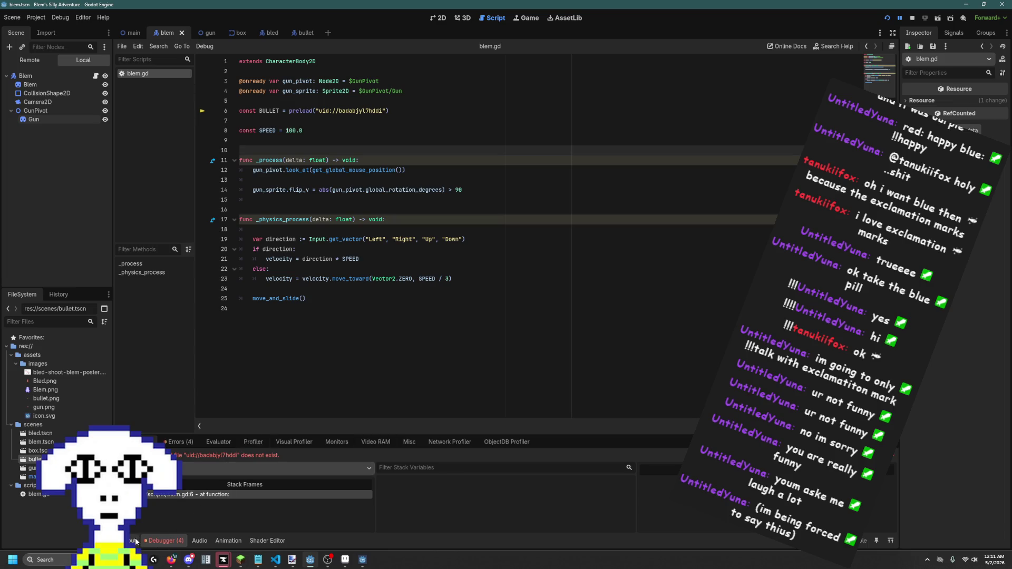
{"action": "left_click", "coordinate": [181, 441]}
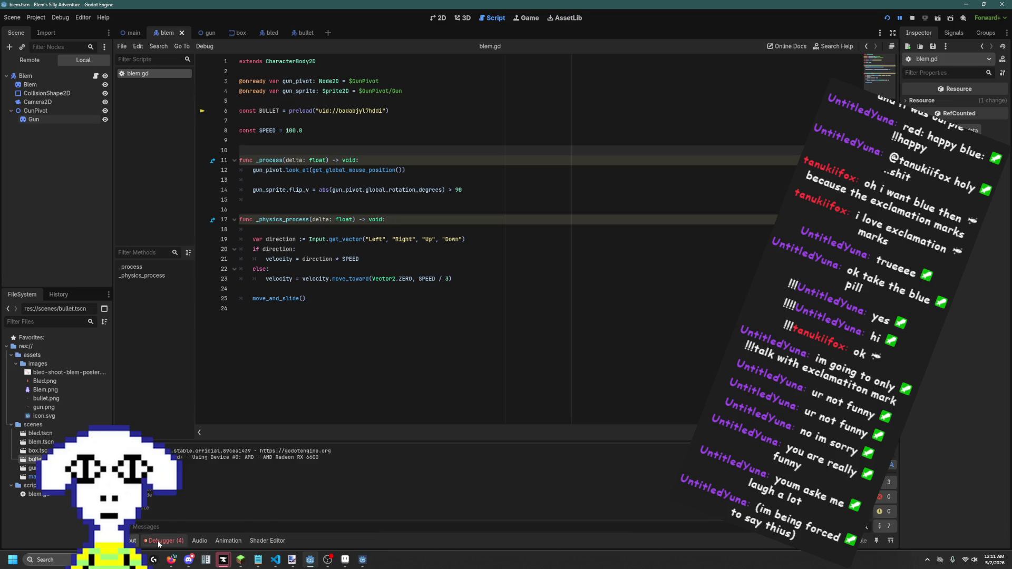
{"action": "key", "text": "F5"}
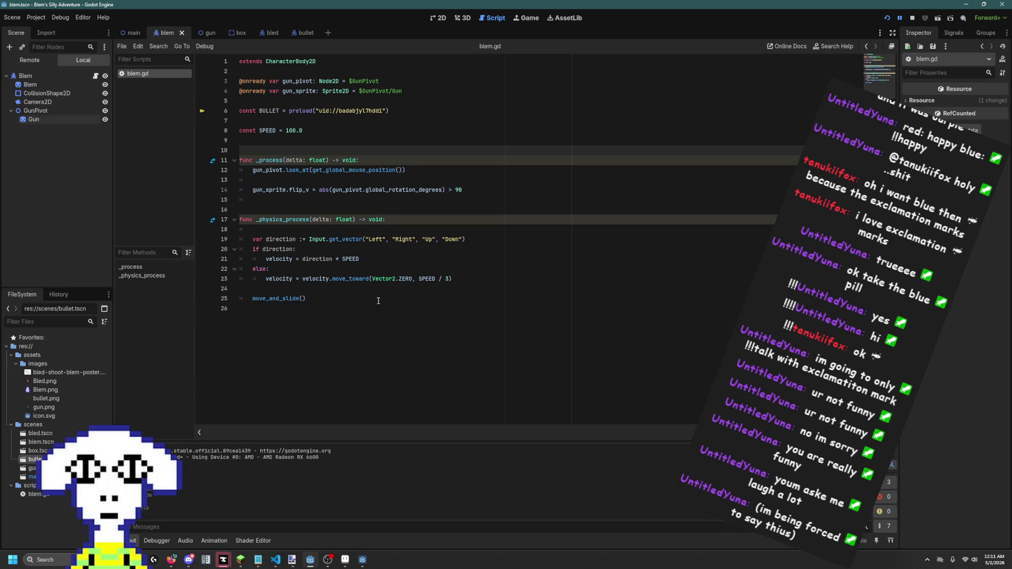
Step: Add fresh empty lines at the end of the script
{"action": "left_click", "coordinate": [401, 111]}
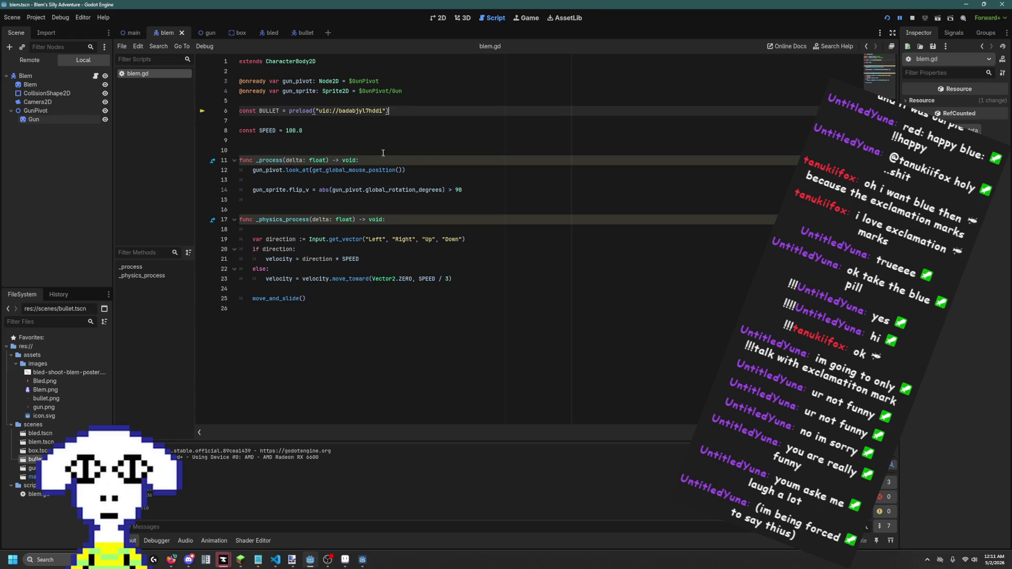
{"action": "left_click", "coordinate": [350, 324]}
{"action": "key", "text": "Return"}
{"action": "key", "text": "Return"}
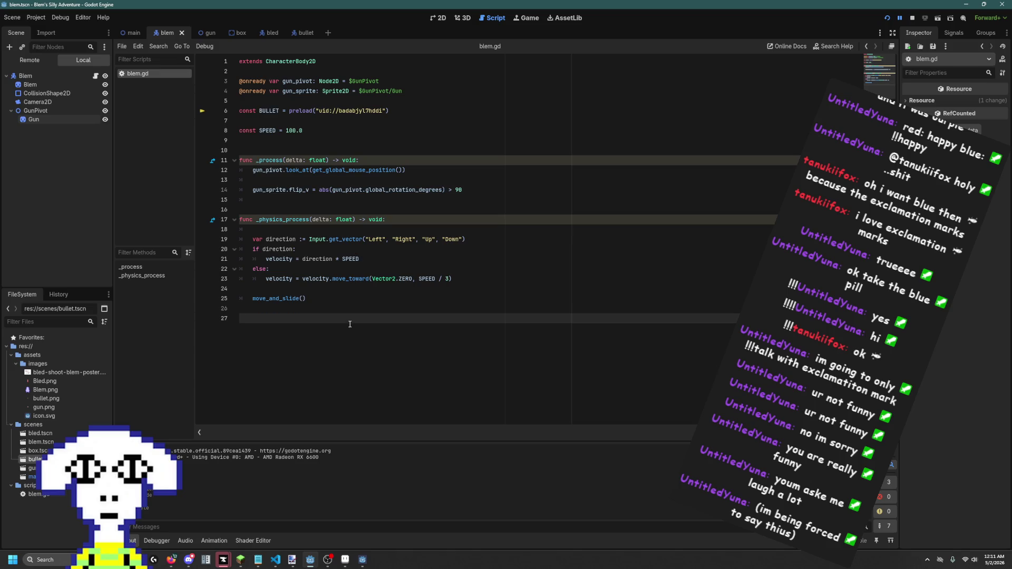
Step: Add an _input(event: InputEvent) function to blem.gd and save
{"action": "type", "text": "func _"}
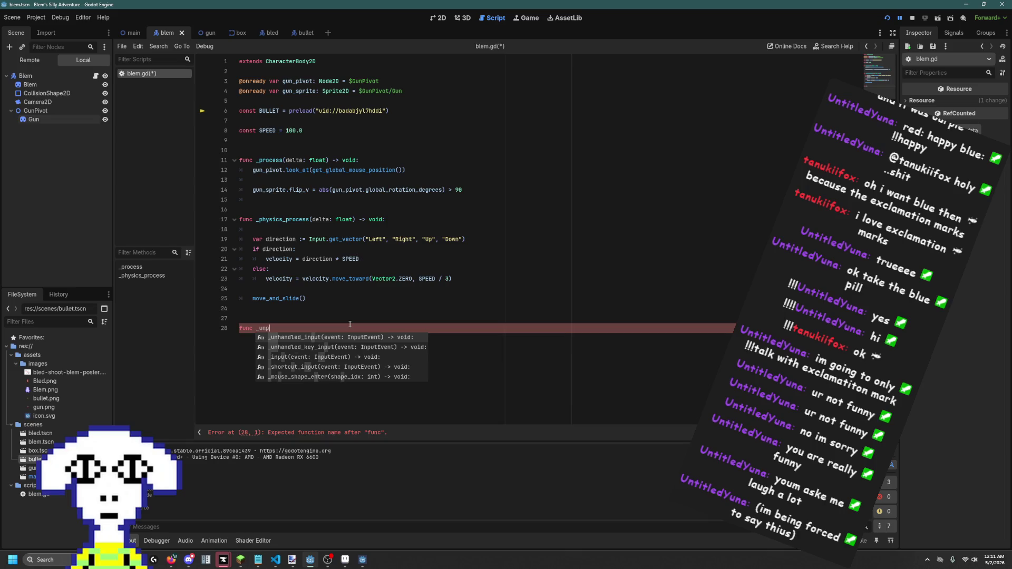
{"action": "type", "text": "in"}
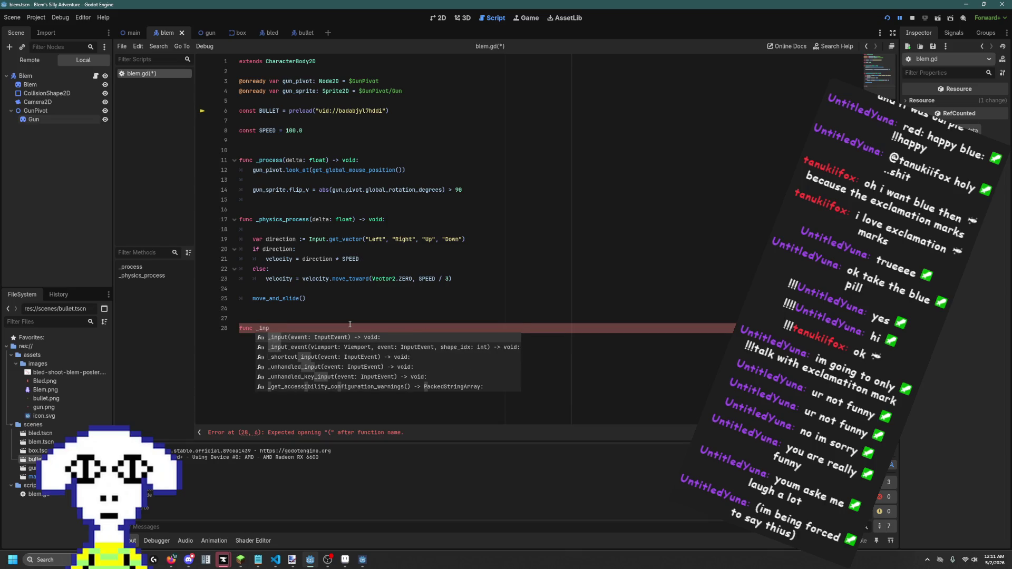
{"action": "key", "text": "Return"}
{"action": "type", "text": "ass"}
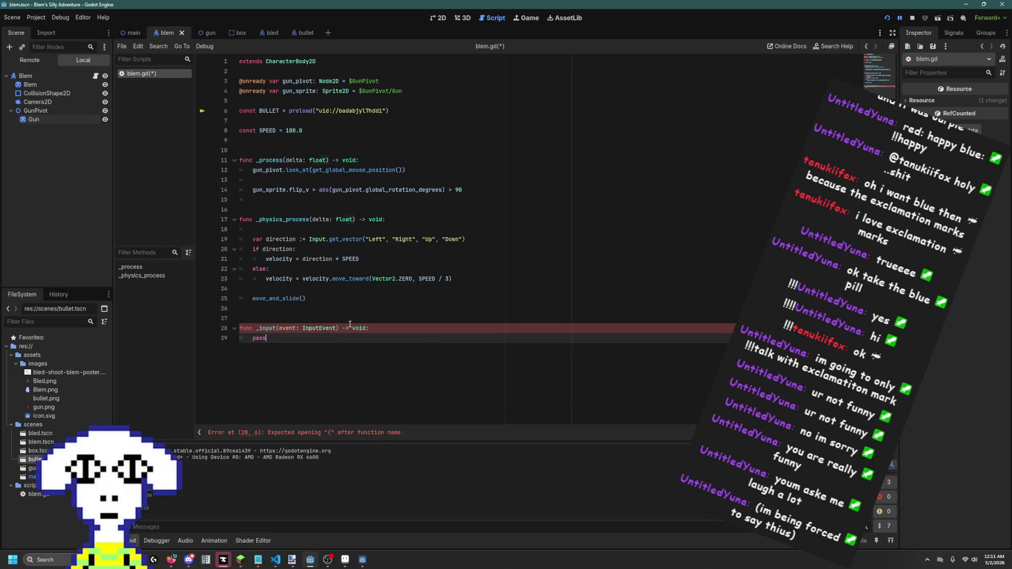
{"action": "key", "text": "ctrl+s"}
Step: Create a Shoot input action bound to Left Mouse Button, then begin typing event.is in _input
{"action": "left_click", "coordinate": [36, 17]}
{"action": "left_click", "coordinate": [50, 27]}
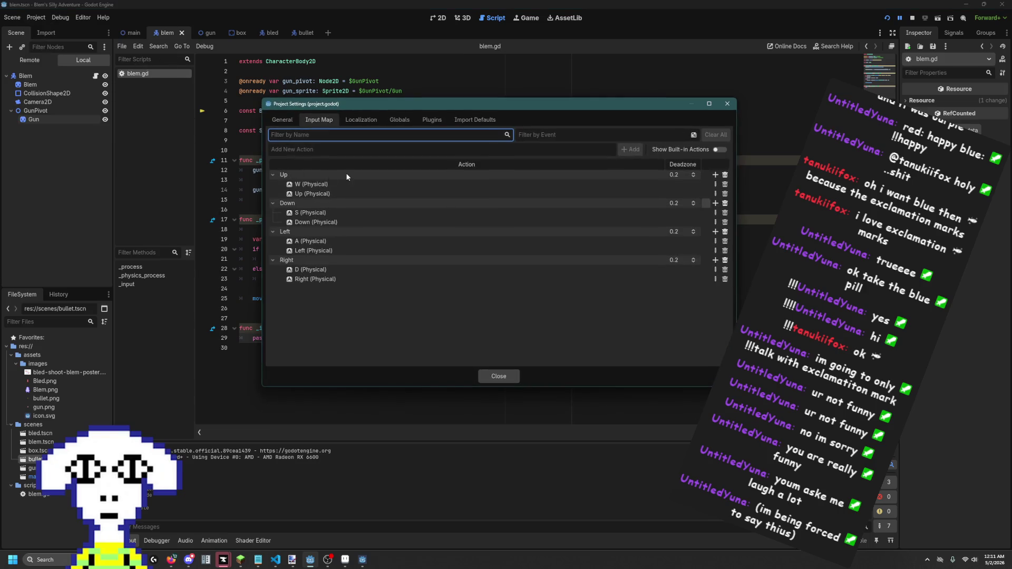
{"action": "left_click", "coordinate": [380, 146]}
{"action": "type", "text": "Shoot"}
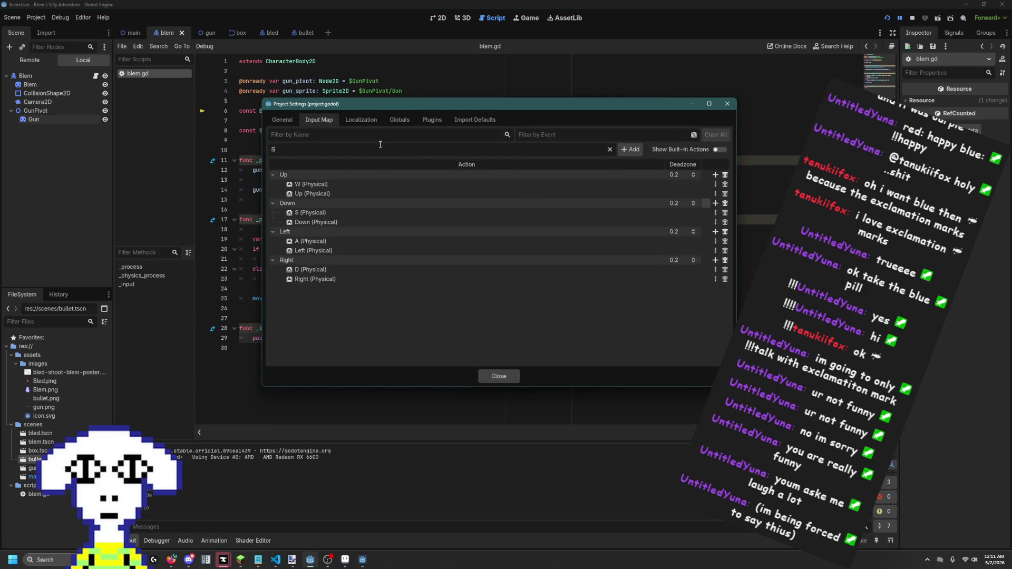
{"action": "key", "text": "Return"}
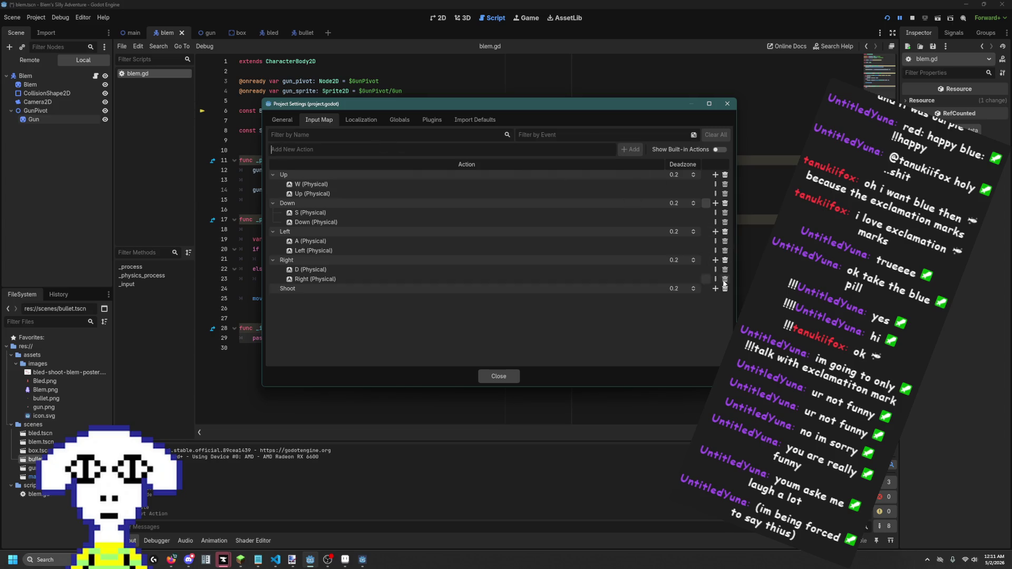
{"action": "left_click", "coordinate": [715, 289]}
{"action": "left_click", "coordinate": [353, 272]}
{"action": "left_click", "coordinate": [369, 281]}
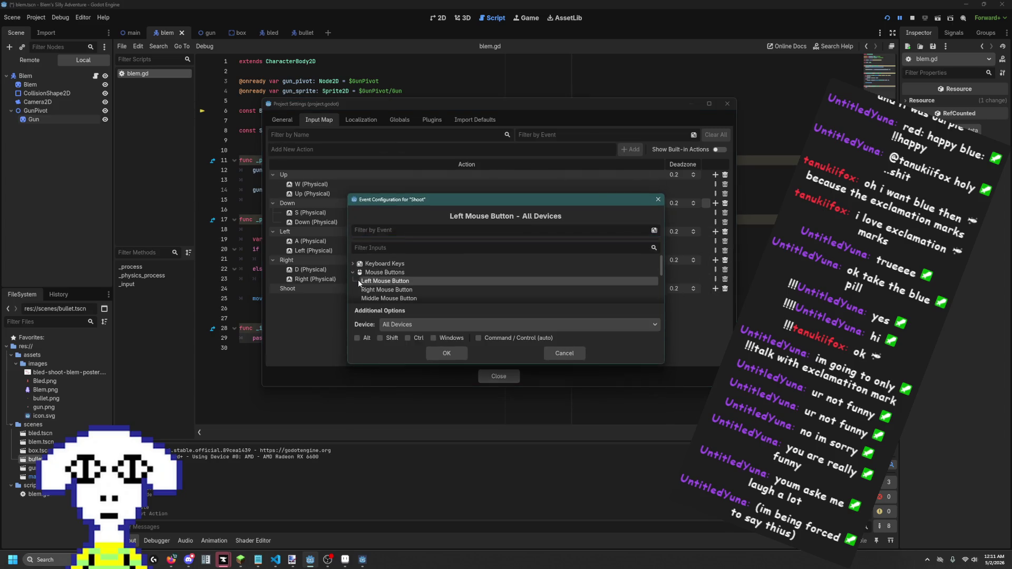
{"action": "left_click", "coordinate": [446, 354]}
{"action": "left_click", "coordinate": [497, 376]}
{"action": "key", "text": "ctrl+shift+Left"}
{"action": "type", "text": "event.is"}
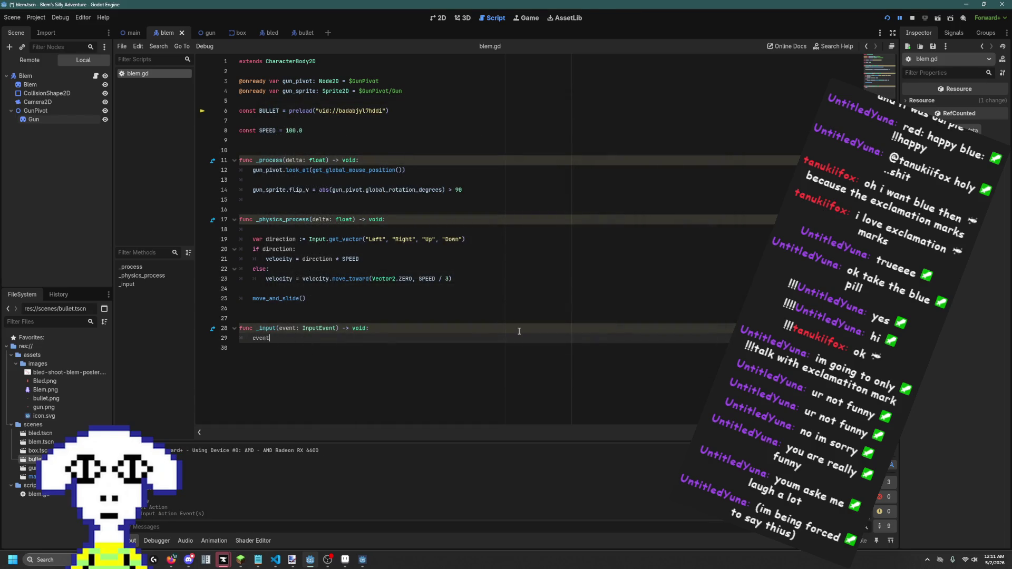
Step: In _input, check event.is_action_pressed("Shoot") and call Shoot() beneath it
{"action": "key", "text": "Down"}
{"action": "key", "text": "Return"}
{"action": "key", "text": "Down"}
{"action": "key", "text": "Down"}
{"action": "key", "text": "Down"}
{"action": "key", "text": "Return"}
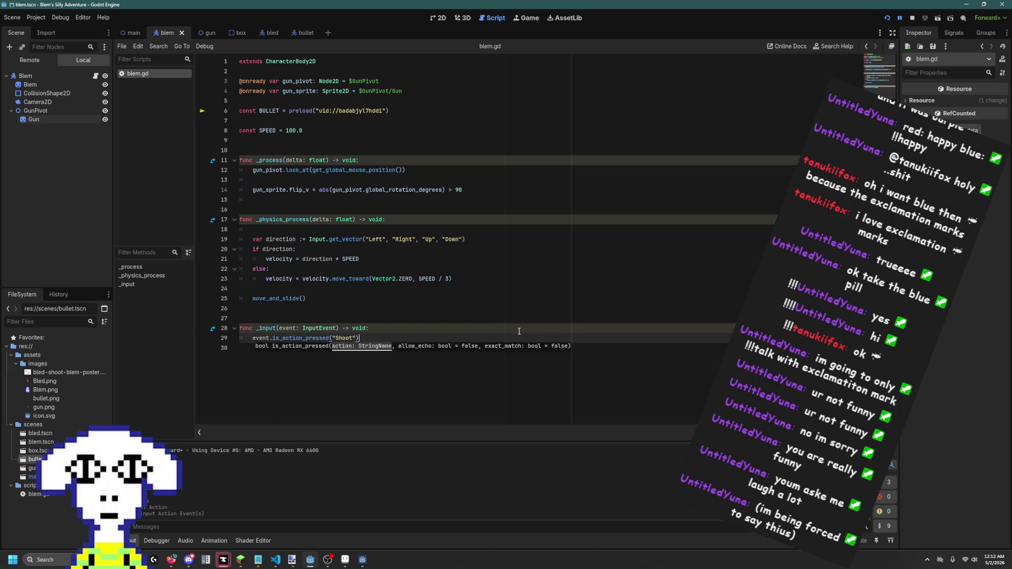
{"action": "type", "text": ":"}
{"action": "key", "text": "Return"}
{"action": "type", "text": "Shoot("}
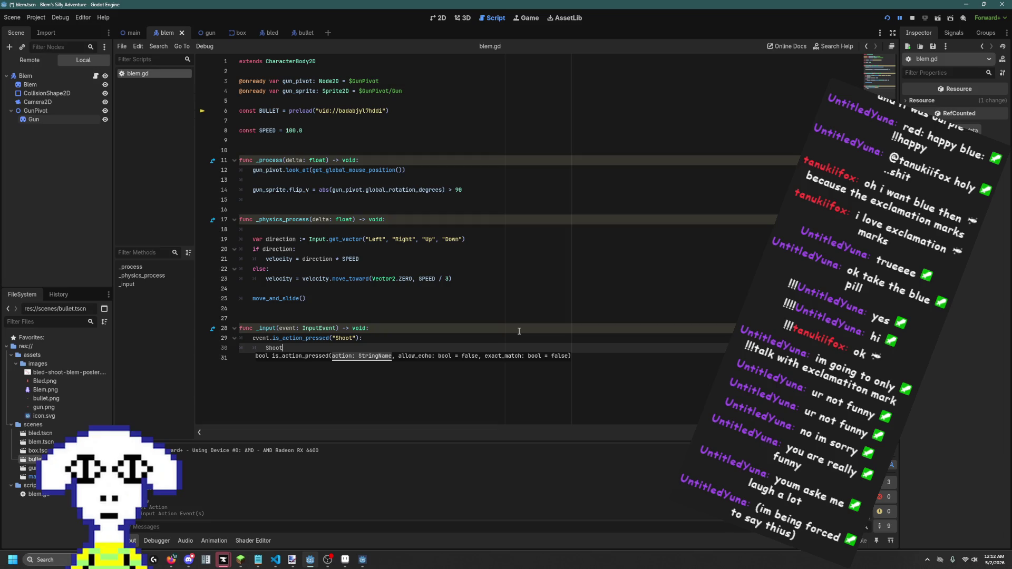
Step: Add func Shoot() -> void: with a pass body at the script's end and save
{"action": "left_click", "coordinate": [475, 402]}
{"action": "key", "text": "Return"}
{"action": "key", "text": "Return"}
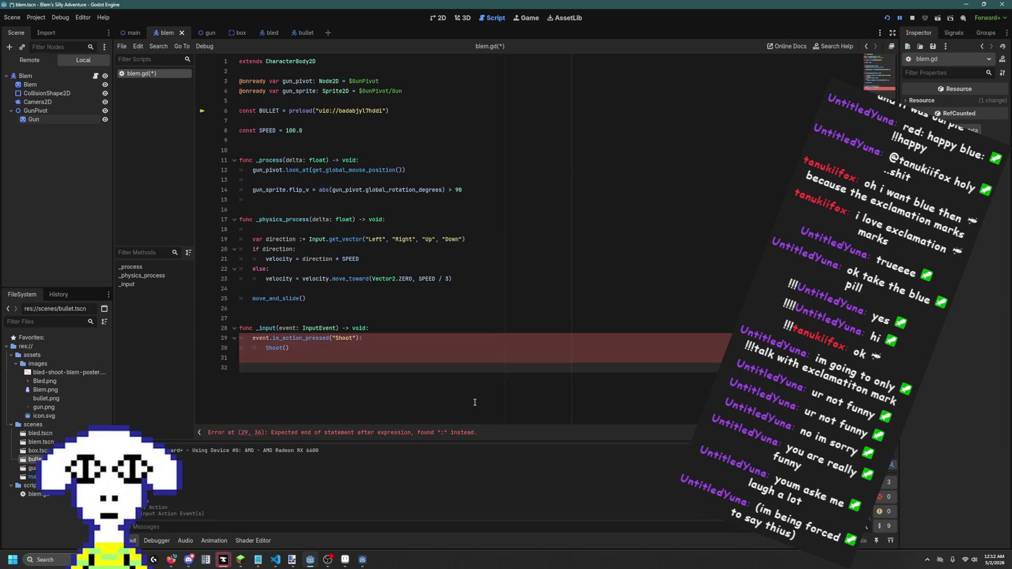
{"action": "type", "text": "func Shoot() "}
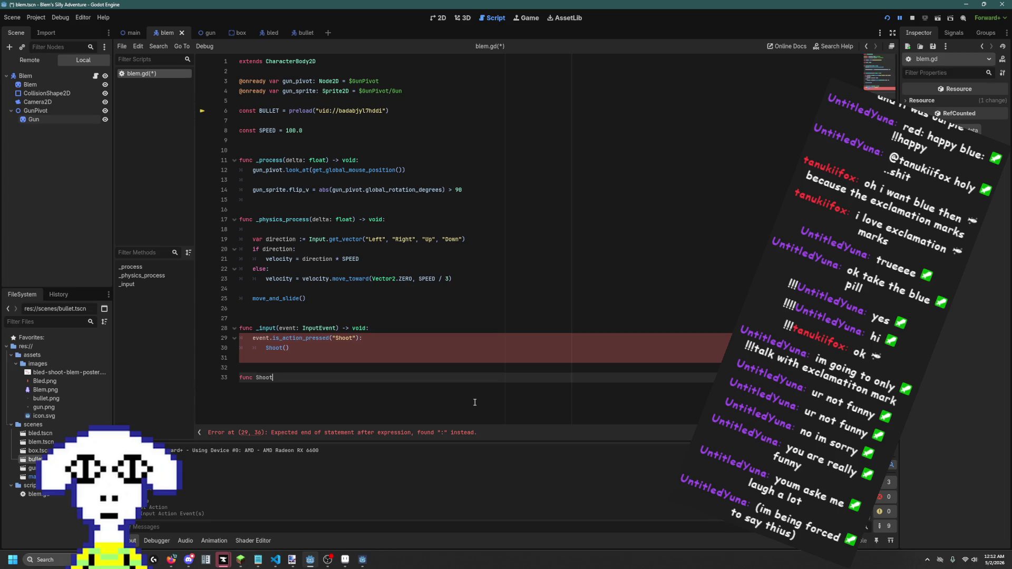
{"action": "type", "text": "-> void:"}
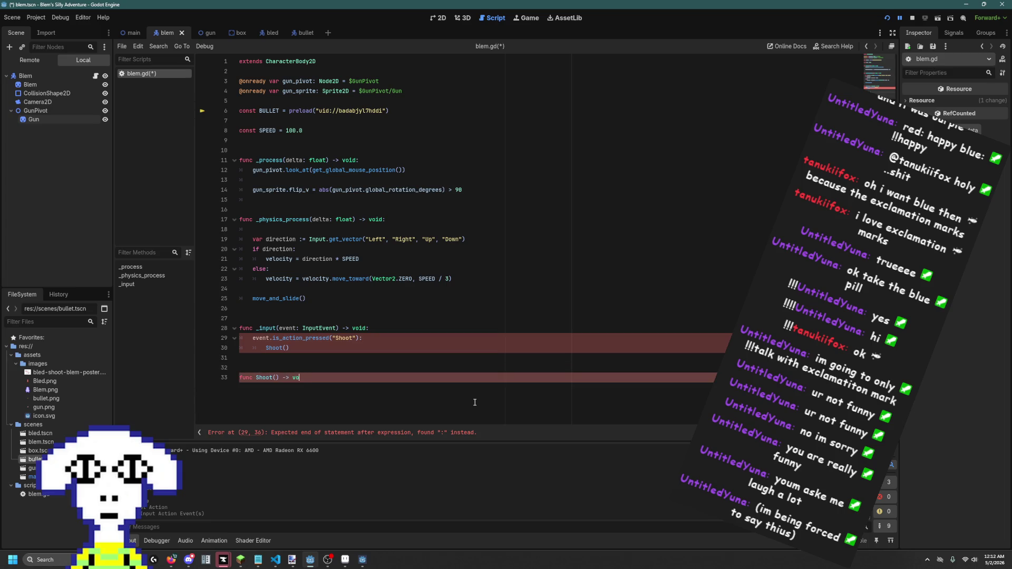
{"action": "key", "text": "Return"}
{"action": "type", "text": "pass"}
{"action": "key", "text": "ctrl+s"}
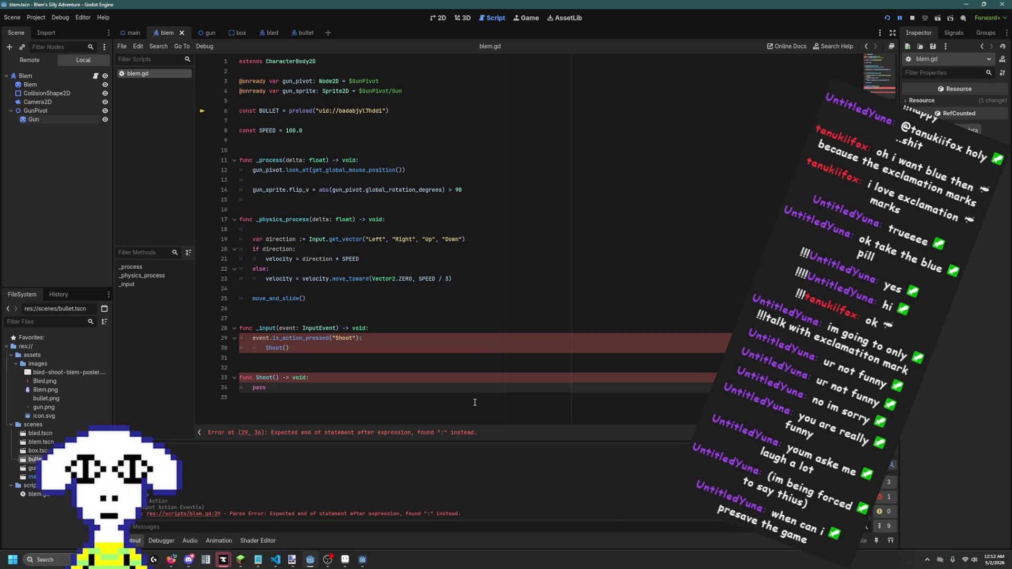
{"action": "left_click", "coordinate": [419, 377]}
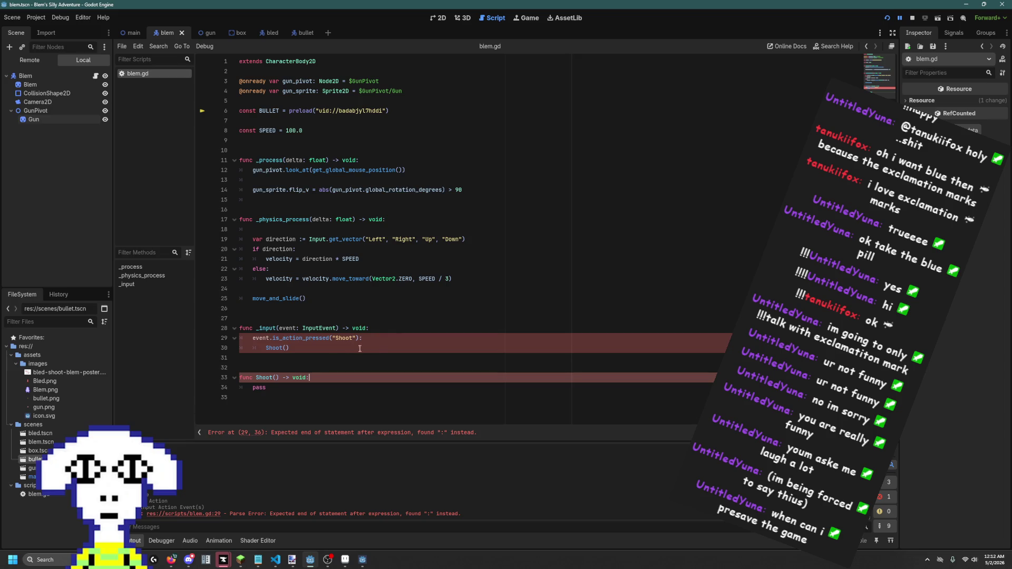
Step: Insert the missing if before the event condition on line 29 and save
{"action": "left_click", "coordinate": [253, 339]}
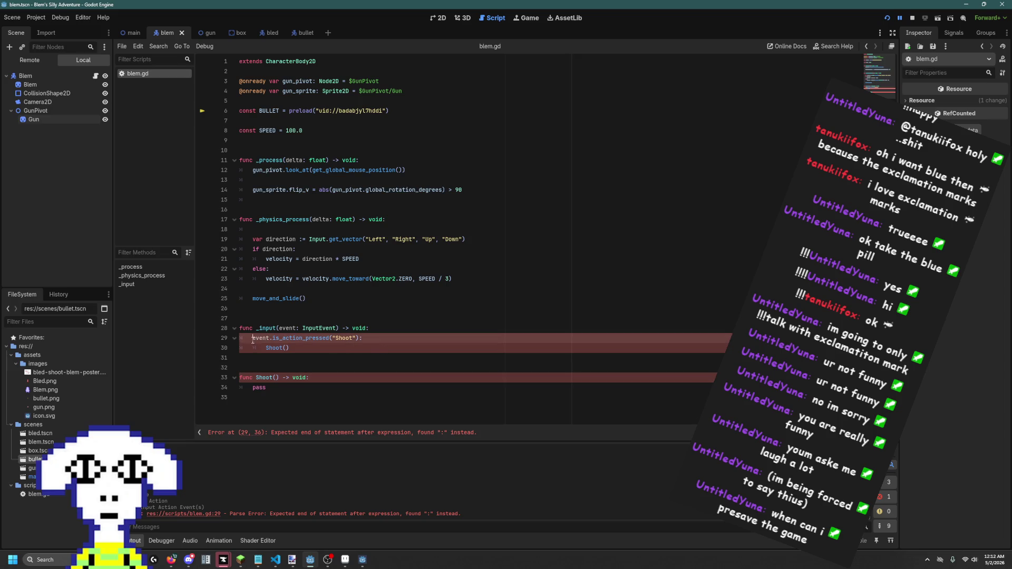
{"action": "type", "text": "if"}
{"action": "key", "text": "ctrl+s"}
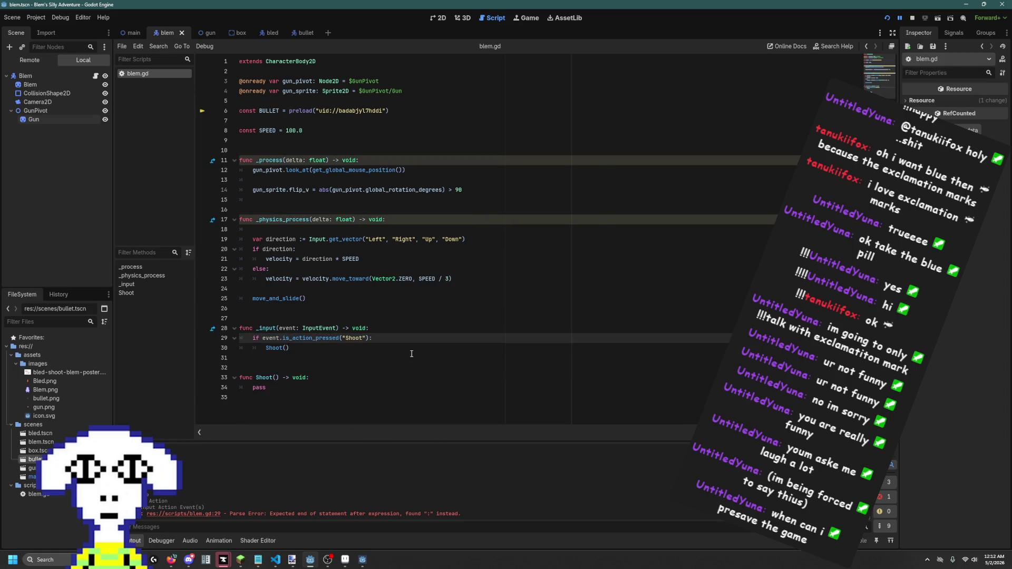
{"action": "left_click", "coordinate": [389, 371]}
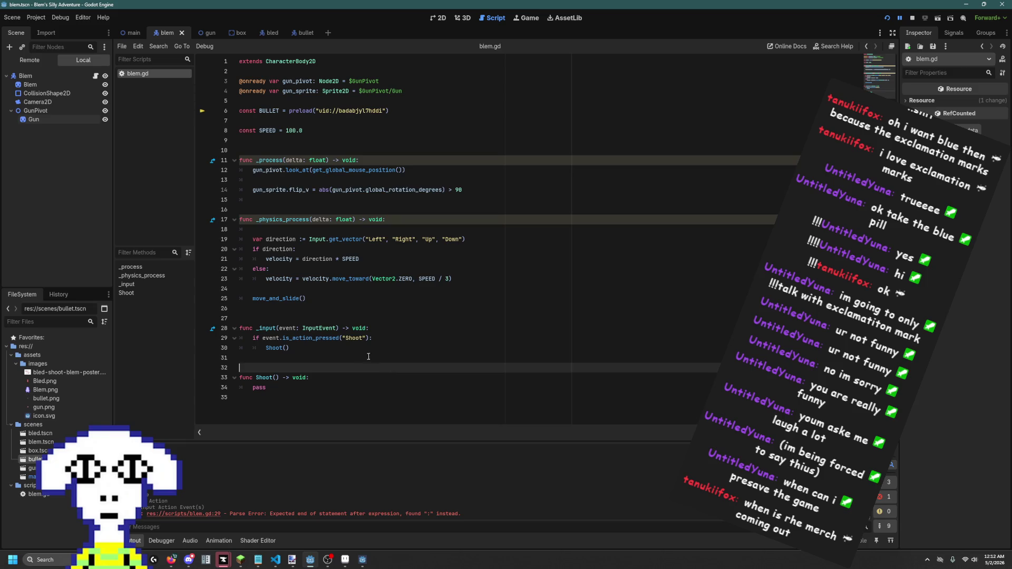
{"action": "left_click", "coordinate": [321, 381]}
{"action": "left_click", "coordinate": [320, 393]}
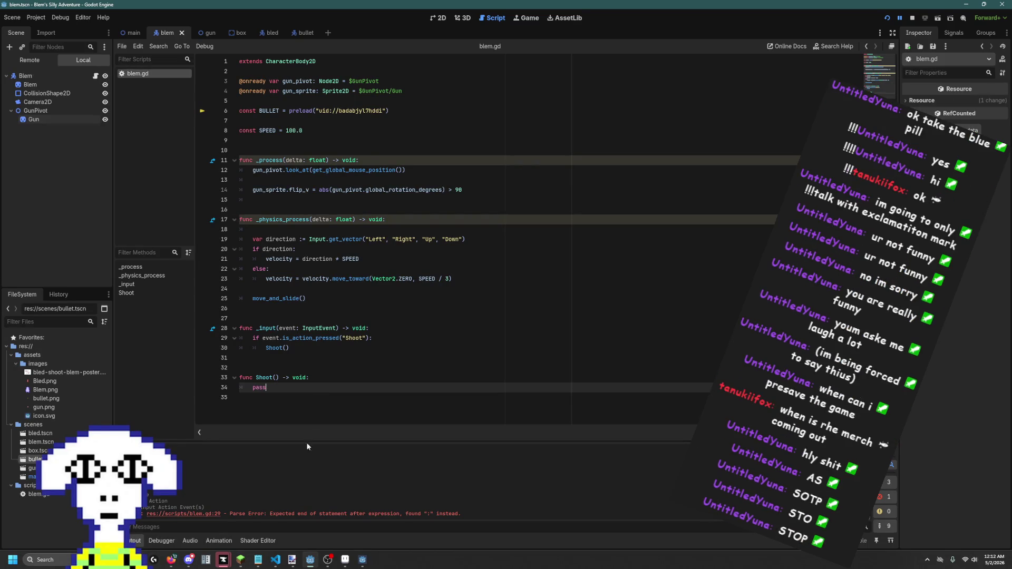
{"action": "key", "text": "alt+Tab"}
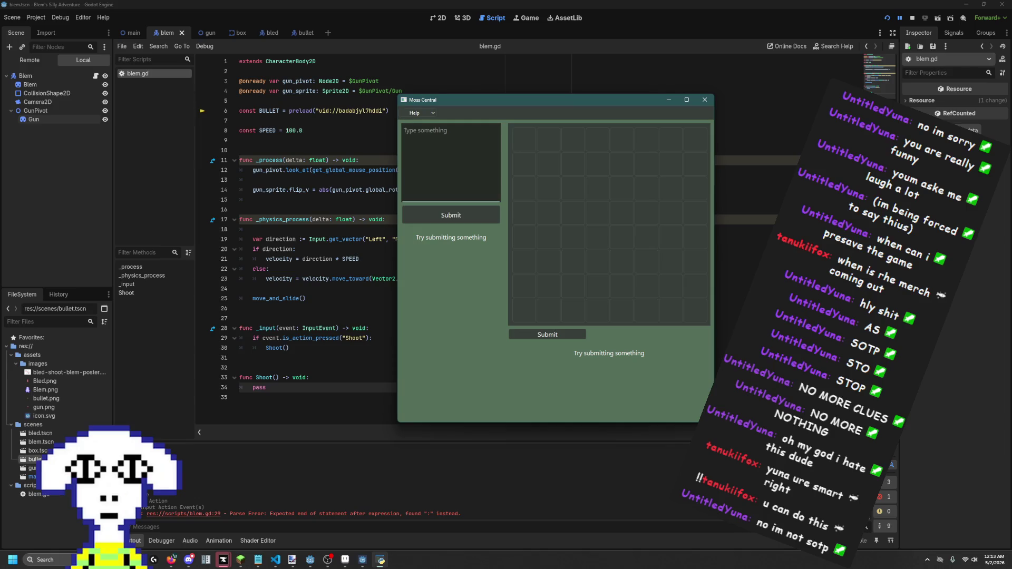
Step: Toggle cells on the Moss Central grid to draw a face
{"action": "left_click", "coordinate": [597, 139]}
{"action": "left_click", "coordinate": [670, 163]}
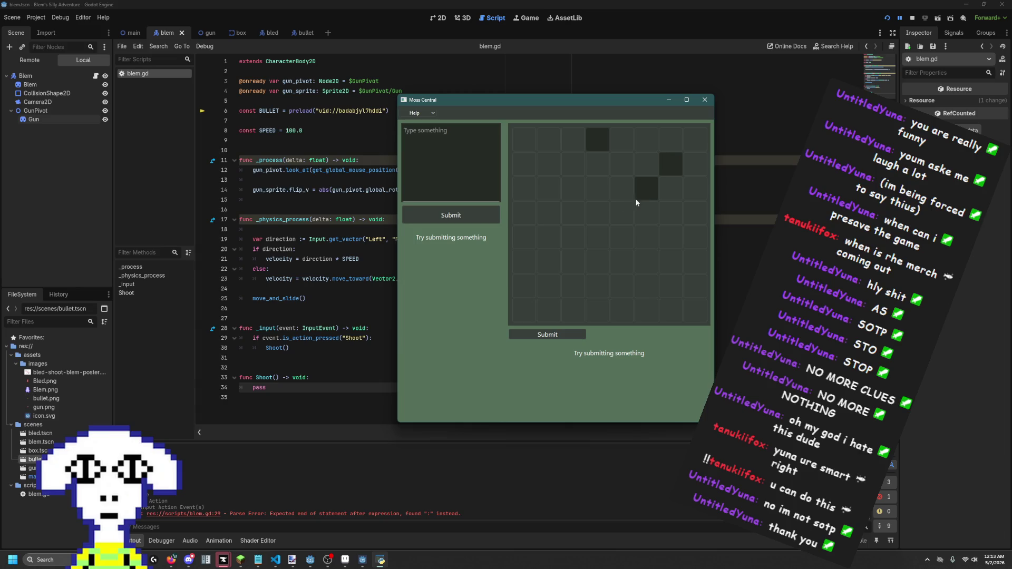
{"action": "left_click", "coordinate": [599, 149]}
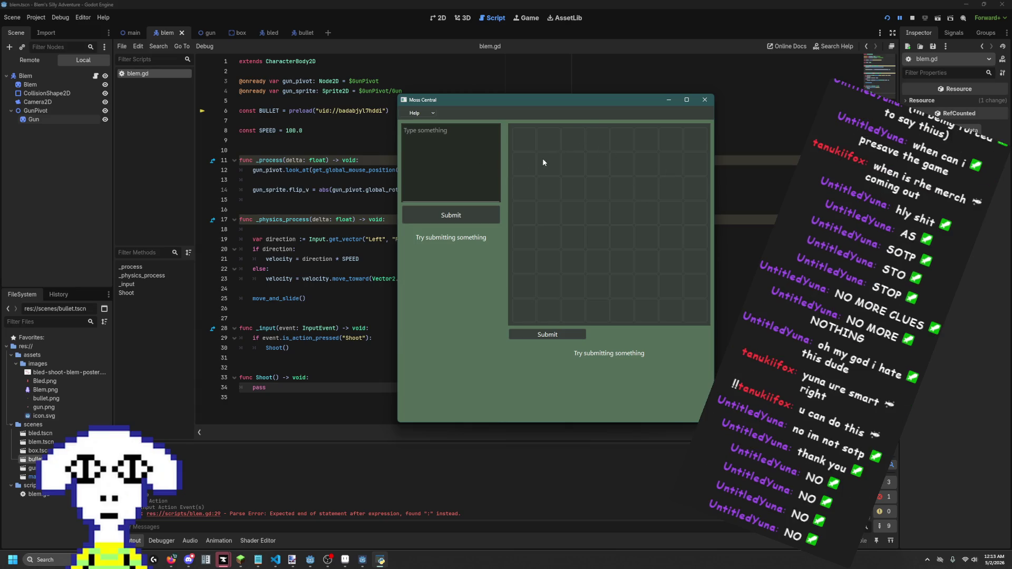
{"action": "left_click", "coordinate": [689, 164]}
{"action": "left_click", "coordinate": [678, 314]}
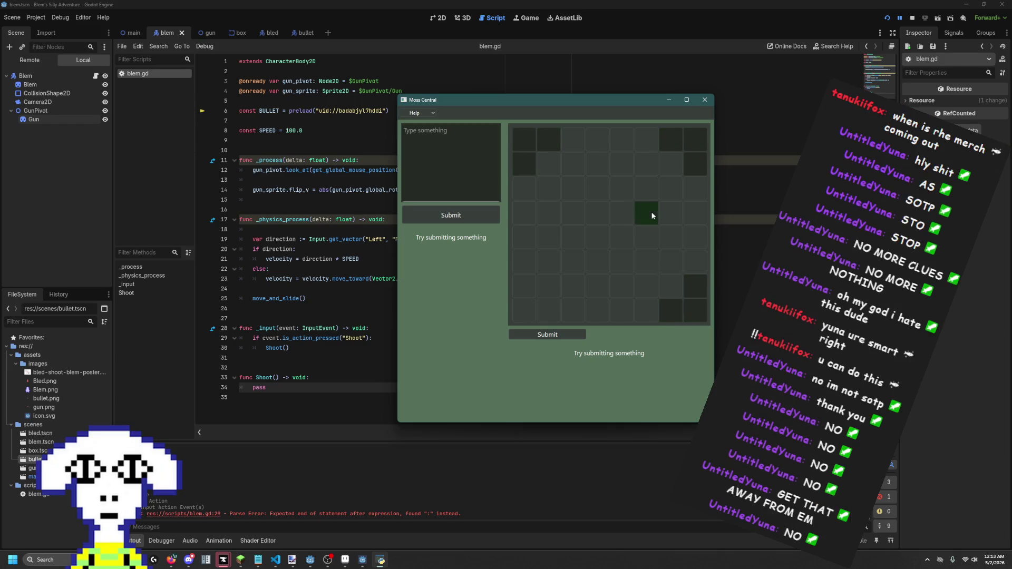
Step: Submit the drawing, nudge the window aside, and close Moss Central
{"action": "left_click", "coordinate": [570, 335]}
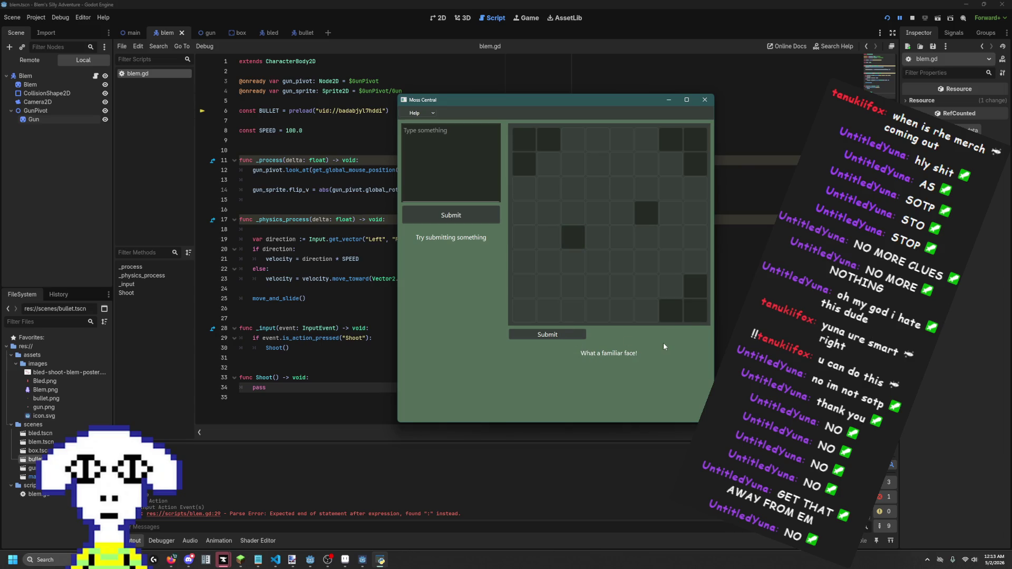
{"action": "left_click_drag", "start_coordinate": [620, 99], "coordinate": [637, 99]}
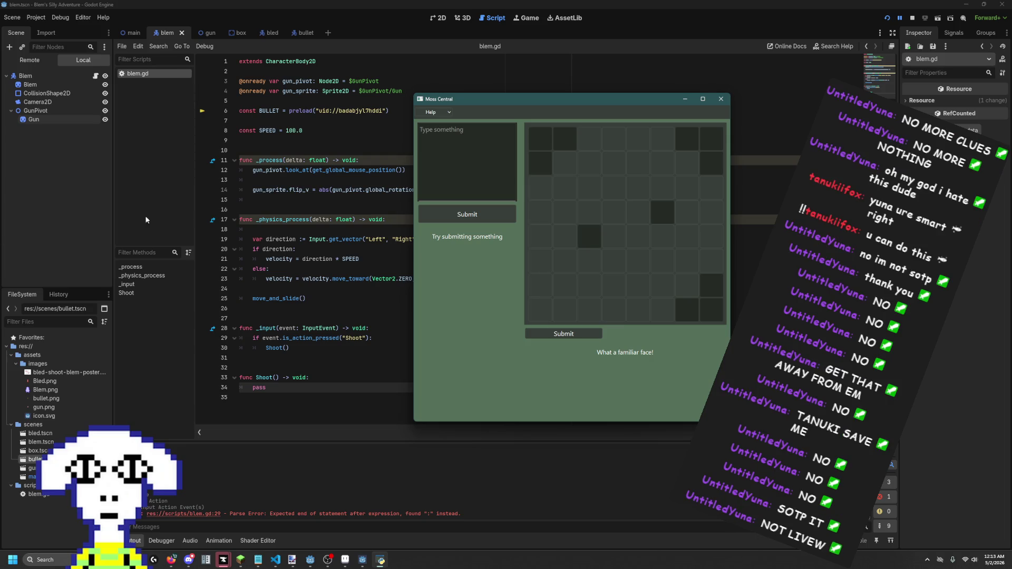
{"action": "left_click", "coordinate": [720, 102]}
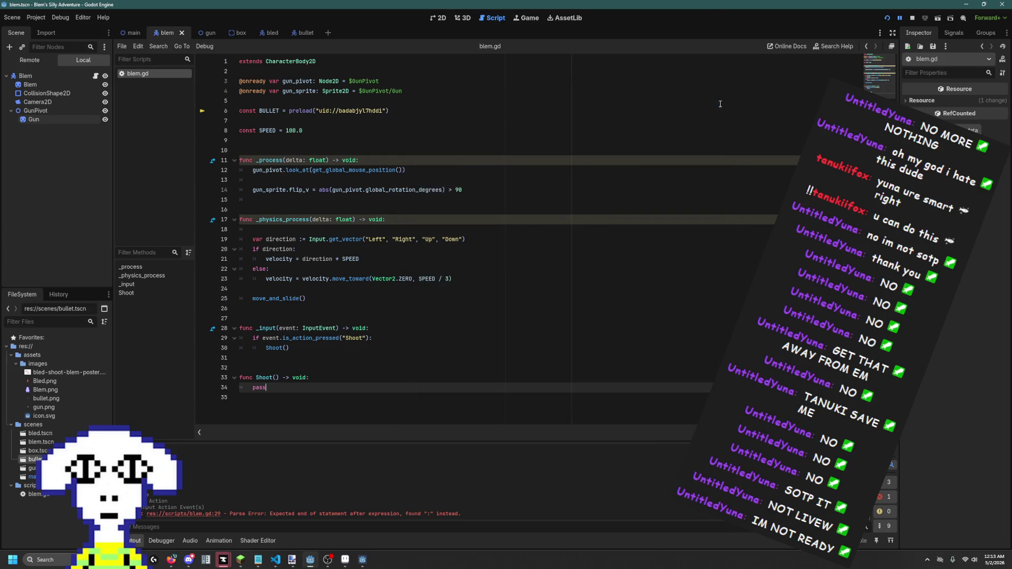
Step: In Shoot, replace pass with var bullet = BULLET.instantiate()
{"action": "left_click", "coordinate": [469, 262]}
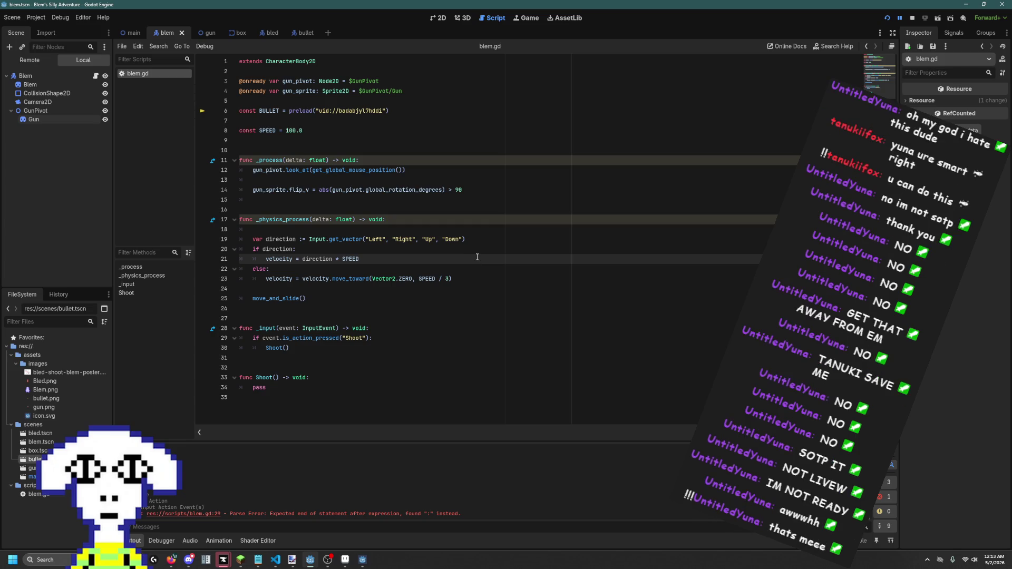
{"action": "left_click", "coordinate": [479, 185]}
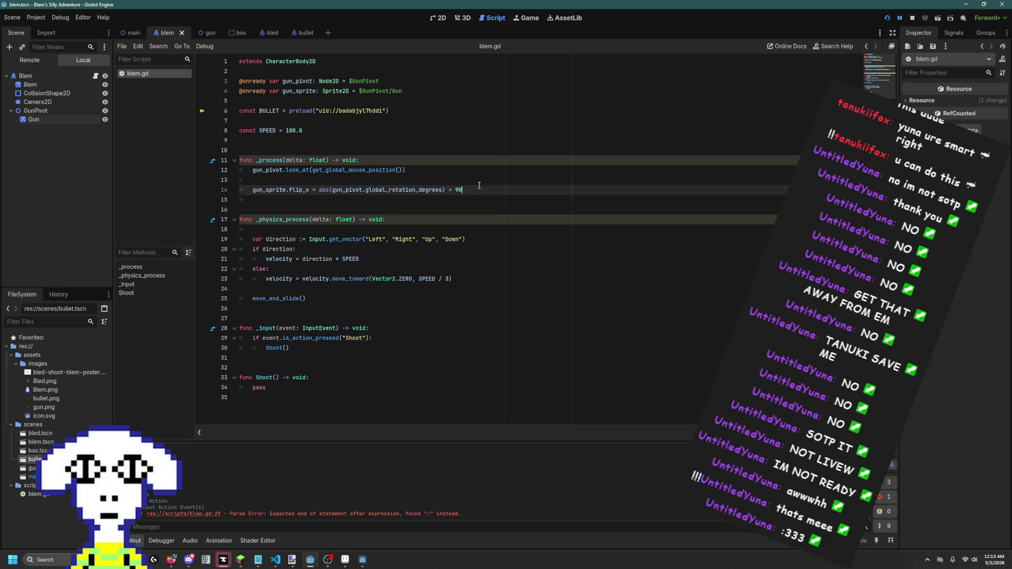
{"action": "left_click", "coordinate": [279, 388]}
{"action": "key", "text": "BackSpace"}
{"action": "key", "text": "BackSpace"}
{"action": "key", "text": "BackSpace"}
{"action": "type", "text": "bullet = BULLET.in"}
{"action": "key", "text": "Return"}
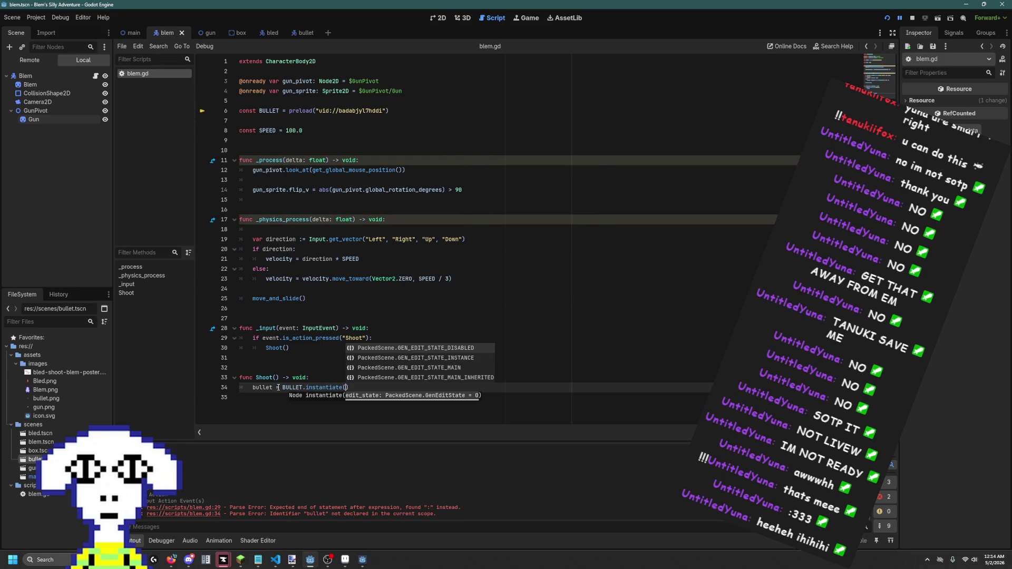
{"action": "key", "text": "Right"}
{"action": "key", "text": "Return"}
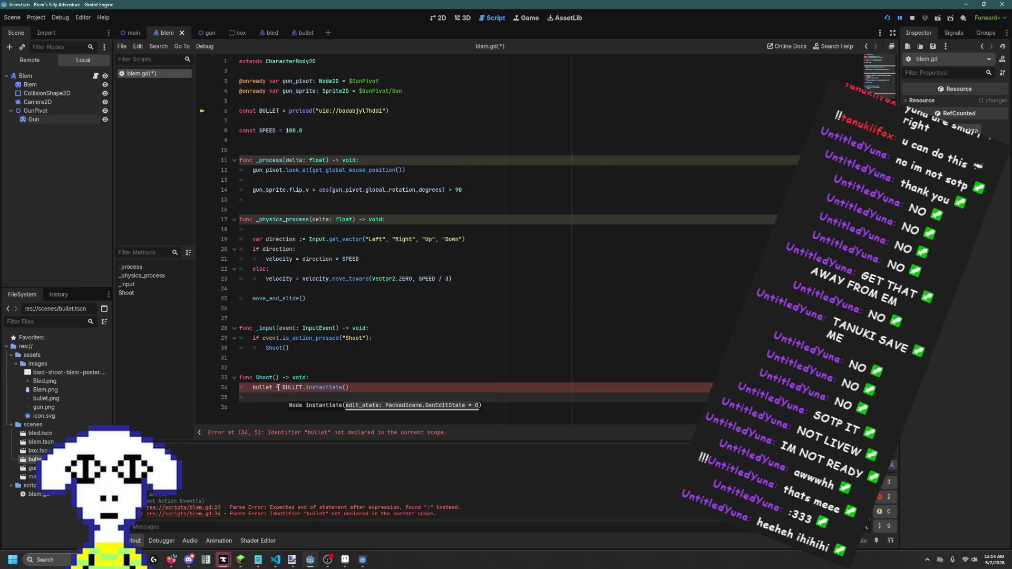
{"action": "left_click", "coordinate": [253, 388]}
{"action": "type", "text": "var"}
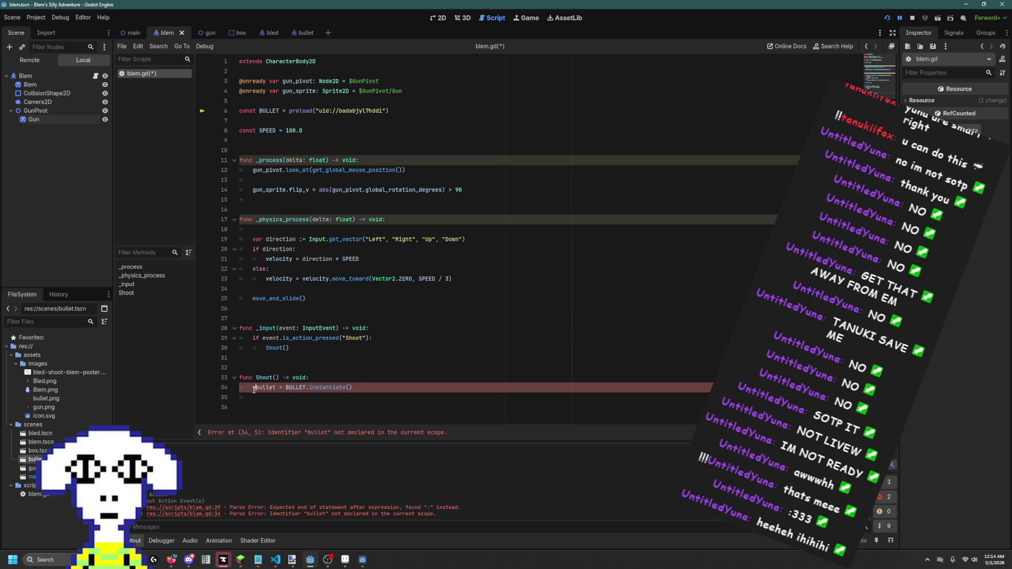
Step: Add get_parent().add_child(bullet) on the next line and save
{"action": "left_click", "coordinate": [259, 399]}
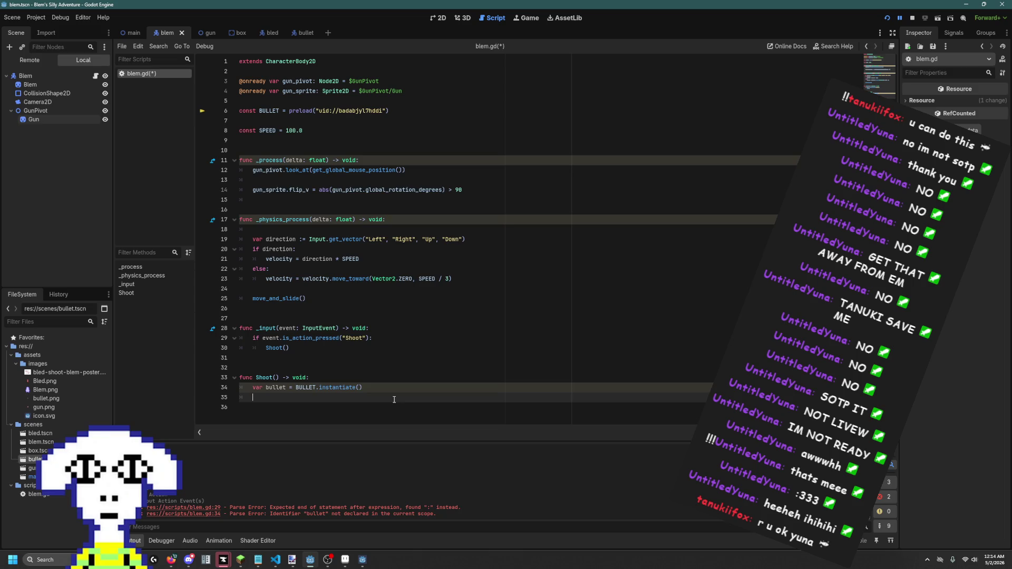
{"action": "type", "text": "bullet."}
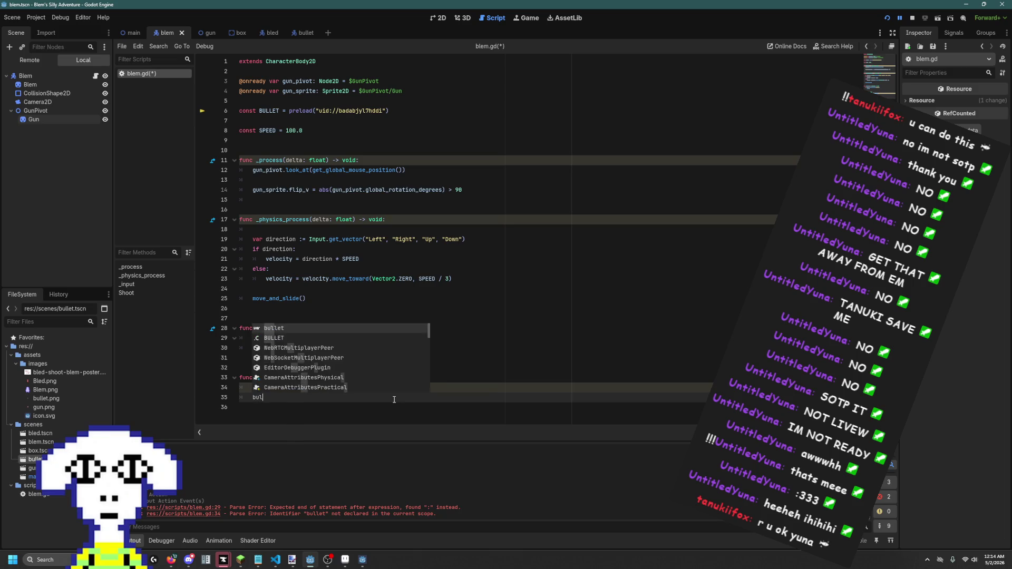
{"action": "key", "text": "Escape"}
{"action": "key", "text": "BackSpace"}
{"action": "key", "text": "BackSpace"}
{"action": "key", "text": "BackSpace"}
{"action": "key", "text": "ctrl+s"}
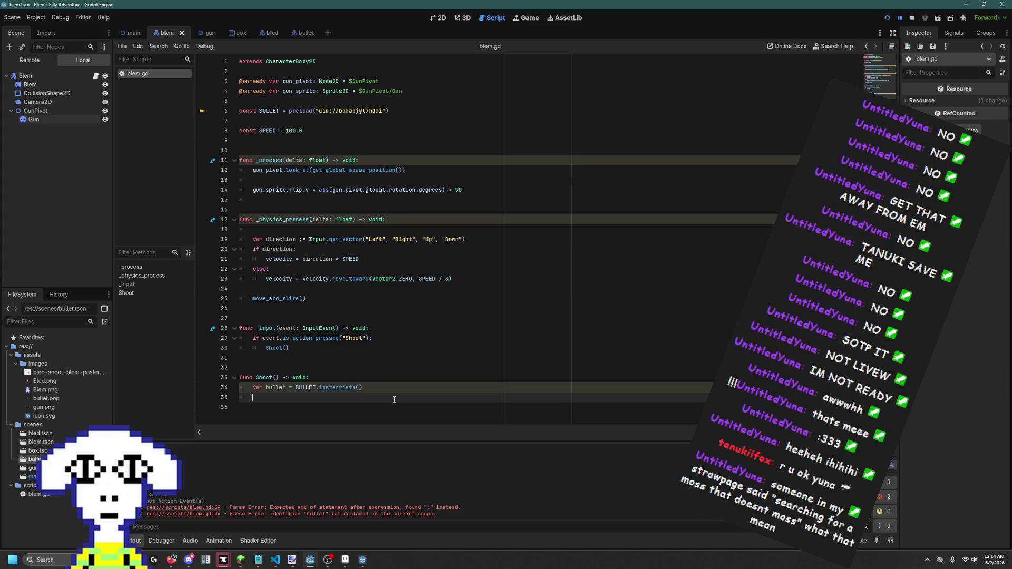
{"action": "type", "text": "get"}
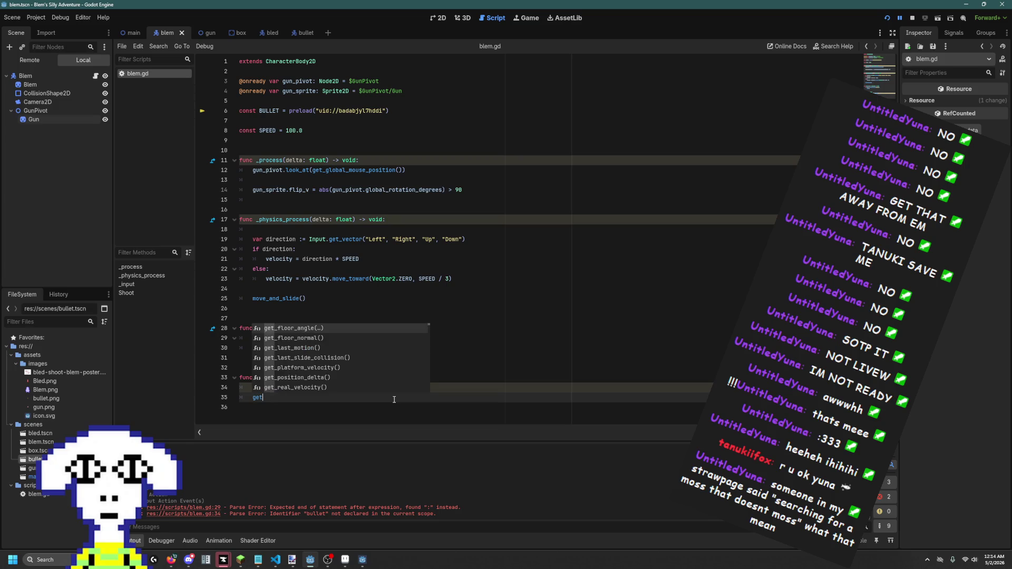
{"action": "type", "text": "_parent().add"}
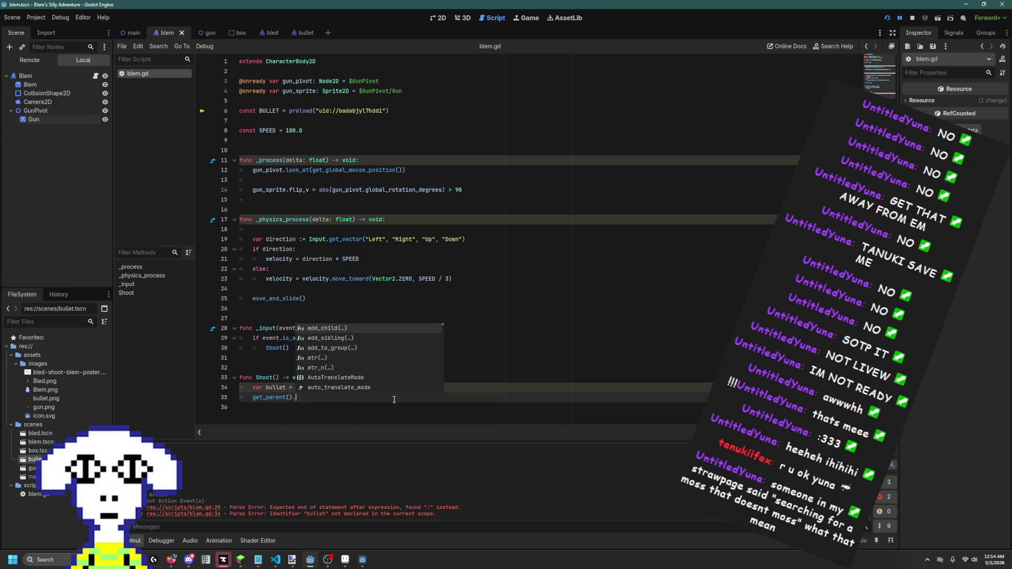
{"action": "key", "text": "Return"}
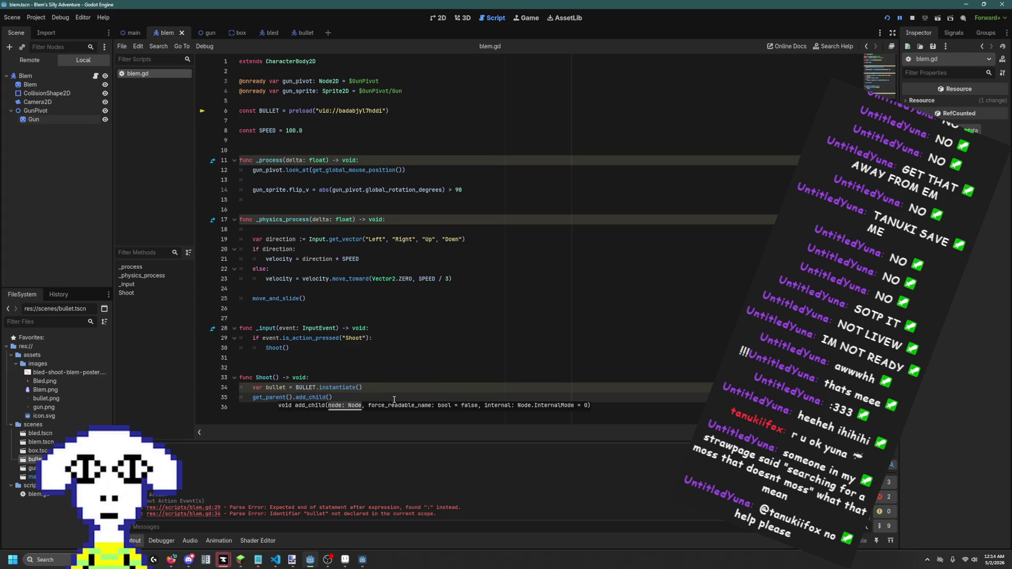
{"action": "type", "text": "bullet)"}
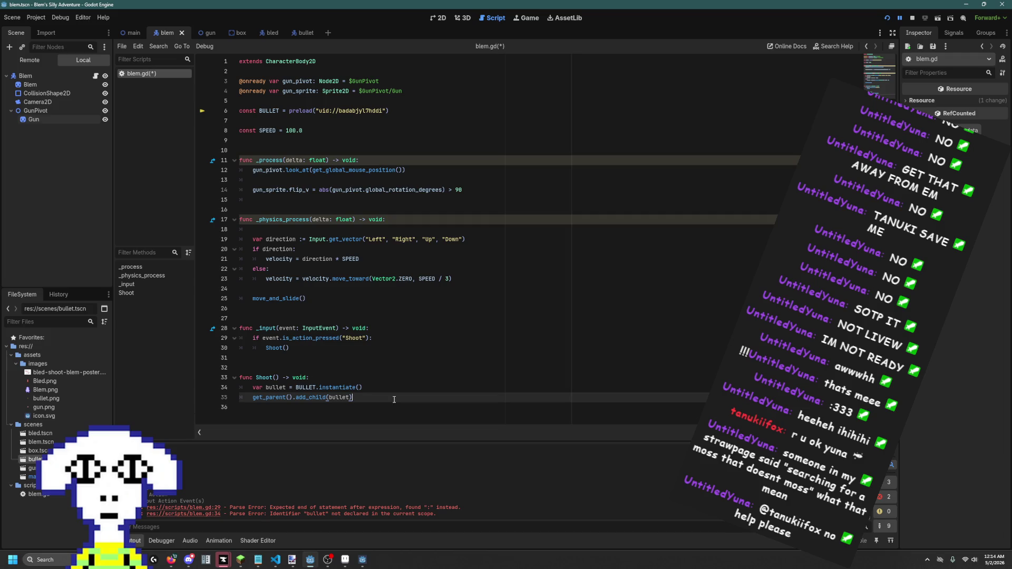
{"action": "key", "text": "Return"}
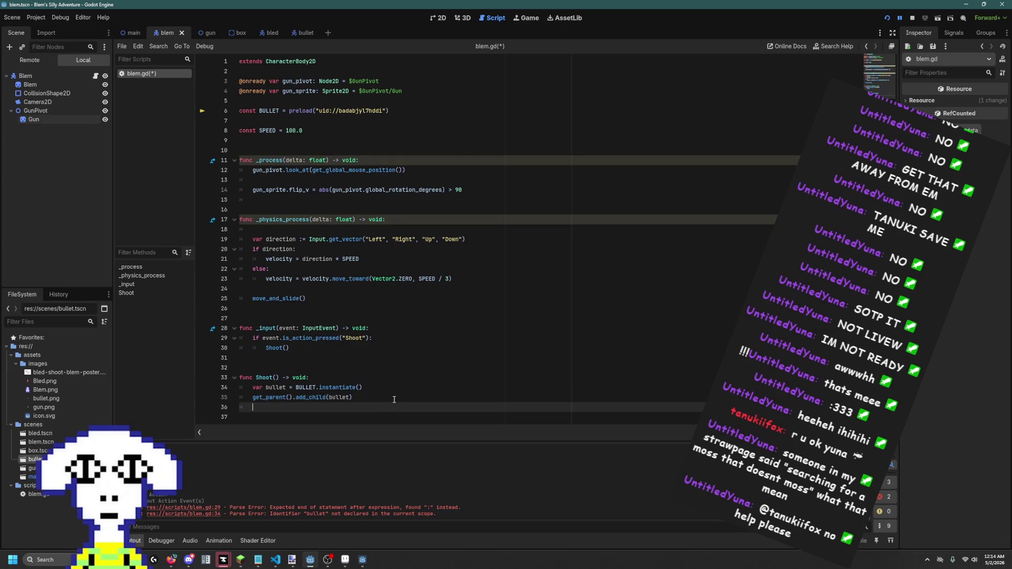
Step: Start a line assigning bullet.global_position from global_position
{"action": "type", "text": "ullet.ge"}
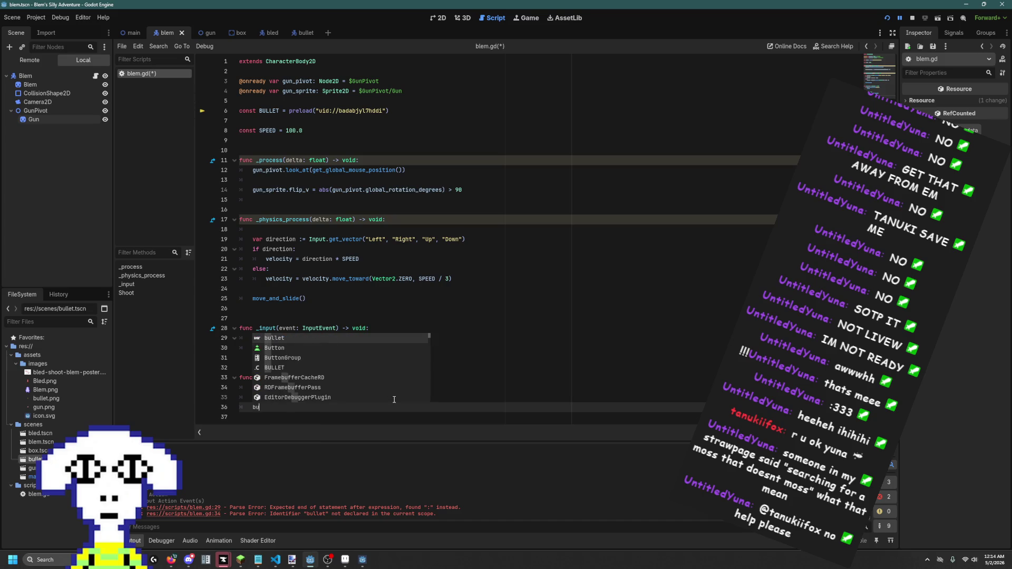
{"action": "key", "text": "BackSpace"}
{"action": "key", "text": "BackSpace"}
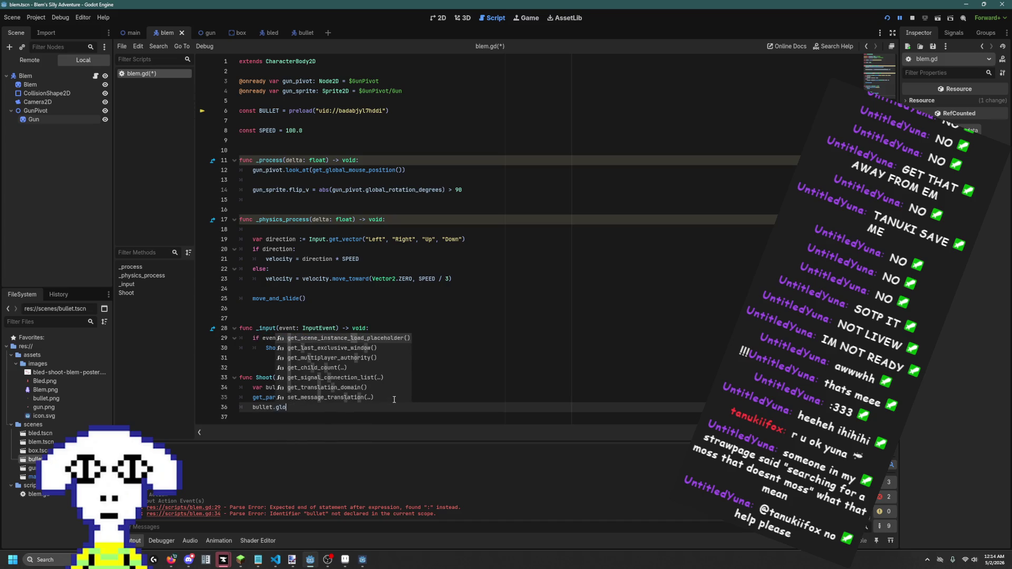
{"action": "type", "text": "p"}
{"action": "key", "text": "BackSpace"}
{"action": "key", "text": "BackSpace"}
{"action": "key", "text": "BackSpace"}
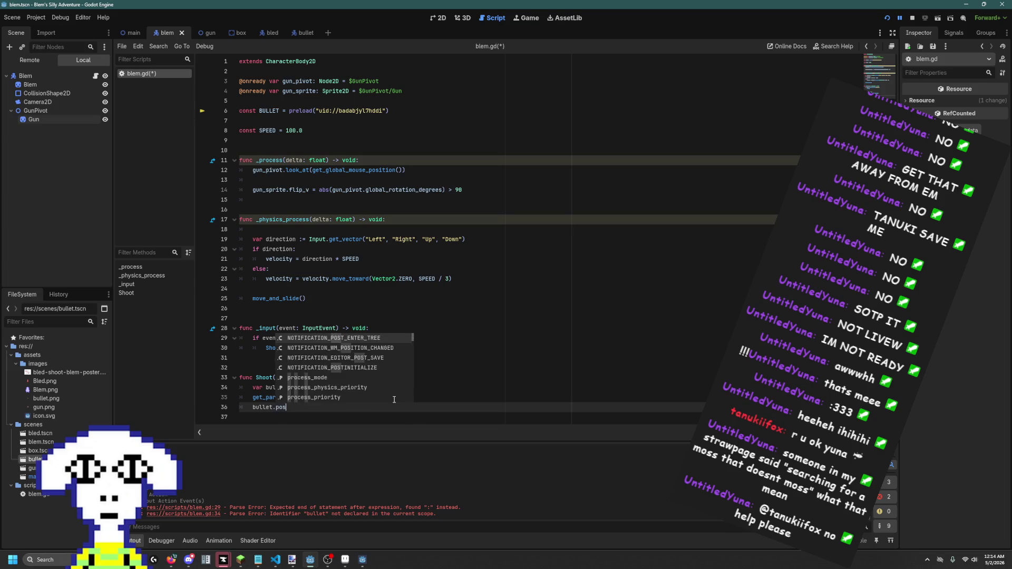
{"action": "key", "text": "BackSpace"}
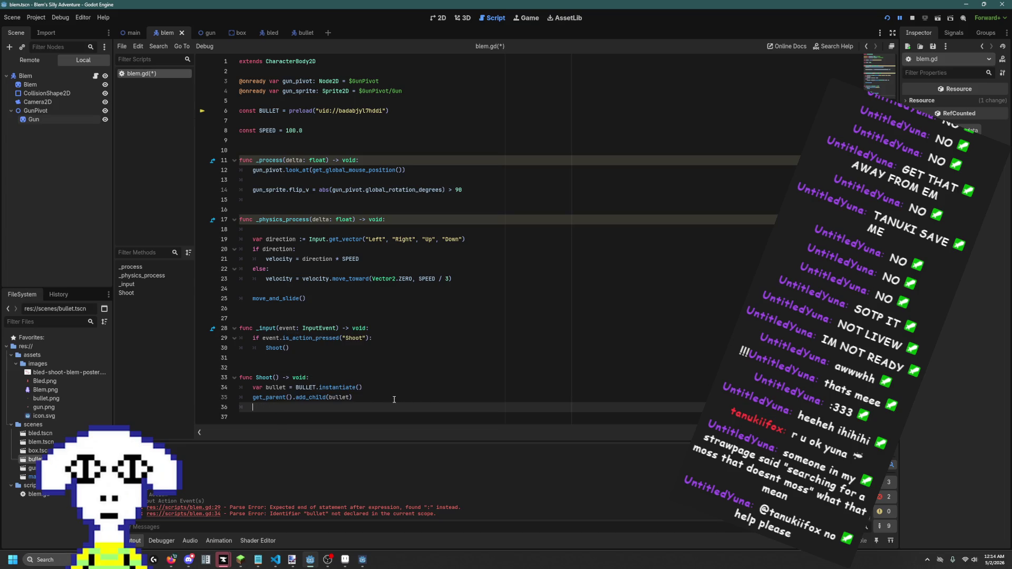
{"action": "type", "text": "bullet.global"}
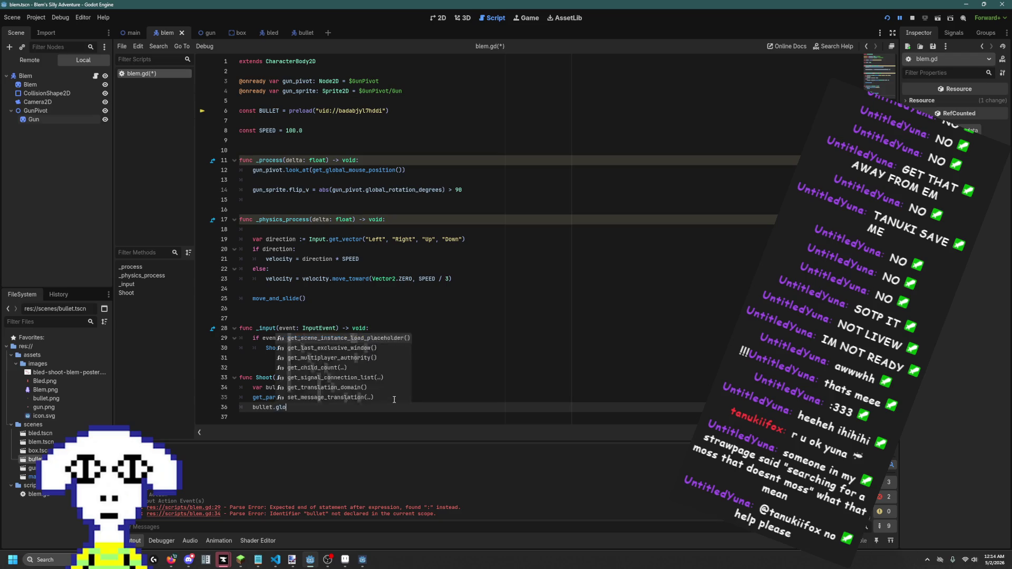
{"action": "type", "text": "_position = "}
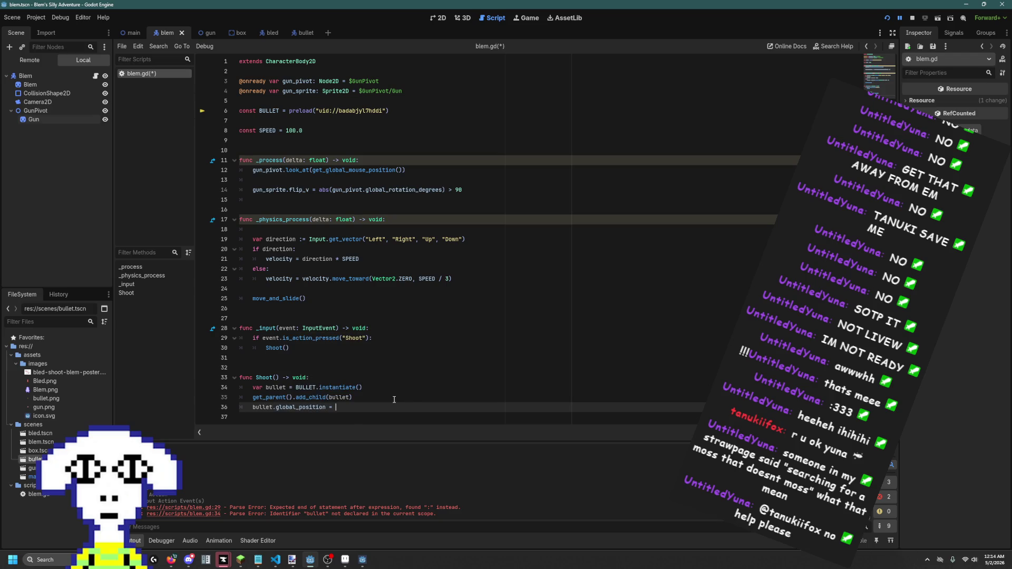
{"action": "type", "text": "global_"}
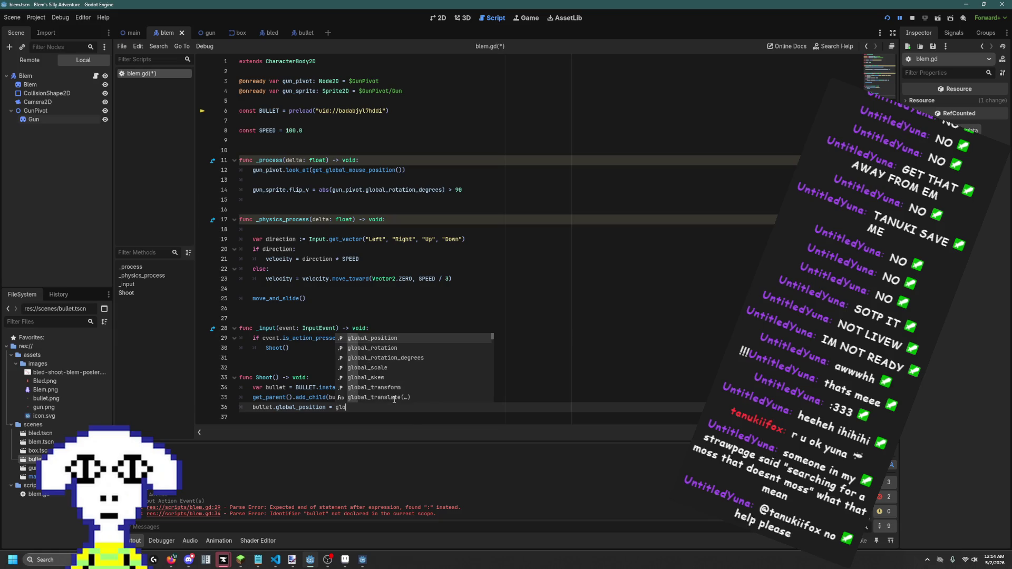
{"action": "key", "text": "Return"}
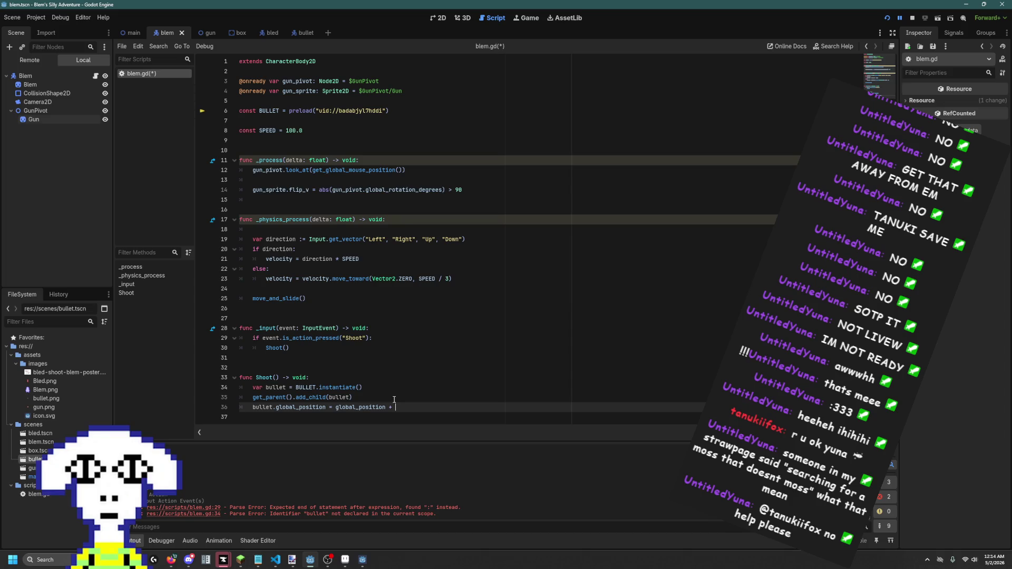
Step: Offset the spawn by Vector2(20, 0).rotated(gun_pivot.rotation) and save the script
{"action": "type", "text": "Vector2"}
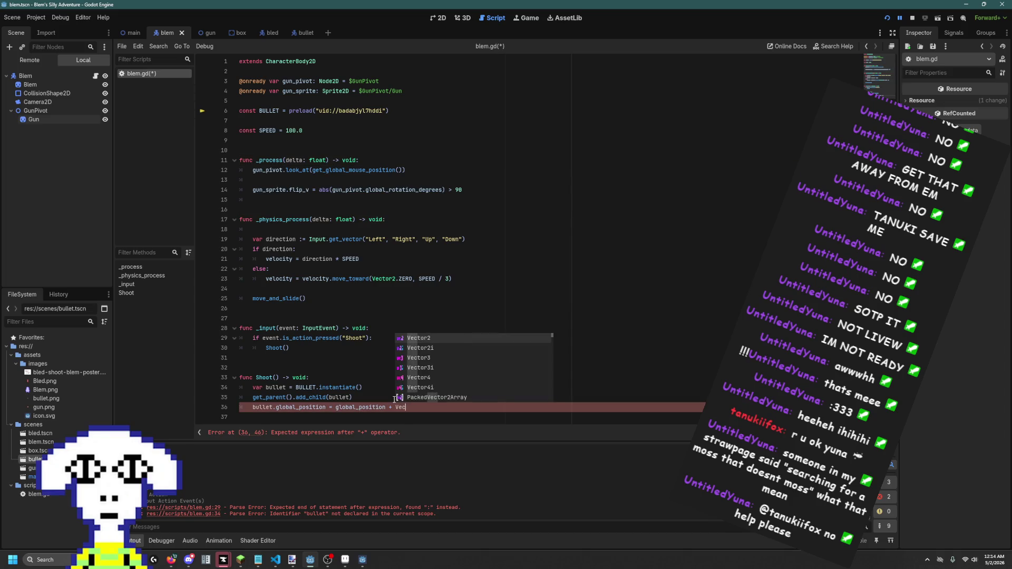
{"action": "type", "text": "("}
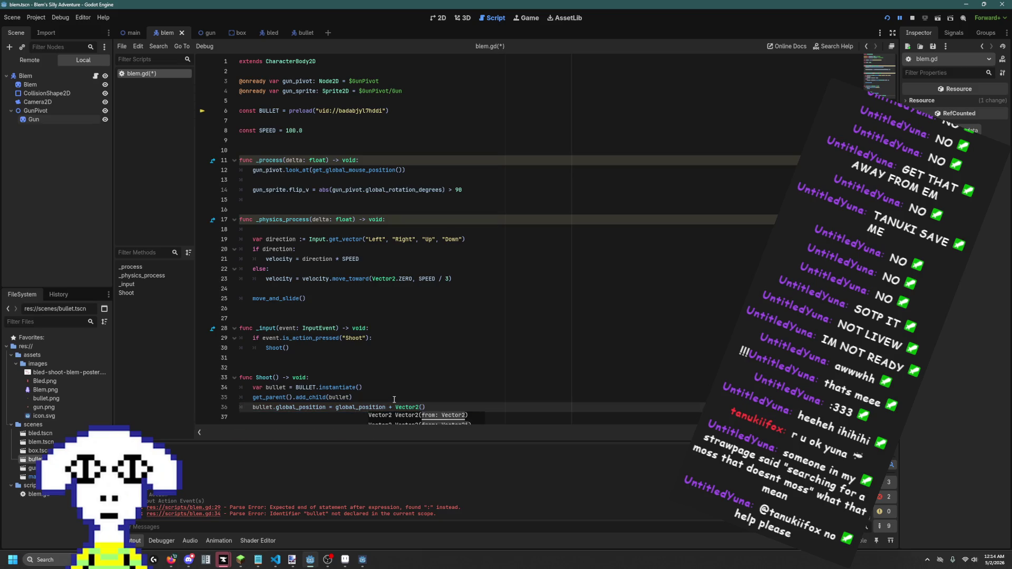
{"action": "type", "text": "20, 0"}
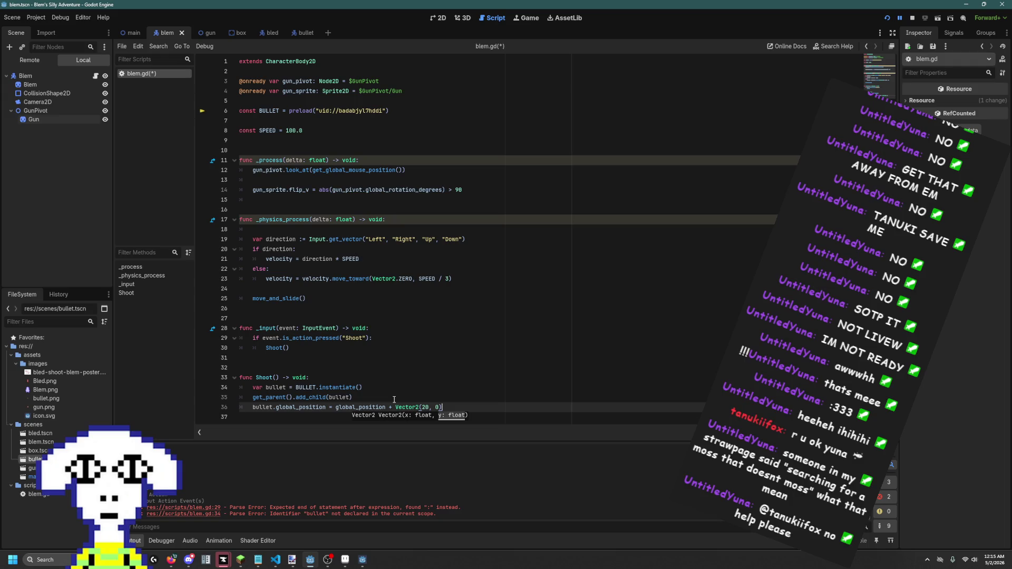
{"action": "type", "text": ").ro"}
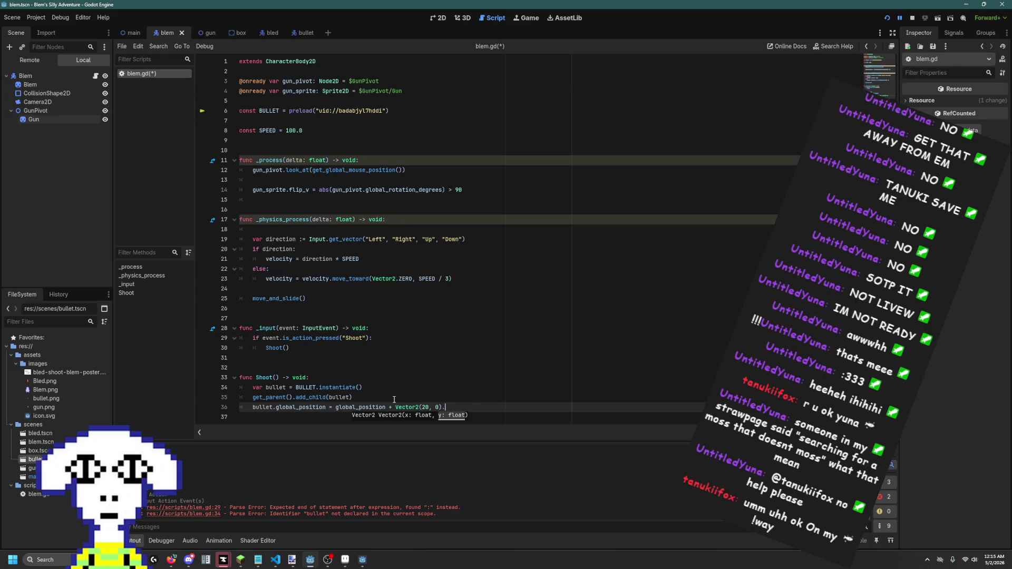
{"action": "key", "text": "Return"}
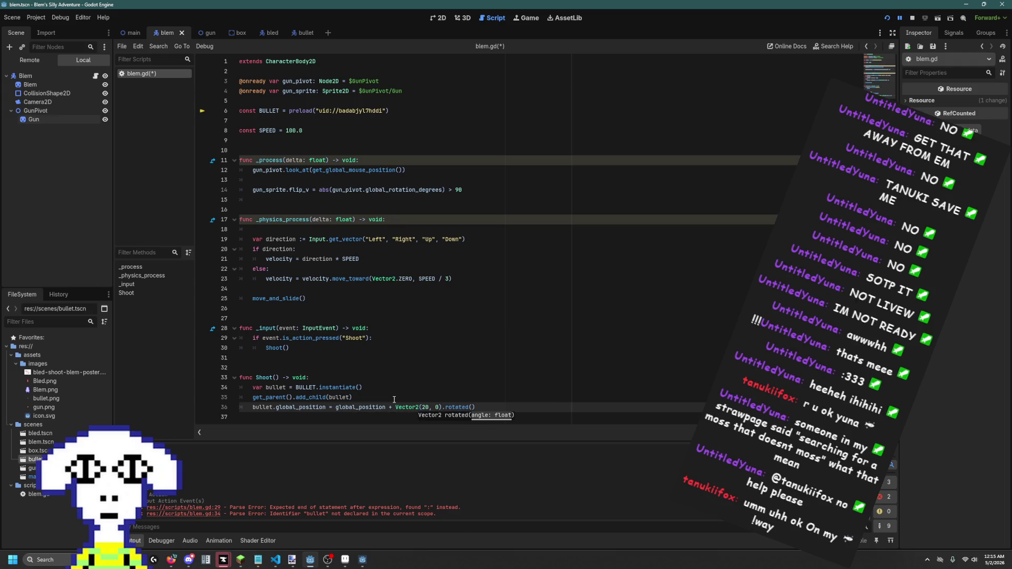
{"action": "type", "text": "gun_pivot."}
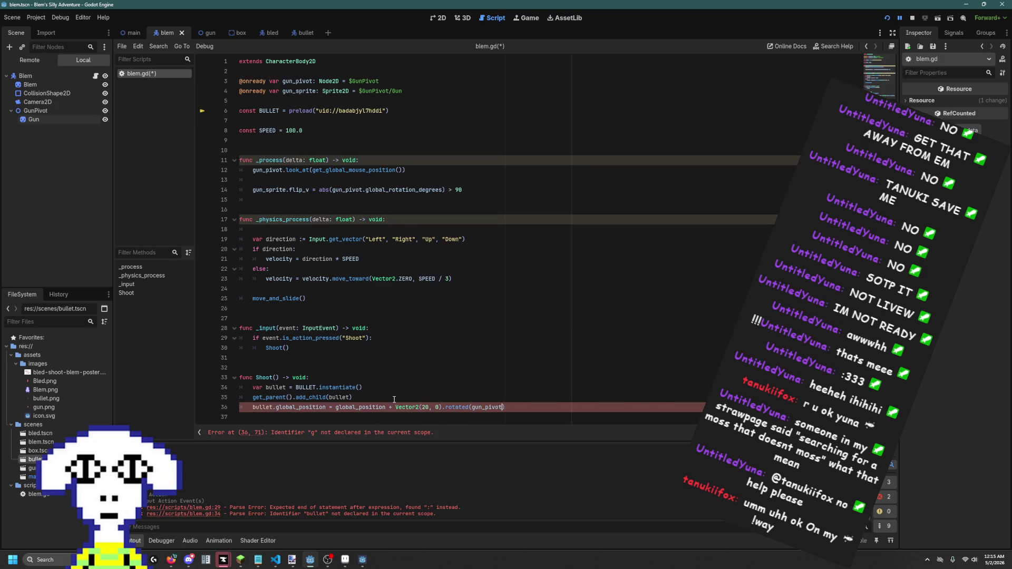
{"action": "type", "text": "rotation"}
{"action": "key", "text": "ctrl+s"}
{"action": "type", "text": ")"}
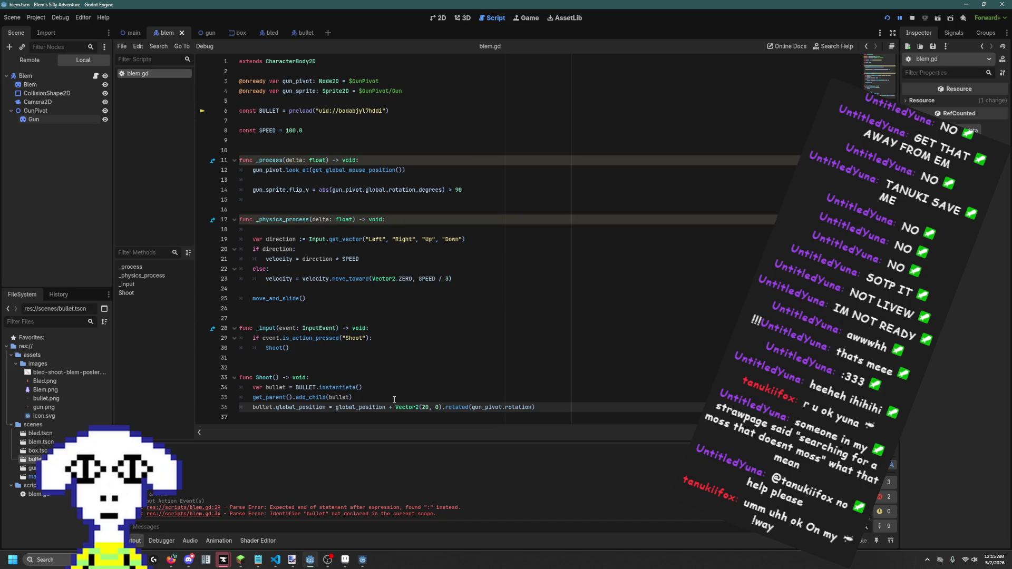
{"action": "key", "text": "F5"}
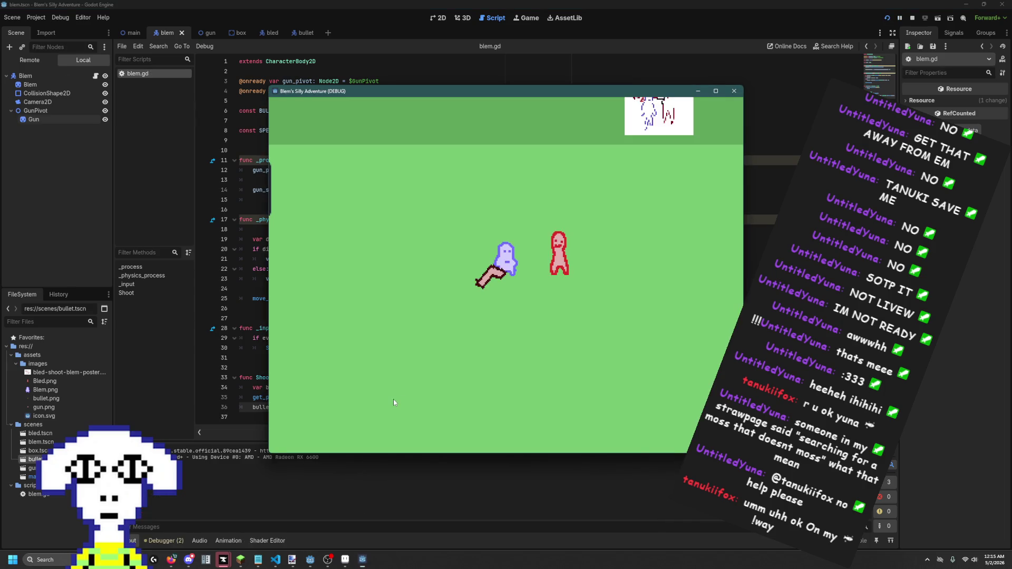
Step: Fire bullets in several directions while moving Blem, stop the game, and reopen main.tscn in 2D
{"action": "left_click", "coordinate": [643, 250]}
{"action": "key", "text": "s"}
{"action": "left_click", "coordinate": [544, 172]}
{"action": "left_click", "coordinate": [395, 182]}
{"action": "left_click", "coordinate": [474, 289]}
{"action": "left_click", "coordinate": [576, 174]}
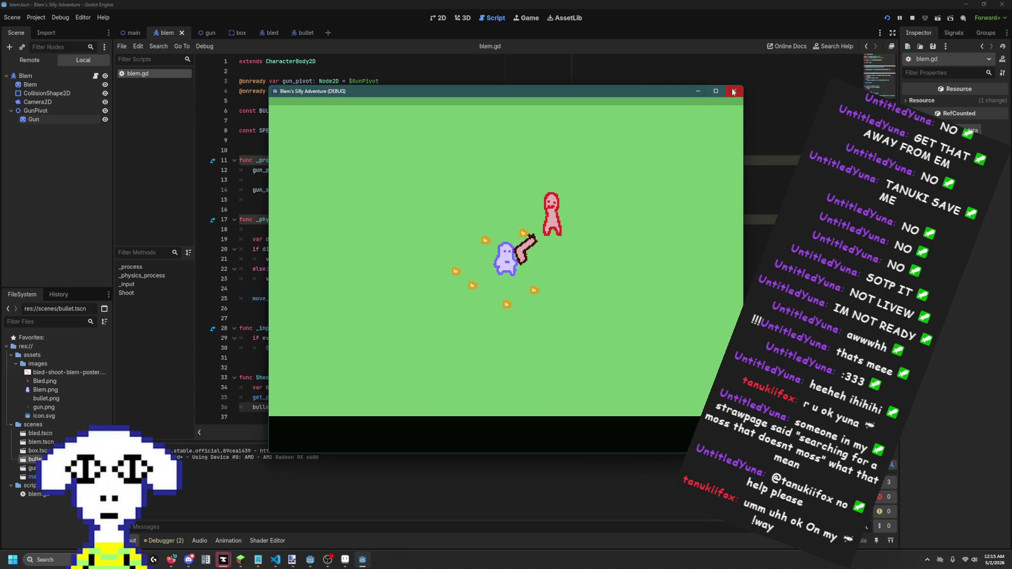
{"action": "key", "text": "F8"}
{"action": "left_click", "coordinate": [438, 18]}
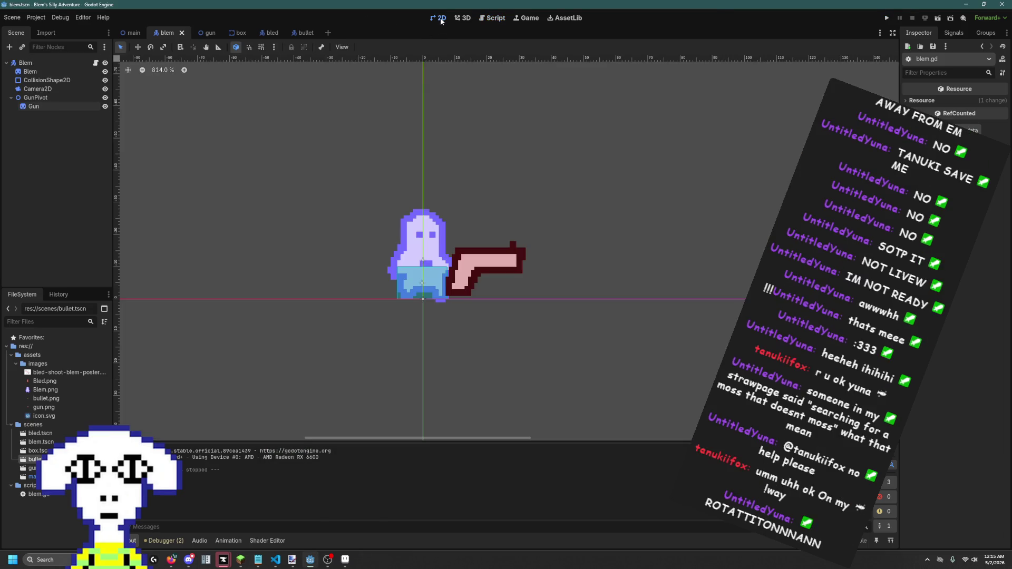
{"action": "left_click", "coordinate": [133, 33]}
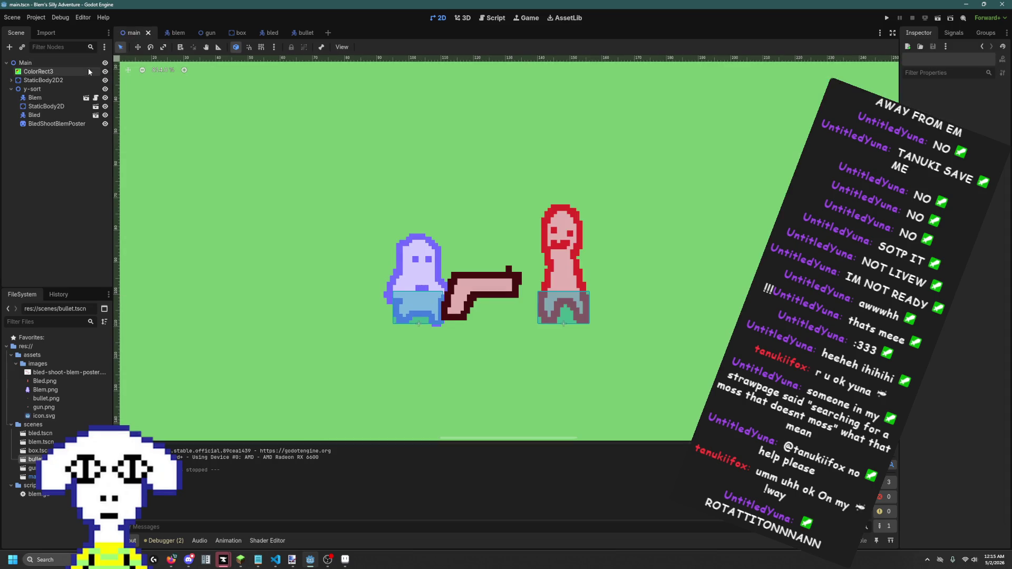
Step: Bring up the 2D Physics layer names under General in Project Settings
{"action": "left_click", "coordinate": [35, 17]}
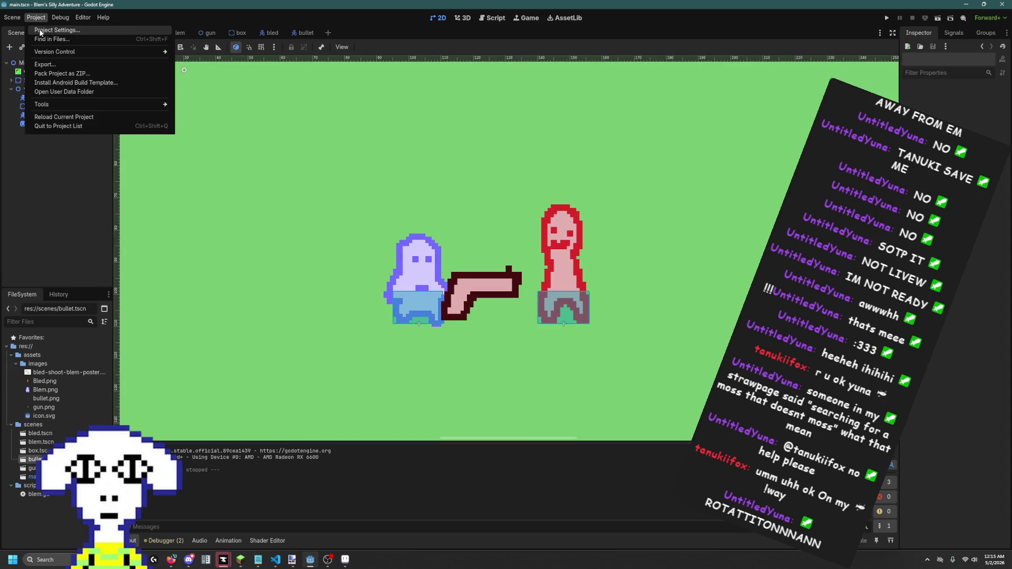
{"action": "left_click", "coordinate": [58, 29]}
{"action": "left_click", "coordinate": [282, 120]}
{"action": "scroll", "coordinate": [319, 277], "scroll_direction": "down", "scroll_amount": 10}
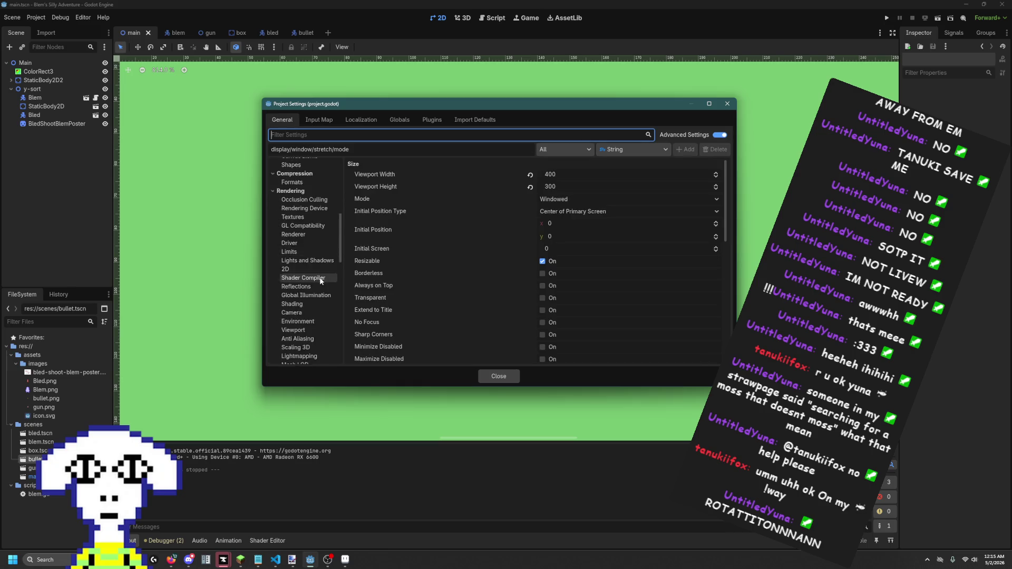
{"action": "scroll", "coordinate": [320, 277], "scroll_direction": "down", "scroll_amount": 3}
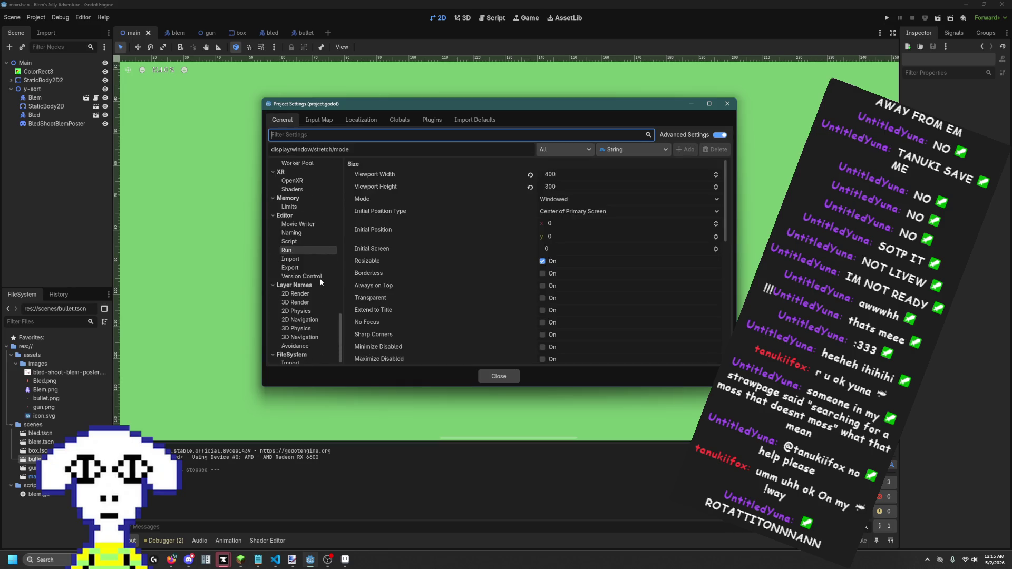
{"action": "left_click", "coordinate": [304, 305]}
Step: Name 2D physics layers 1–5 Player, RigidEnvironment, StaticEnvironment, Enemies and Bullets
{"action": "left_click", "coordinate": [546, 164]}
{"action": "type", "text": "Player"}
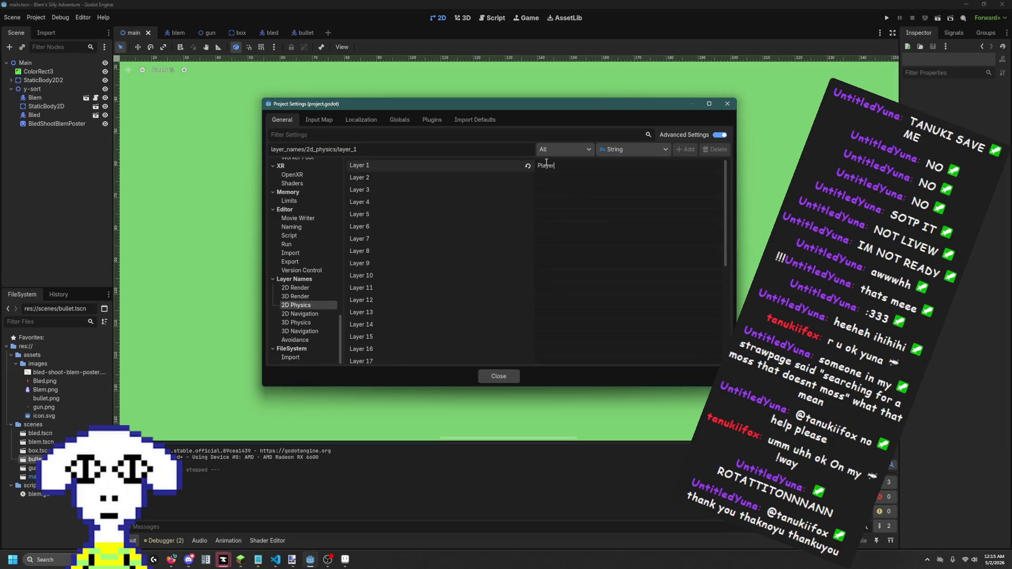
{"action": "key", "text": "Tab"}
{"action": "type", "text": "RigidEnvi"}
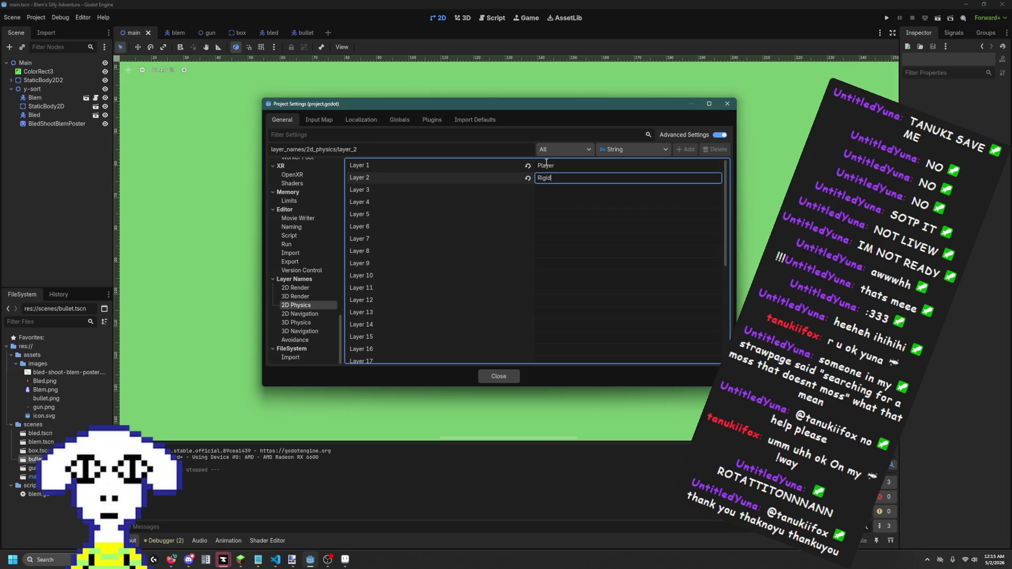
{"action": "type", "text": "ronment"}
{"action": "key", "text": "Tab"}
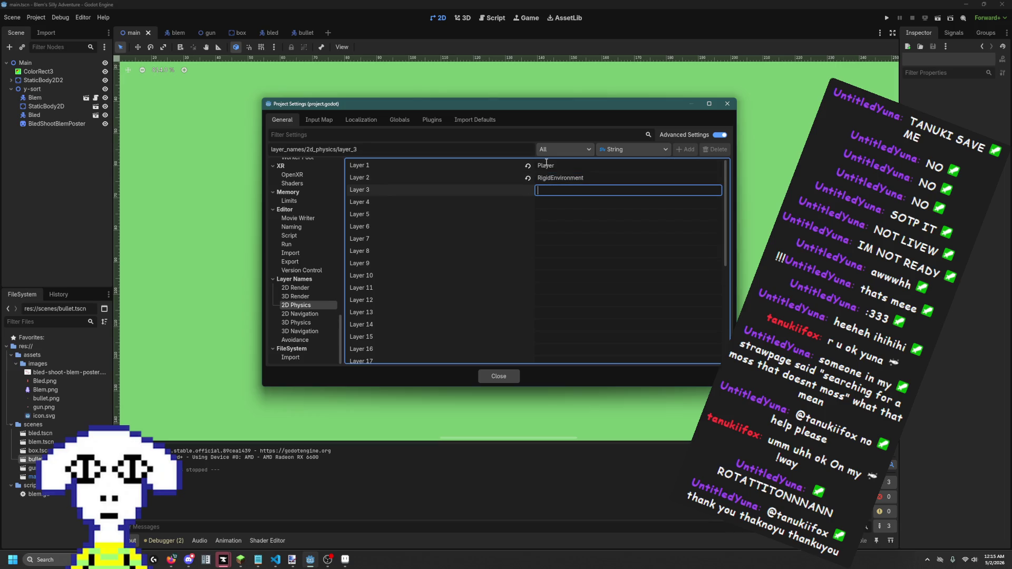
{"action": "type", "text": "StaticEnvi"}
{"action": "type", "text": "ornment"}
{"action": "key", "text": "Tab"}
{"action": "type", "text": "Enemies"}
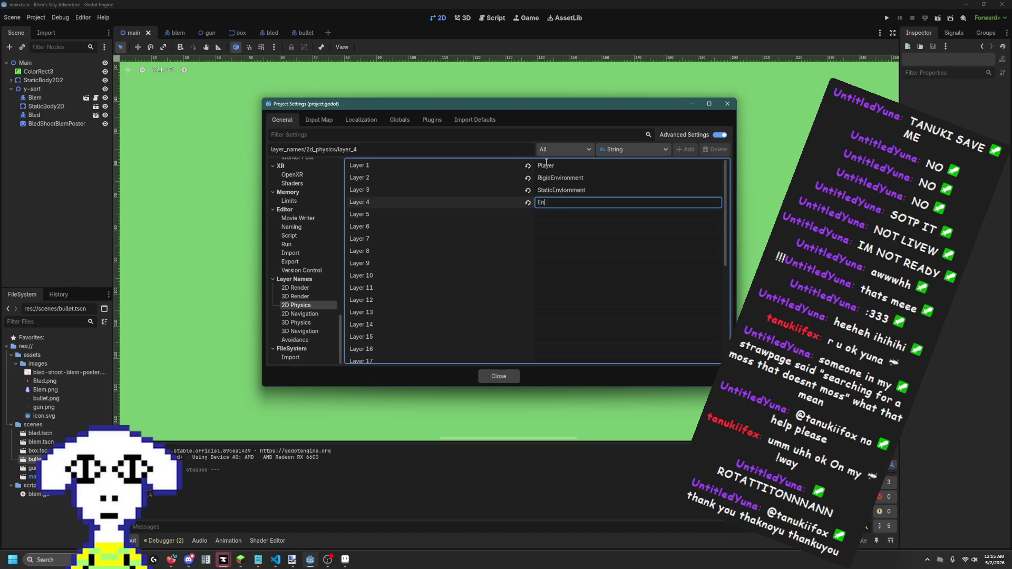
{"action": "left_click", "coordinate": [571, 218]}
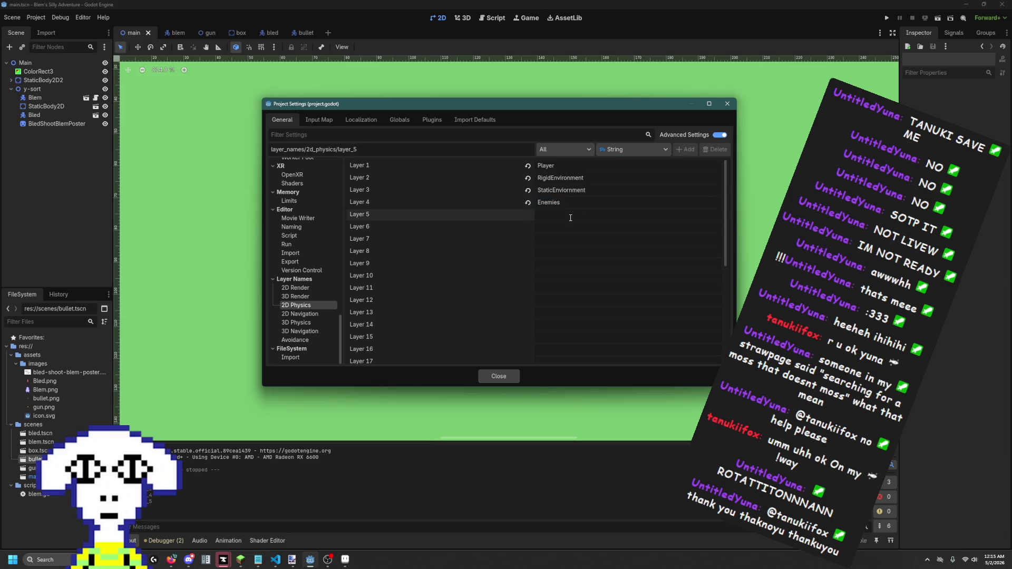
{"action": "type", "text": "llets"}
{"action": "key", "text": "Escape"}
{"action": "scroll", "coordinate": [443, 267], "scroll_direction": "down", "scroll_amount": 2}
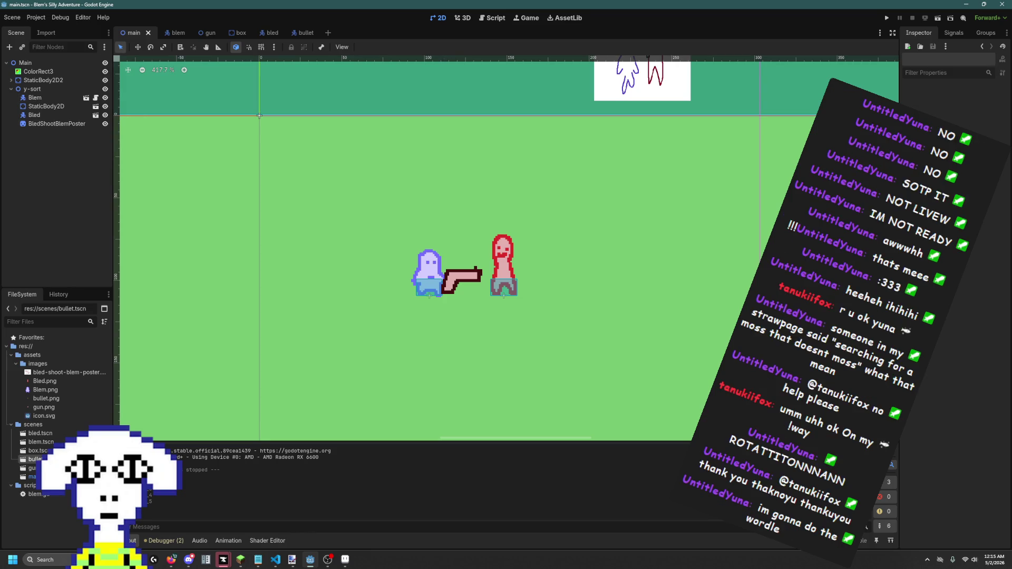
Step: Change the StaticBody2D2 walls' collision layer and save the main scene
{"action": "left_click", "coordinate": [51, 80]}
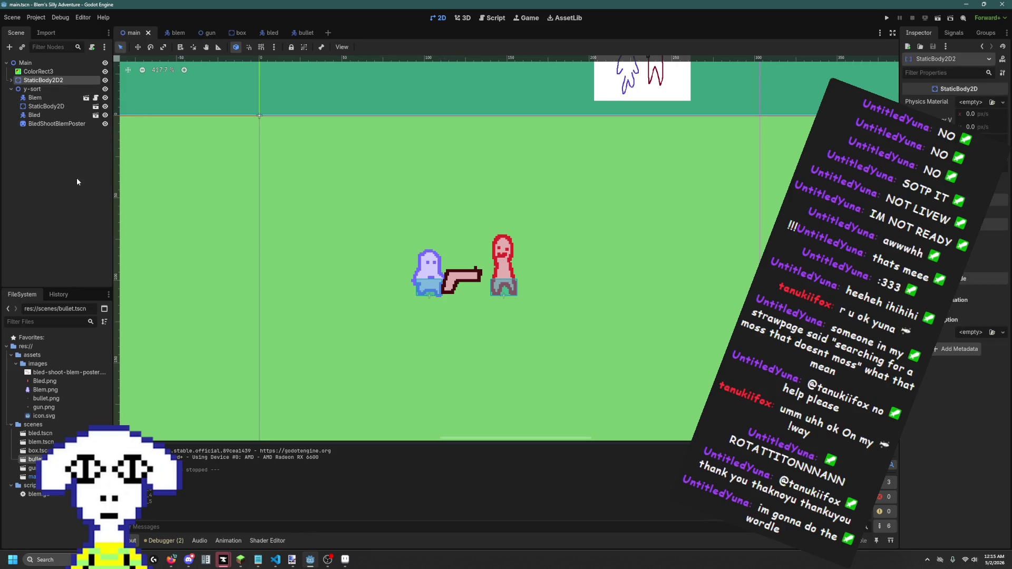
{"action": "scroll", "coordinate": [369, 211], "scroll_direction": "down", "scroll_amount": 5}
{"action": "scroll", "coordinate": [237, 208], "scroll_direction": "up", "scroll_amount": 3}
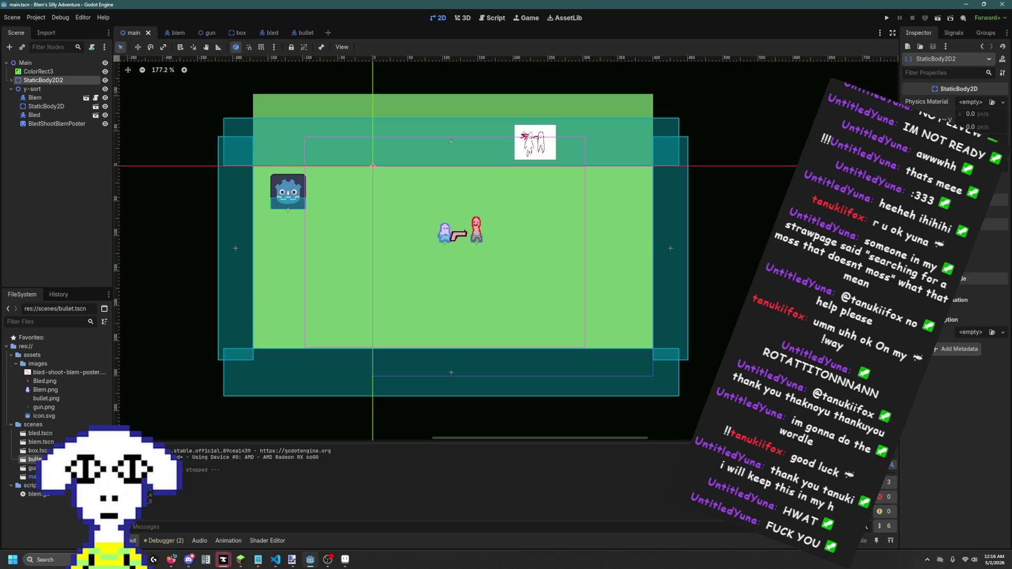
{"action": "left_click", "coordinate": [979, 211]}
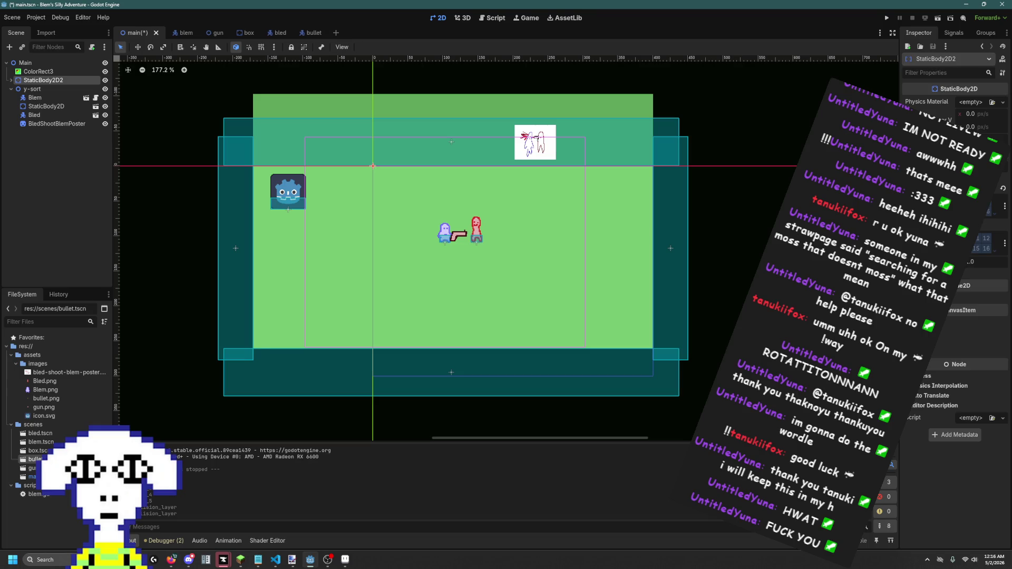
{"action": "key", "text": "ctrl+s"}
Step: Check Blem's and StaticBody2D's collision settings, saving the main scene
{"action": "left_click", "coordinate": [34, 98]}
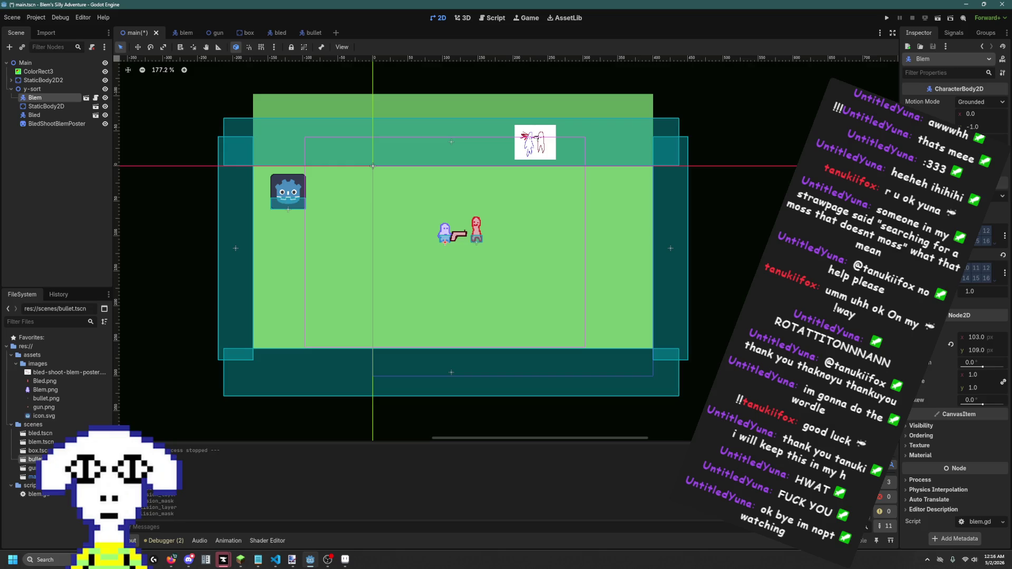
{"action": "key", "text": "ctrl+s"}
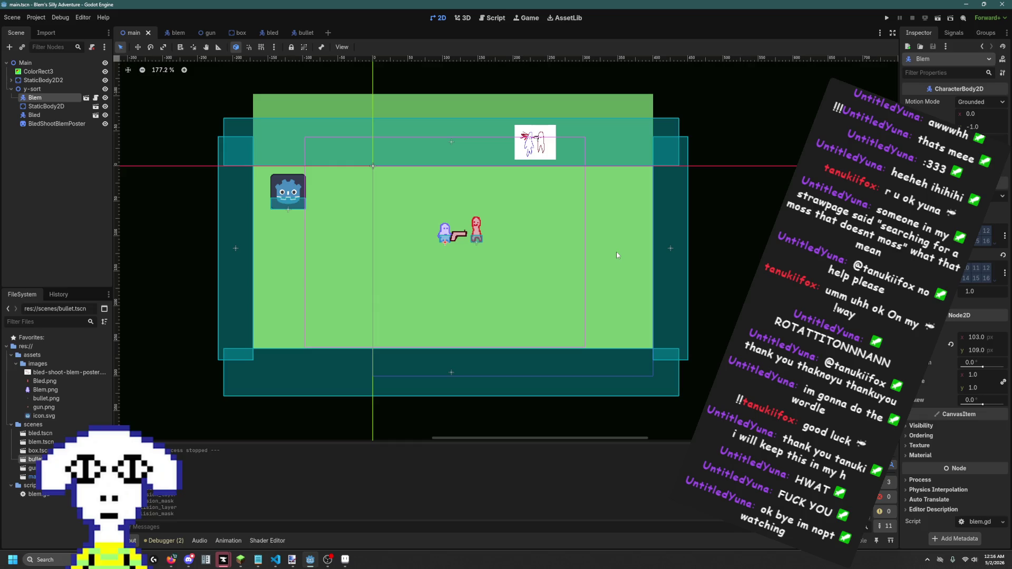
{"action": "left_click", "coordinate": [51, 107]}
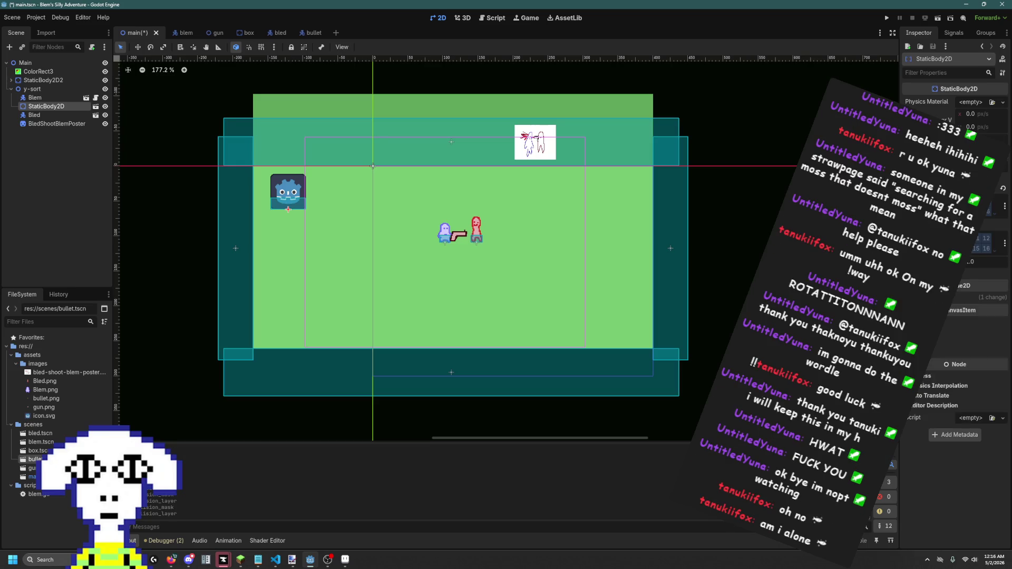
{"action": "key", "text": "ctrl+s"}
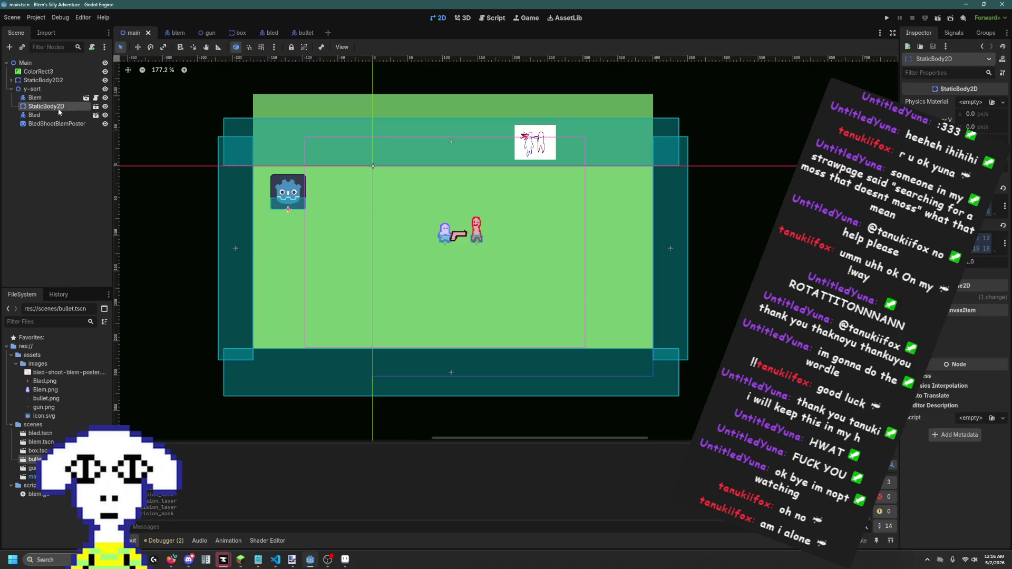
Step: Change Bled's collision layer and one of its mask layers, then save
{"action": "left_click", "coordinate": [53, 116]}
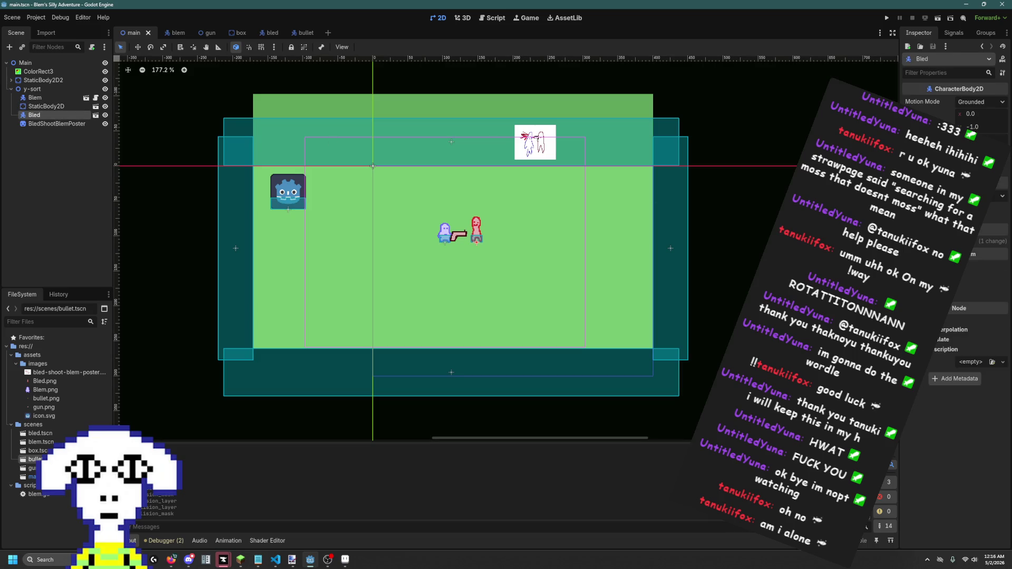
{"action": "left_click", "coordinate": [985, 230]}
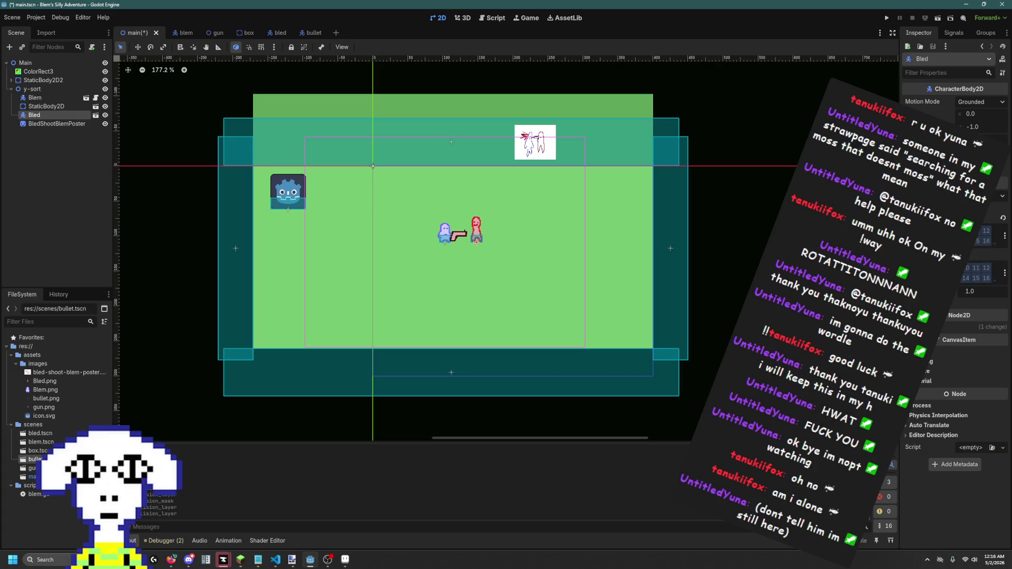
{"action": "left_click", "coordinate": [967, 278]}
{"action": "key", "text": "ctrl+s"}
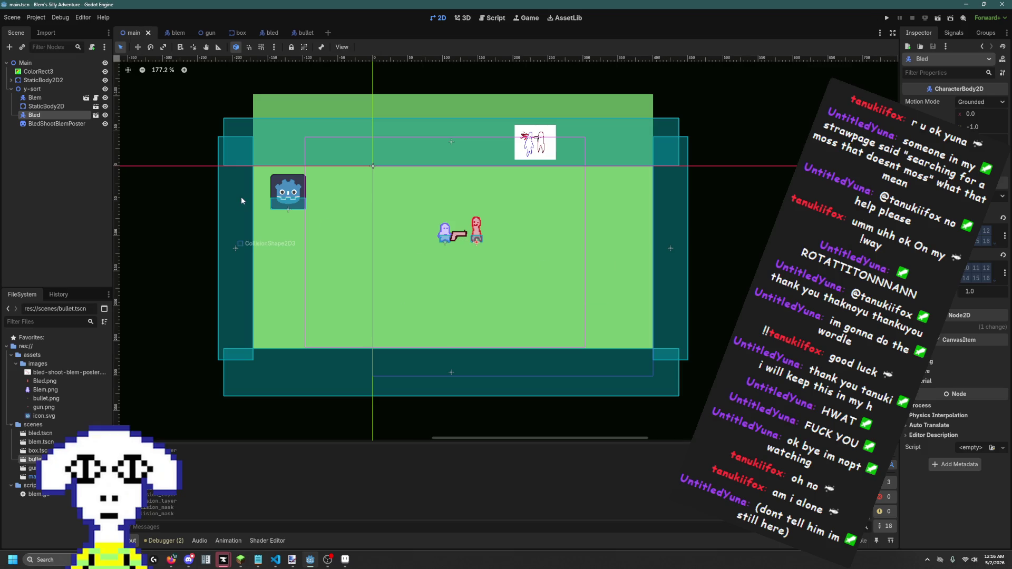
Step: Leave the main level and switch to the bullet.tscn scene
{"action": "left_click", "coordinate": [49, 125]}
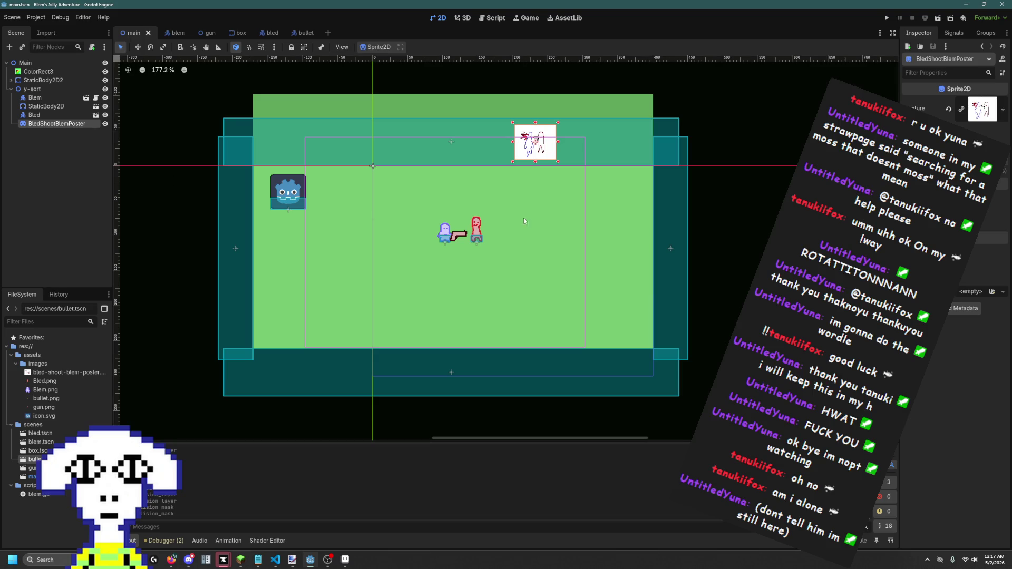
{"action": "left_click_drag", "start_coordinate": [563, 219], "coordinate": [582, 216]}
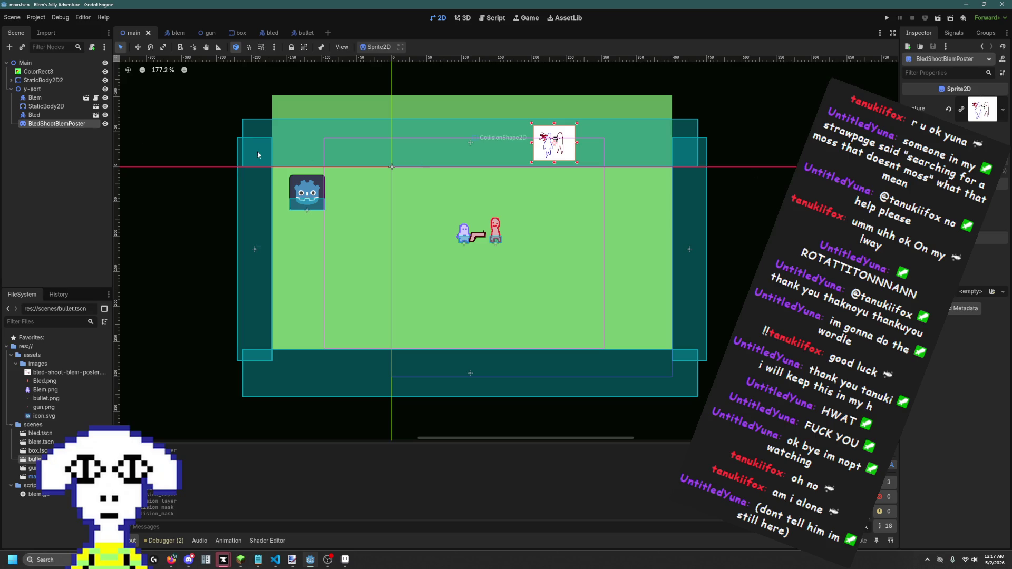
{"action": "left_click", "coordinate": [769, 100]}
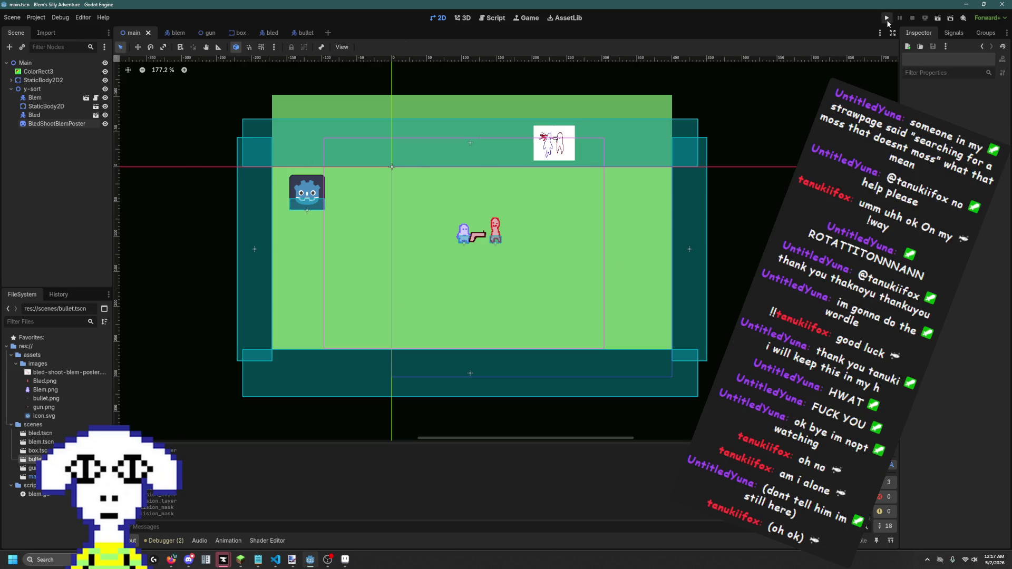
{"action": "left_click", "coordinate": [303, 33]}
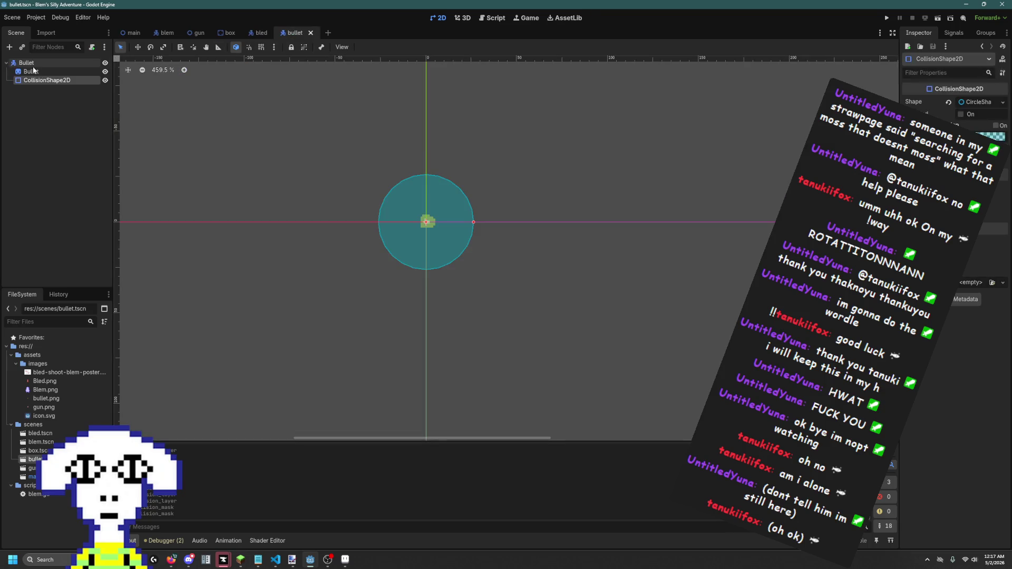
Step: Save the bullet scene, play-test firing bullets, then return to blem.gd
{"action": "left_click", "coordinate": [943, 217]}
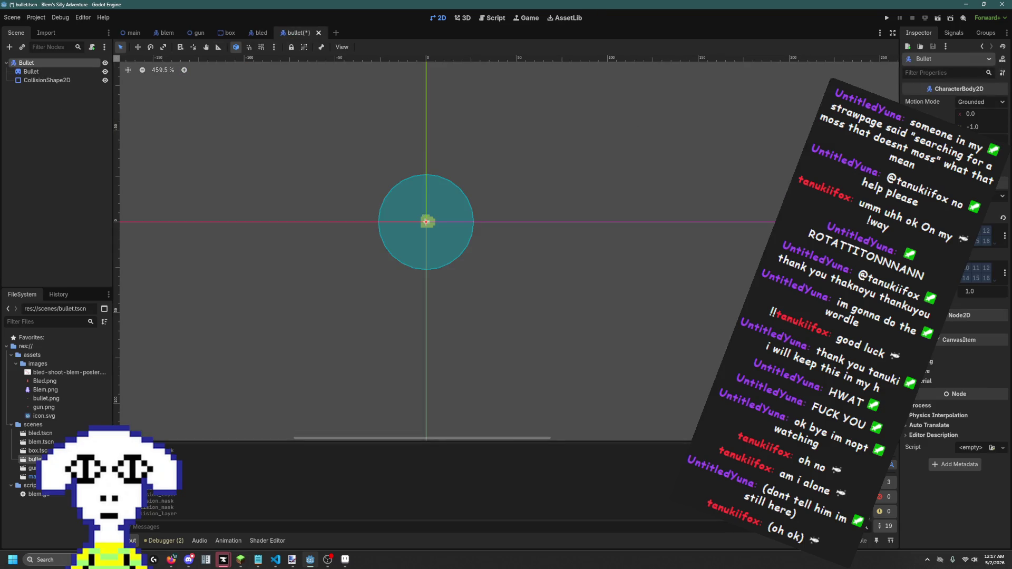
{"action": "key", "text": "ctrl+s"}
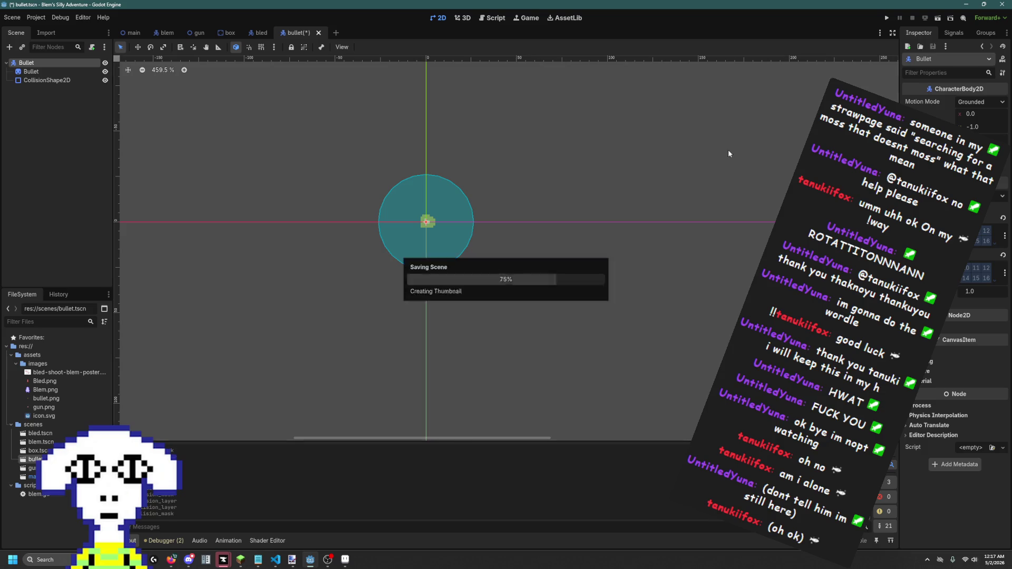
{"action": "left_click", "coordinate": [889, 18]}
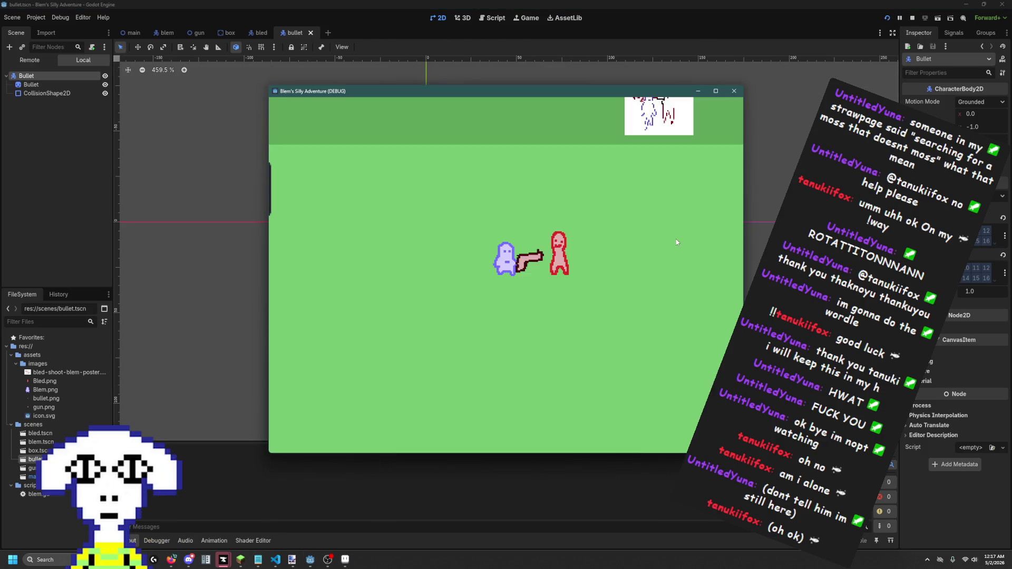
{"action": "mouse_move", "coordinate": [391, 208]}
{"action": "left_mouse_down"}
{"action": "mouse_move", "coordinate": [405, 329]}
{"action": "mouse_move", "coordinate": [622, 346]}
{"action": "mouse_move", "coordinate": [617, 172]}
{"action": "mouse_move", "coordinate": [465, 149]}
{"action": "mouse_move", "coordinate": [397, 189]}
{"action": "mouse_move", "coordinate": [378, 248]}
{"action": "mouse_move", "coordinate": [599, 168]}
{"action": "mouse_move", "coordinate": [560, 147]}
{"action": "mouse_move", "coordinate": [457, 145]}
{"action": "mouse_move", "coordinate": [381, 326]}
{"action": "mouse_move", "coordinate": [671, 247]}
{"action": "mouse_move", "coordinate": [467, 151]}
{"action": "mouse_move", "coordinate": [465, 120]}
{"action": "mouse_move", "coordinate": [648, 240]}
{"action": "mouse_move", "coordinate": [312, 353]}
{"action": "left_mouse_up"}
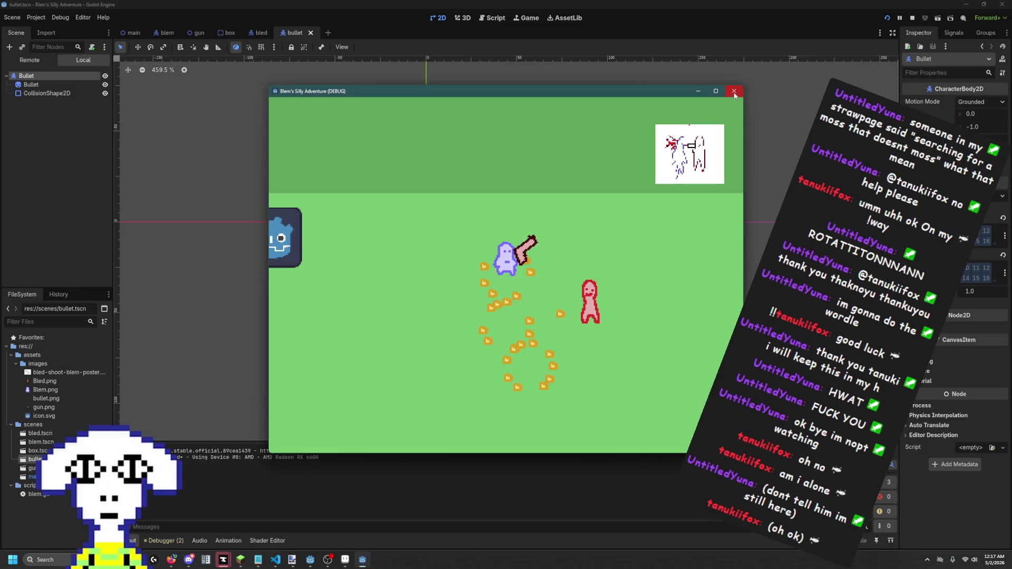
{"action": "left_click", "coordinate": [734, 91]}
{"action": "left_click", "coordinate": [491, 19]}
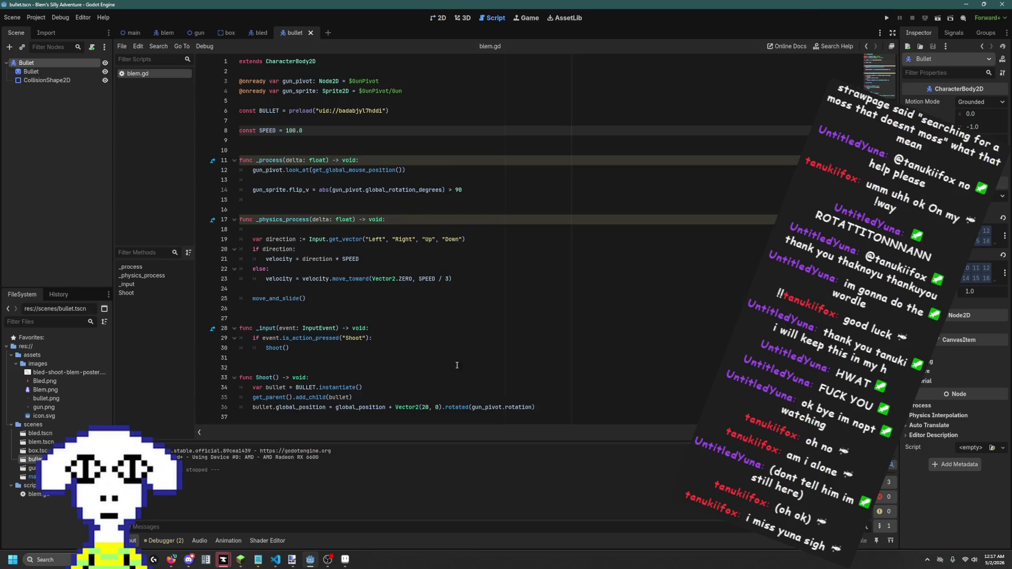
Step: Append + gun_pivot.position to the bullet position expression on line 36
{"action": "left_click", "coordinate": [555, 407]}
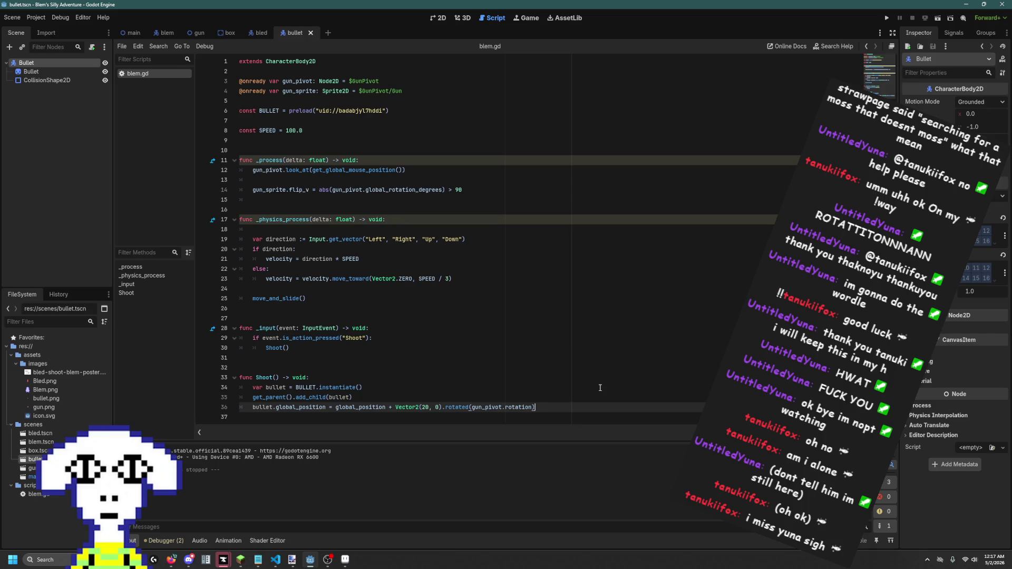
{"action": "type", "text": "V"}
{"action": "key", "text": "BackSpace"}
{"action": "type", "text": "gun_pivot."}
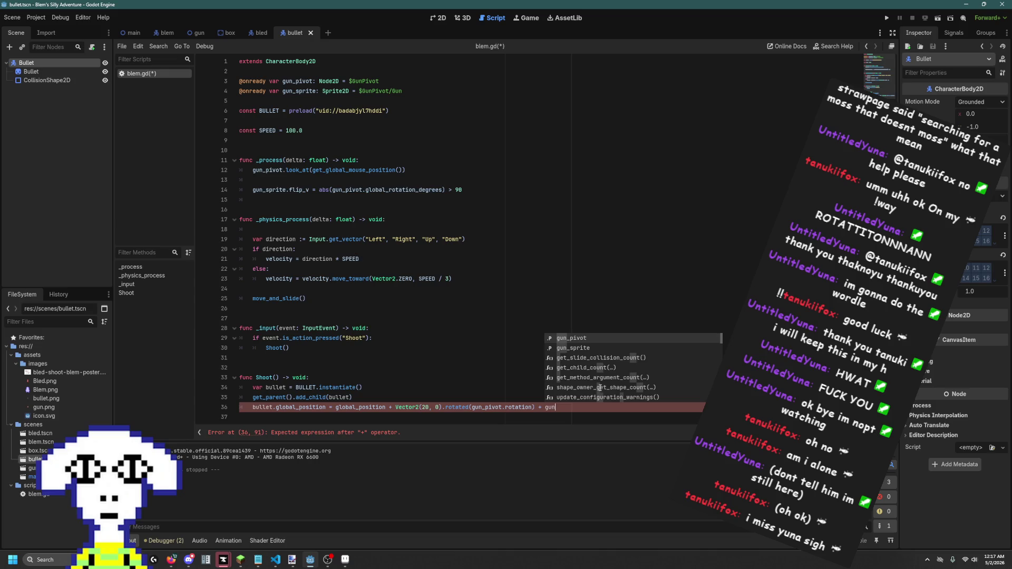
{"action": "type", "text": "position"}
Step: Run the game and fire bullets in several directions while walking
{"action": "key", "text": "F5"}
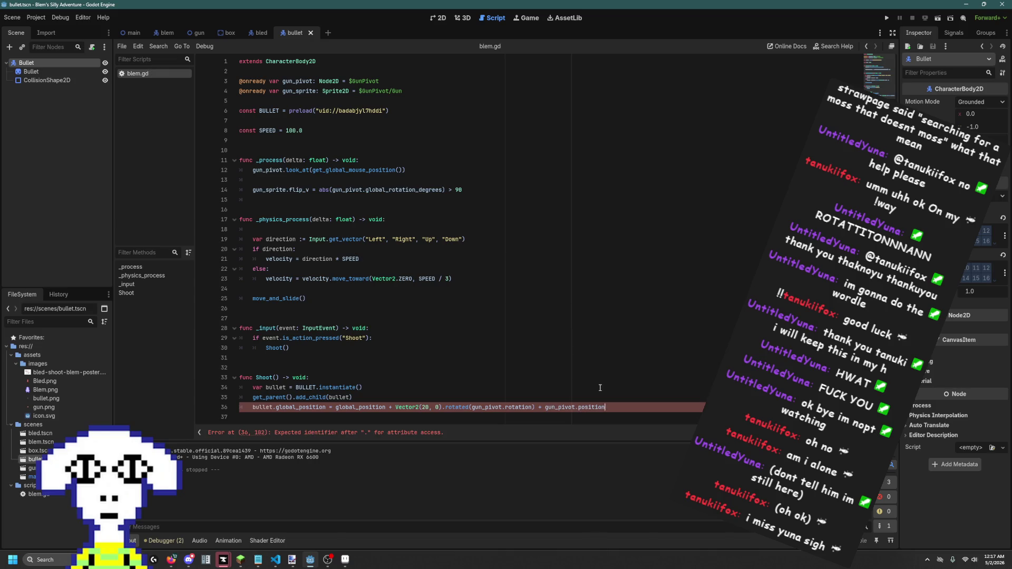
{"action": "left_click", "coordinate": [601, 214]}
{"action": "left_click", "coordinate": [446, 367]}
{"action": "left_click", "coordinate": [631, 208]}
{"action": "left_click", "coordinate": [514, 402]}
{"action": "left_click", "coordinate": [350, 339]}
{"action": "left_click", "coordinate": [482, 374]}
{"action": "key", "text": "Left"}
{"action": "key", "text": "Down"}
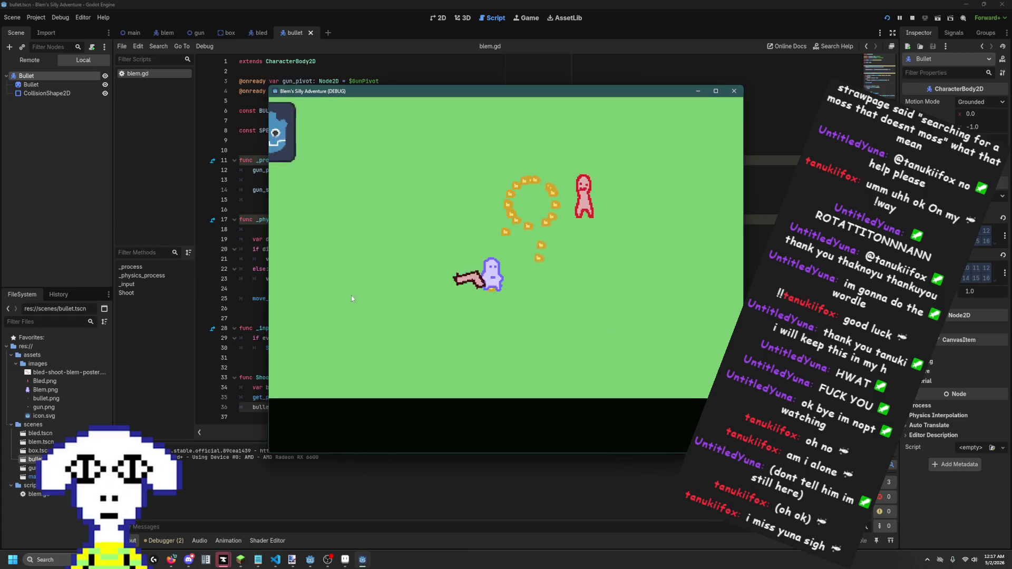
{"action": "key", "text": "F8"}
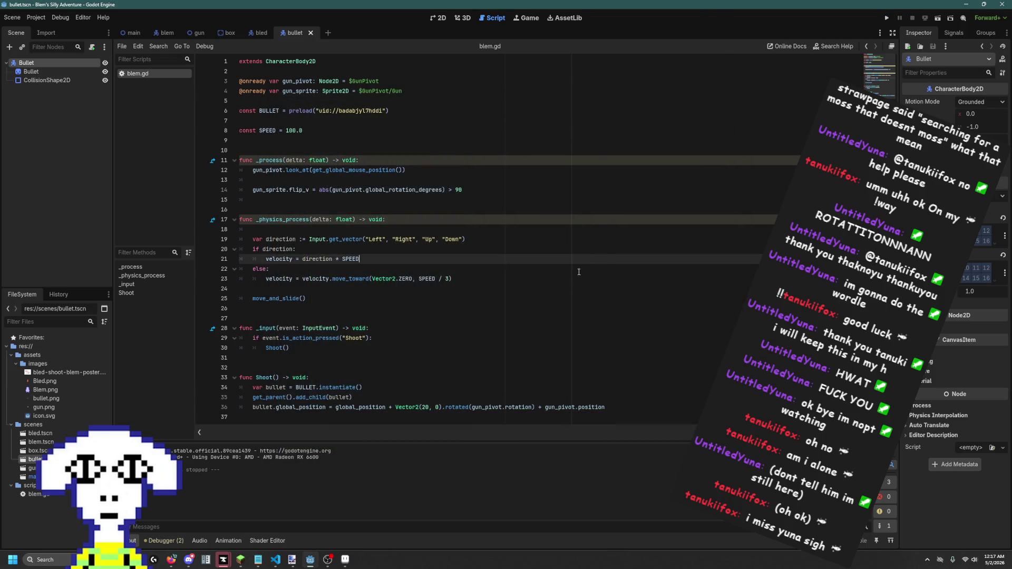
Step: Change the Vector2 offset from 20 to 40 and test a shot
{"action": "left_click", "coordinate": [428, 408]}
{"action": "key", "text": "BackSpace"}
{"action": "key", "text": "BackSpace"}
{"action": "type", "text": "40"}
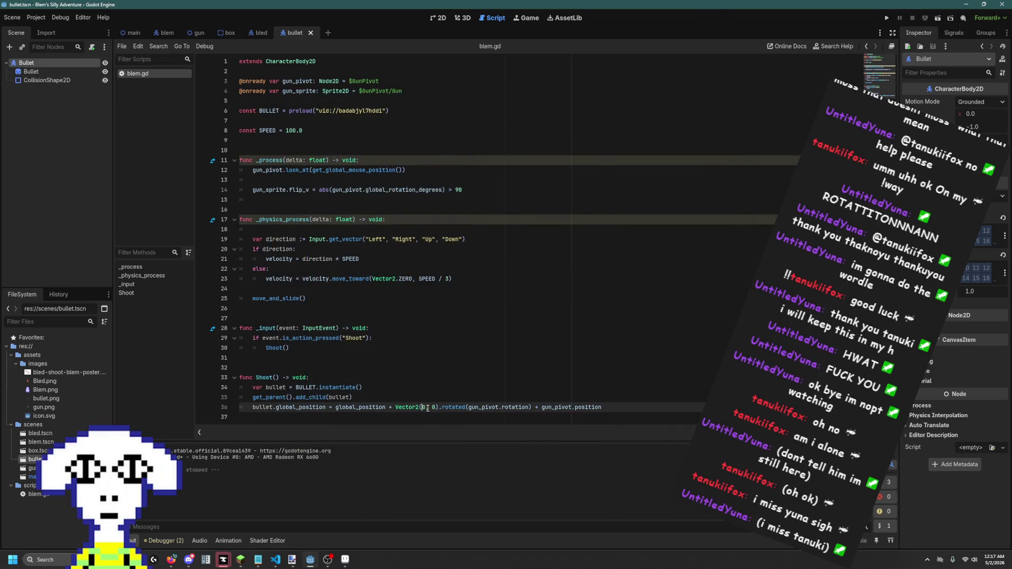
{"action": "key", "text": "F5"}
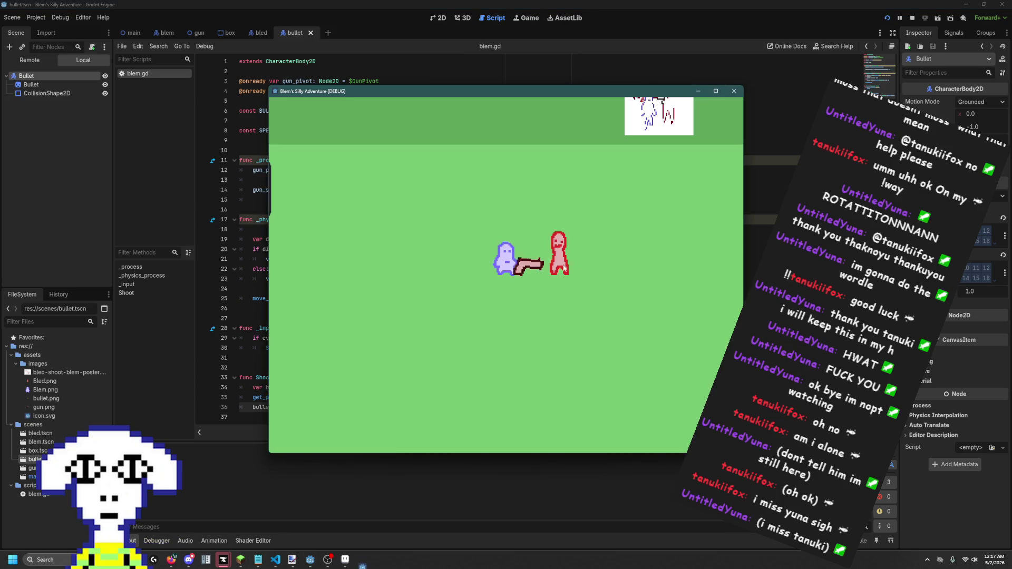
{"action": "left_click", "coordinate": [596, 247]}
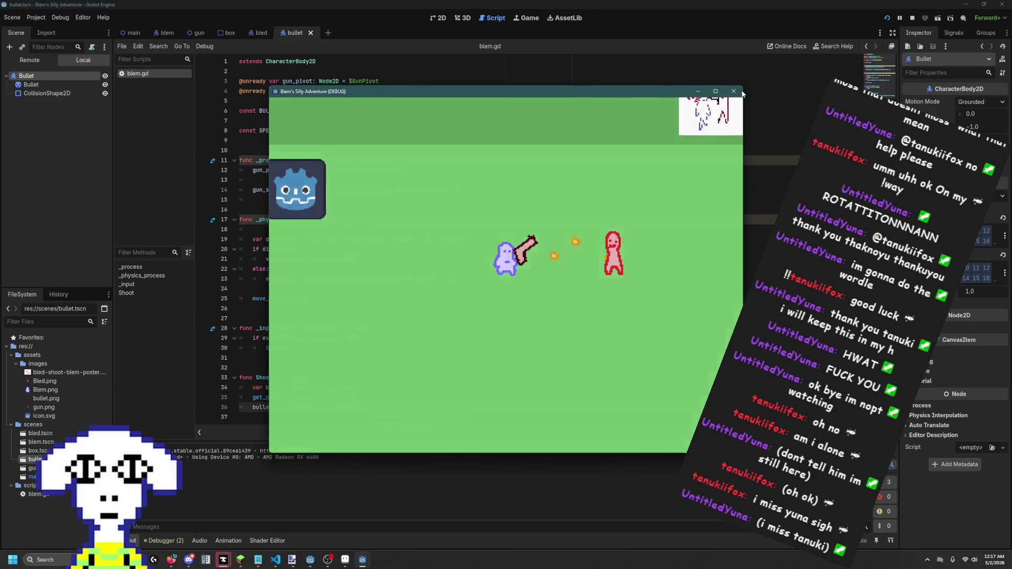
{"action": "key", "text": "F8"}
Step: Set the offset to 35 and test firing in a full-screen game window
{"action": "key", "text": "BackSpace"}
{"action": "key", "text": "BackSpace"}
{"action": "type", "text": "35"}
{"action": "key", "text": "F5"}
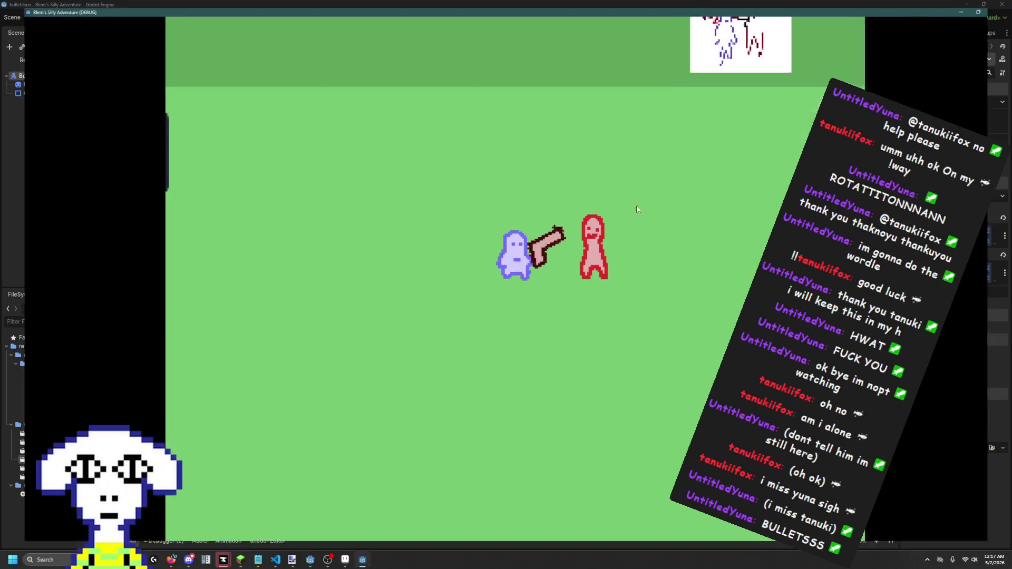
{"action": "left_click", "coordinate": [612, 181]}
{"action": "mouse_move", "coordinate": [611, 182]}
{"action": "left_mouse_down"}
{"action": "mouse_move", "coordinate": [357, 207]}
{"action": "mouse_move", "coordinate": [591, 412]}
{"action": "mouse_move", "coordinate": [453, 162]}
{"action": "mouse_move", "coordinate": [612, 371]}
{"action": "left_mouse_up"}
{"action": "left_click", "coordinate": [1001, 4]}
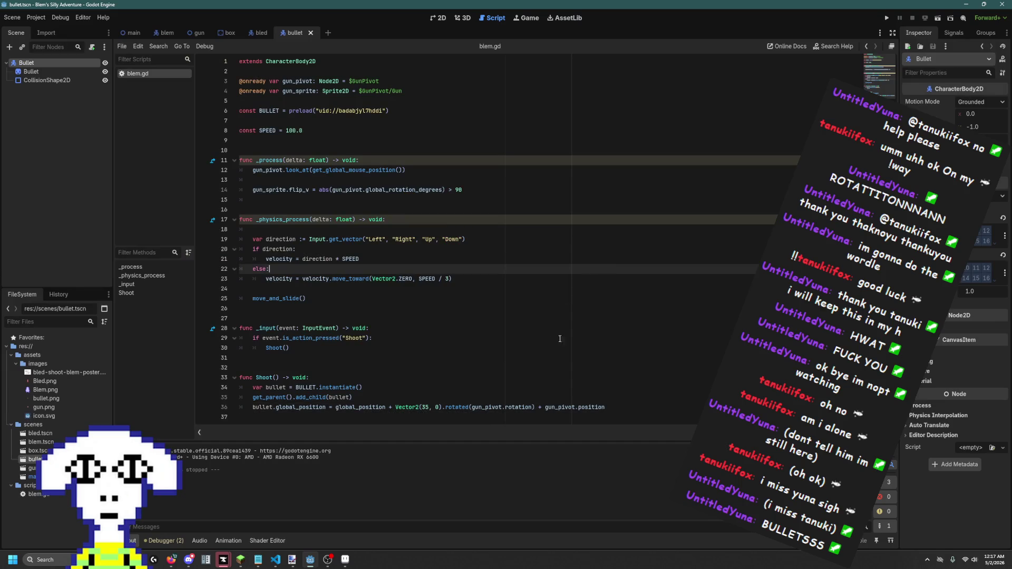
{"action": "left_click", "coordinate": [637, 408]}
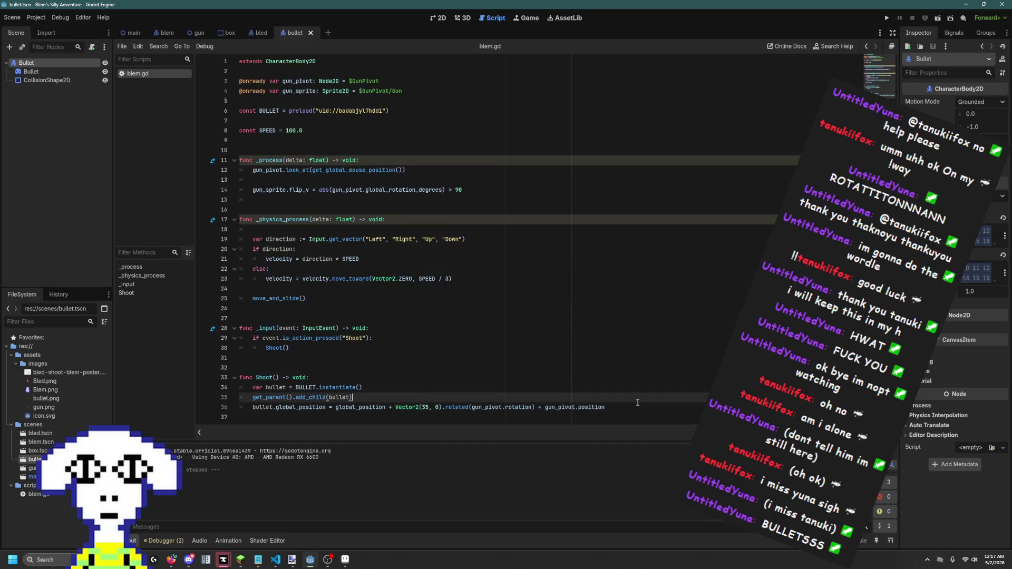
Step: Add bullet.global_rotation = gun_pivot.global_rotation to Shoot() and save the script
{"action": "key", "text": "Return"}
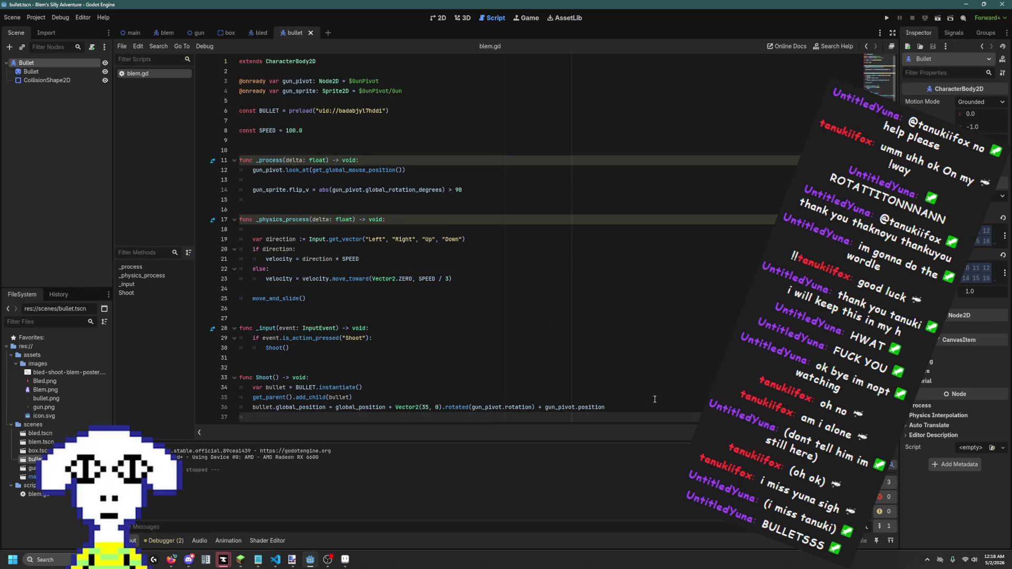
{"action": "type", "text": "llet.rotation"}
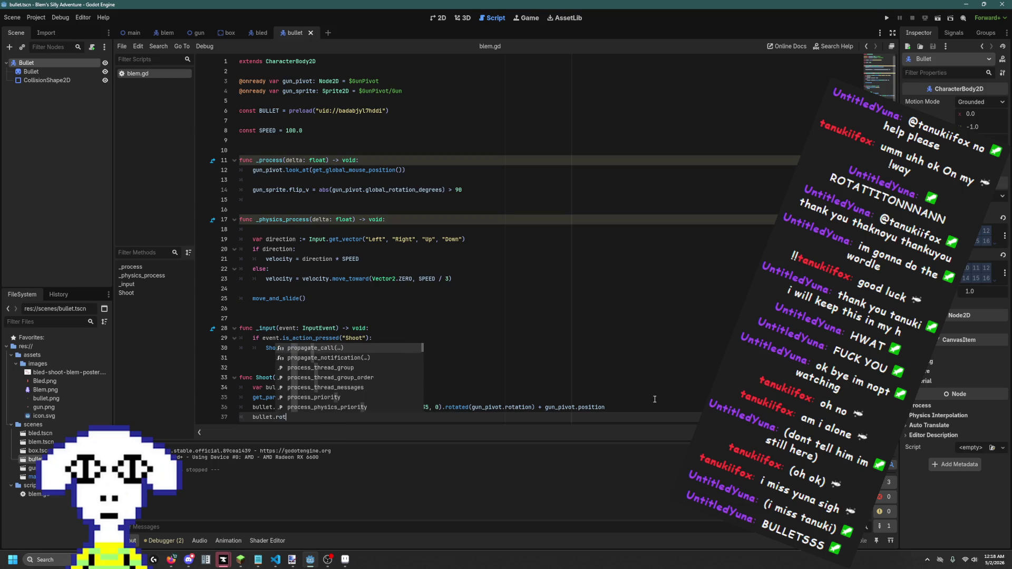
{"action": "type", "text": " = gun"}
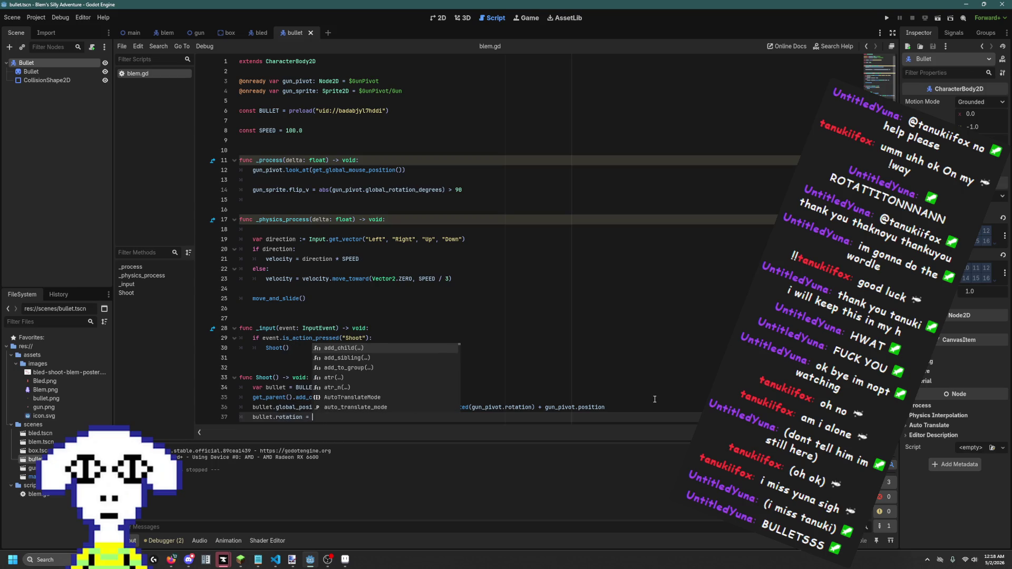
{"action": "key", "text": "Return"}
{"action": "type", "text": ".rot"}
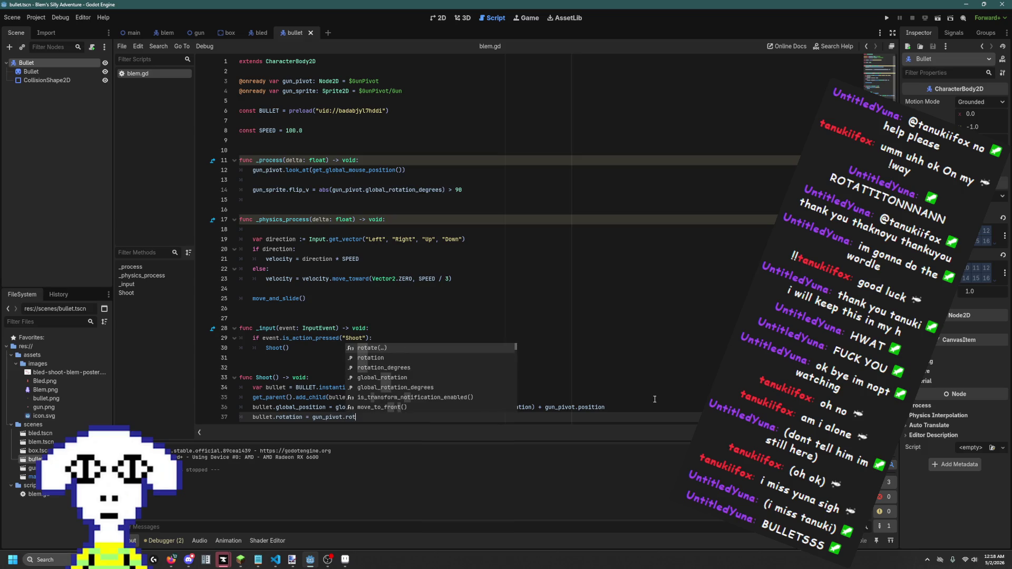
{"action": "key", "text": "Down"}
{"action": "key", "text": "Down"}
{"action": "key", "text": "Down"}
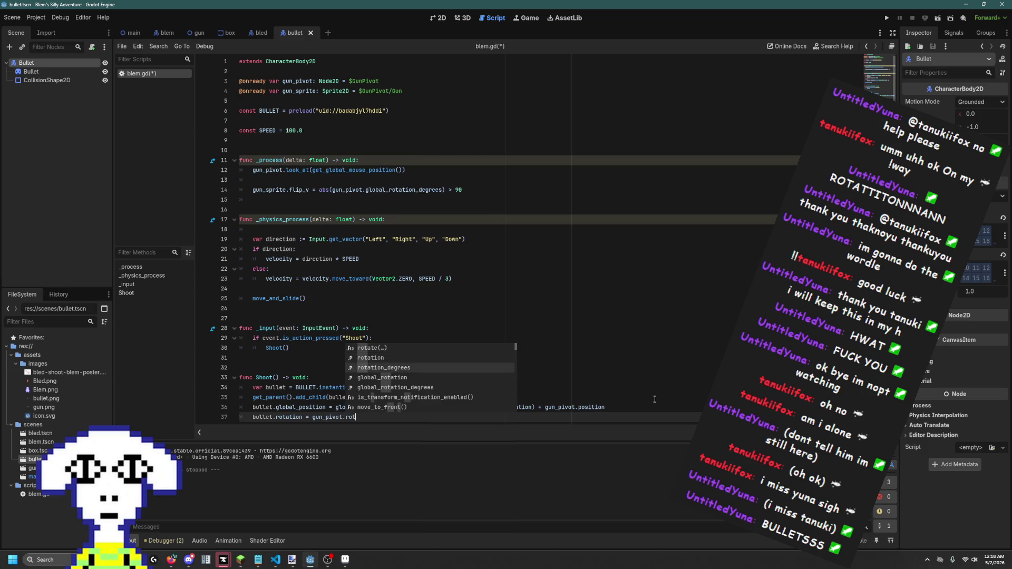
{"action": "key", "text": "Return"}
{"action": "double_click", "coordinate": [295, 418]}
{"action": "type", "text": "global"}
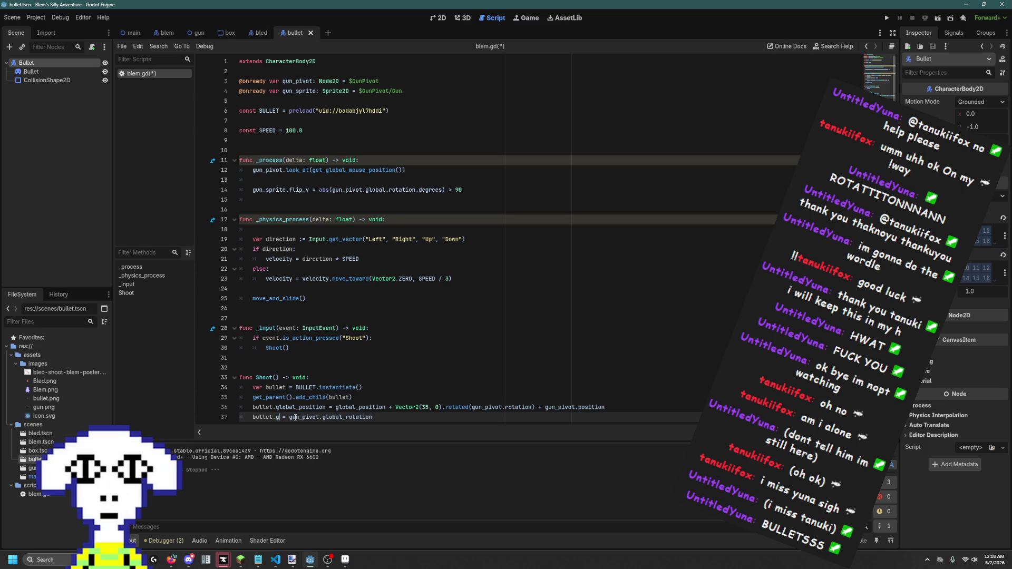
{"action": "type", "text": "_rotation"}
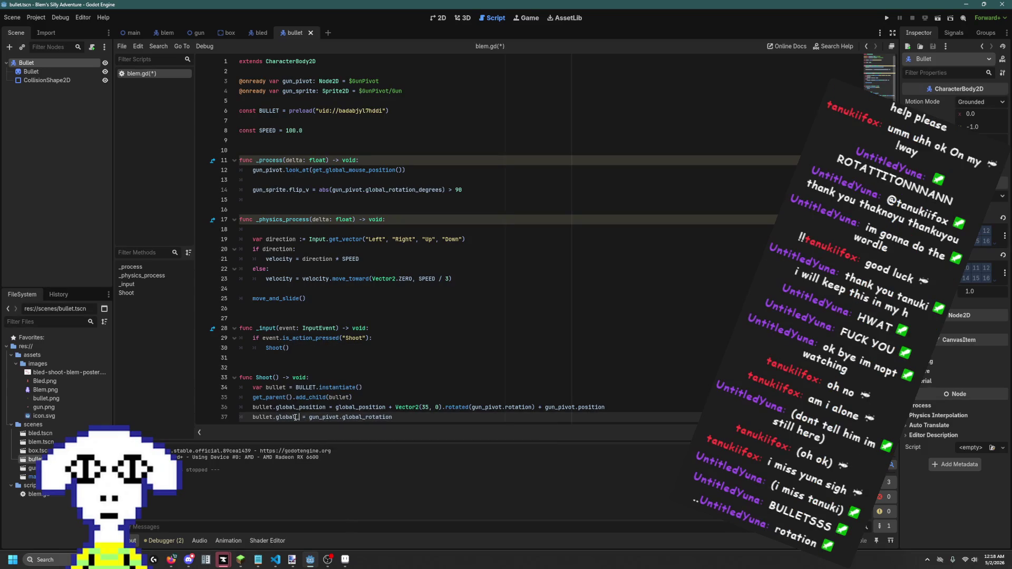
{"action": "key", "text": "ctrl+s"}
Step: Play-test firing rotated bullets while walking Blem around the map with WASD
{"action": "key", "text": "F5"}
{"action": "left_click", "coordinate": [368, 226]}
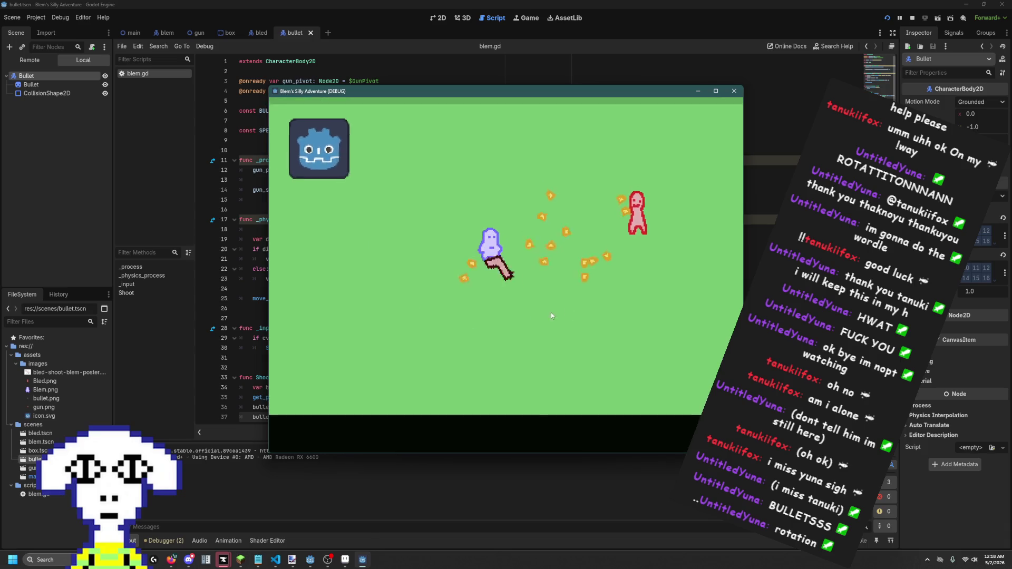
{"action": "double_click", "coordinate": [675, 92]}
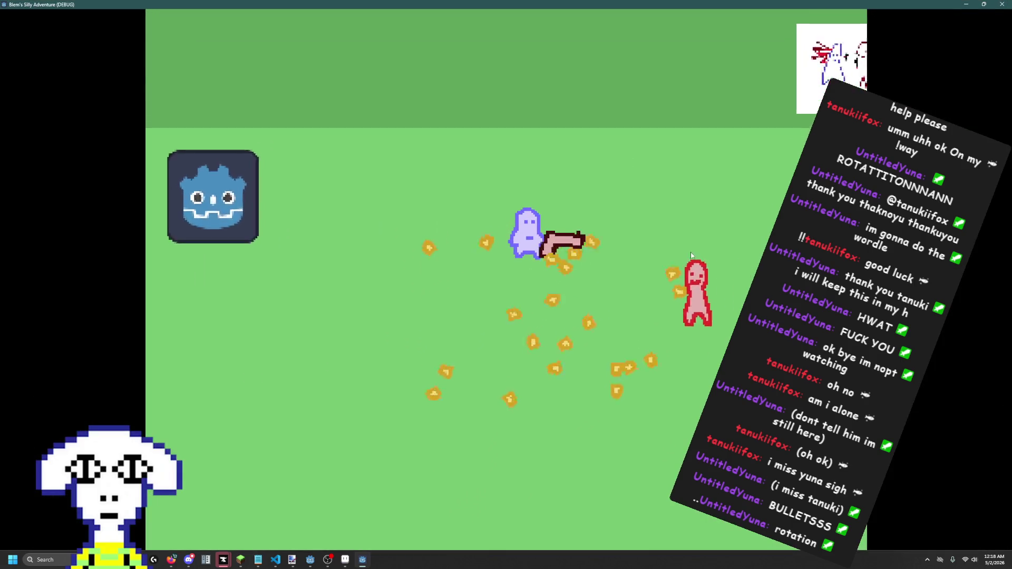
{"action": "key", "text": "d"}
{"action": "left_click", "coordinate": [498, 163]}
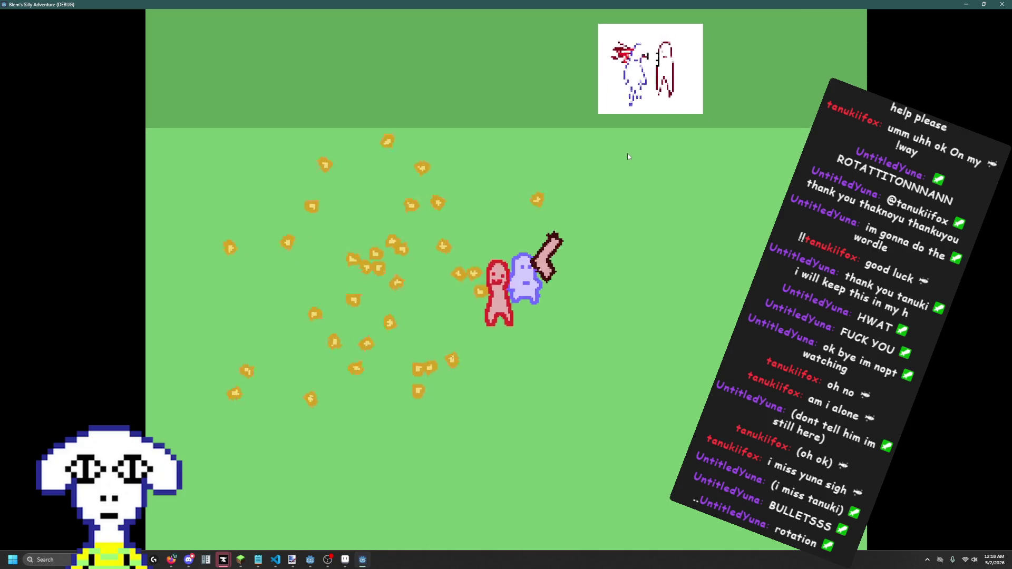
{"action": "key", "text": "s"}
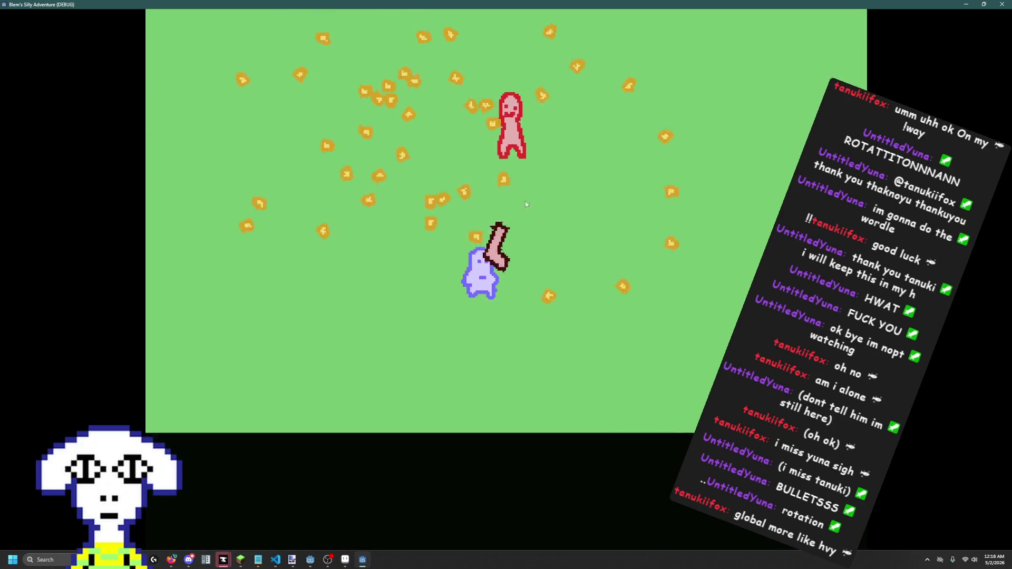
{"action": "key", "text": "w"}
{"action": "key", "text": "a"}
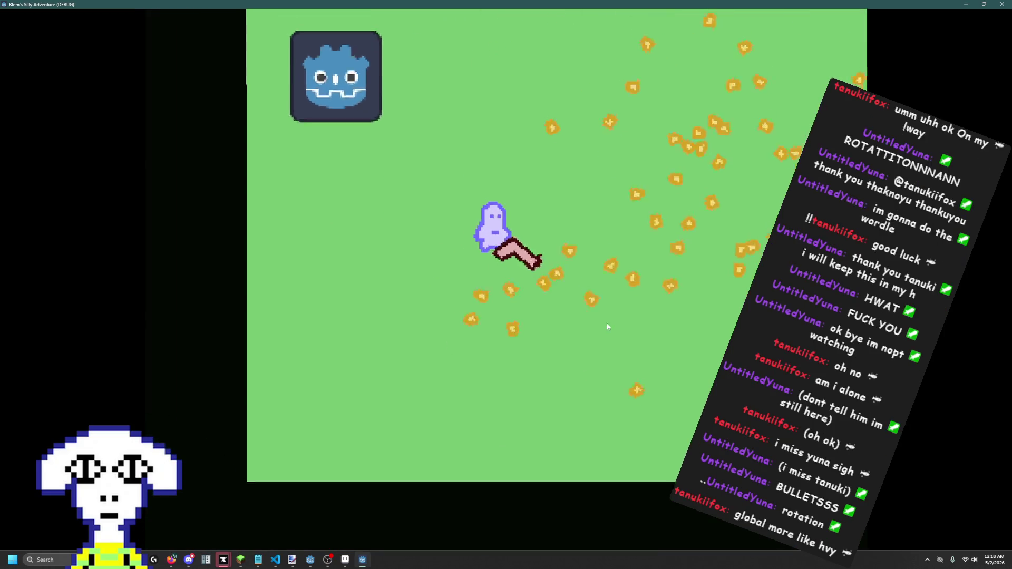
{"action": "key", "text": "d"}
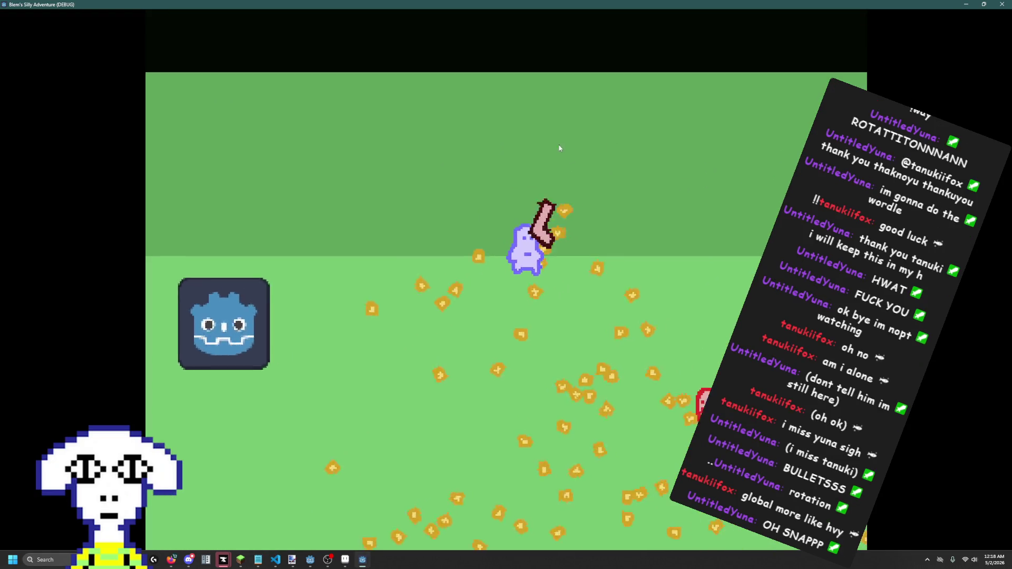
{"action": "key", "text": "s"}
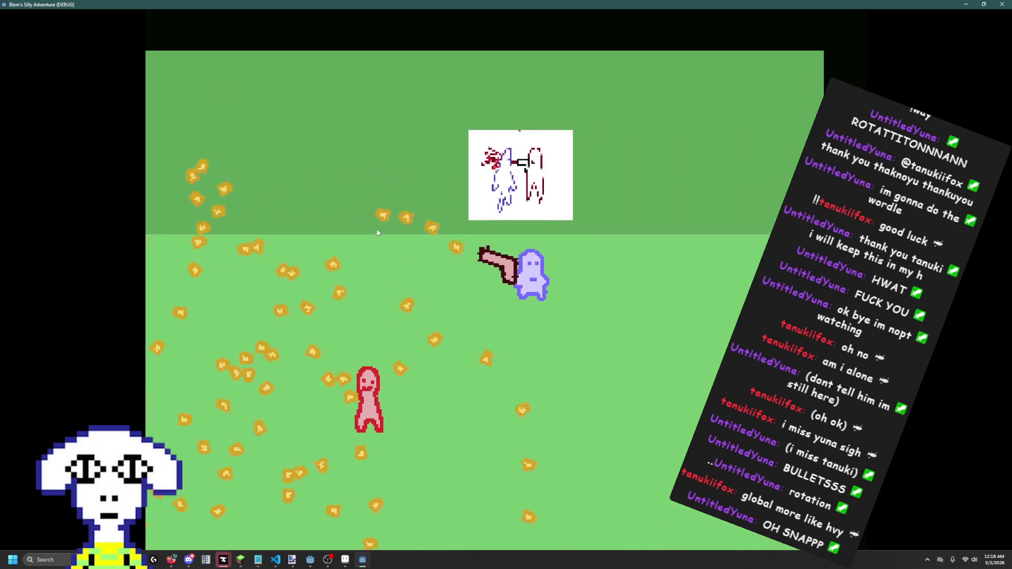
{"action": "key", "text": "s"}
{"action": "key", "text": "d"}
{"action": "key", "text": "a"}
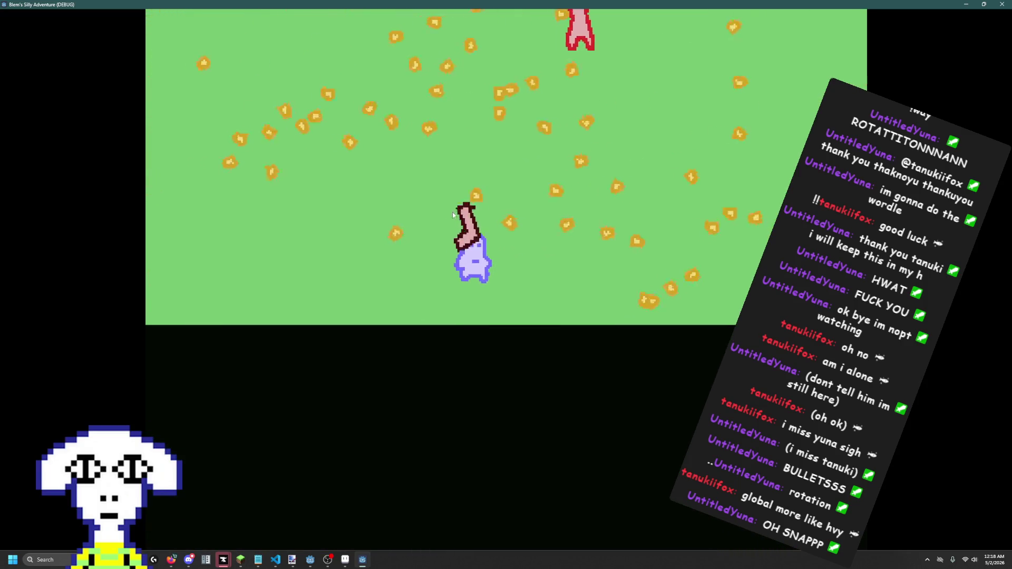
{"action": "key", "text": "a"}
{"action": "key", "text": "w"}
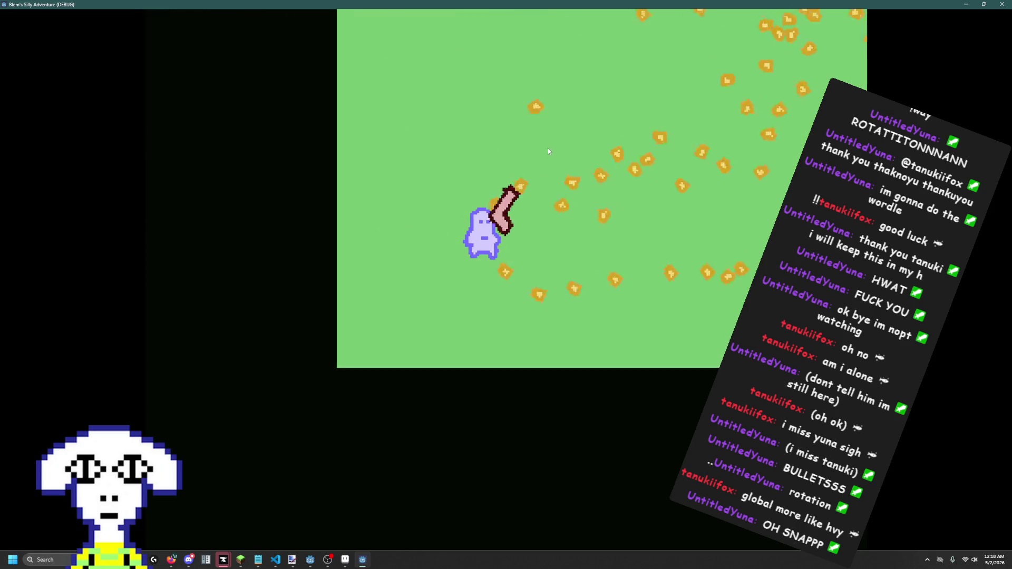
{"action": "key", "text": "w"}
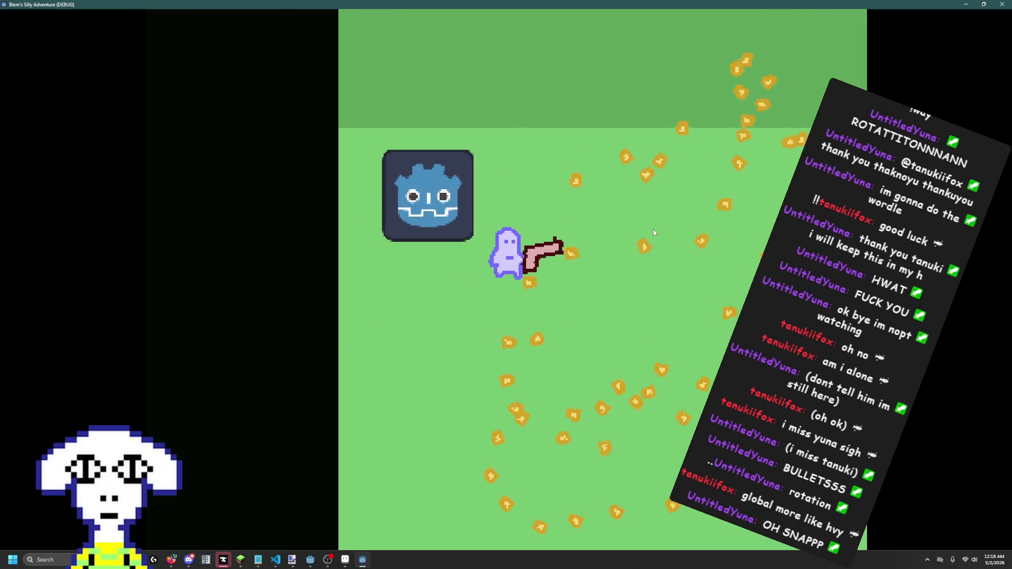
{"action": "key", "text": "F8"}
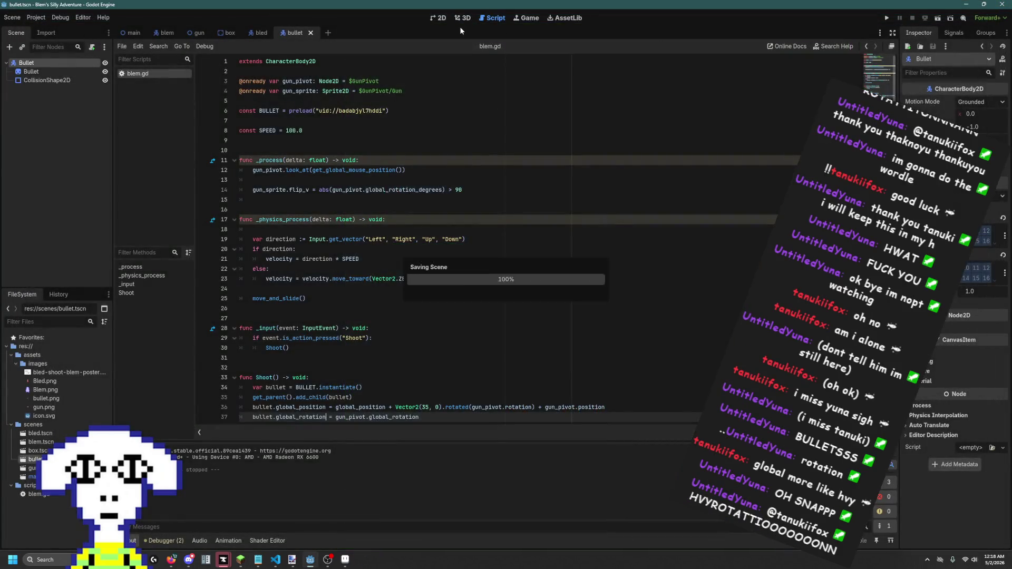
Step: Open the blem scene in 2D and start adding a child node under GunPivot
{"action": "left_click", "coordinate": [440, 21]}
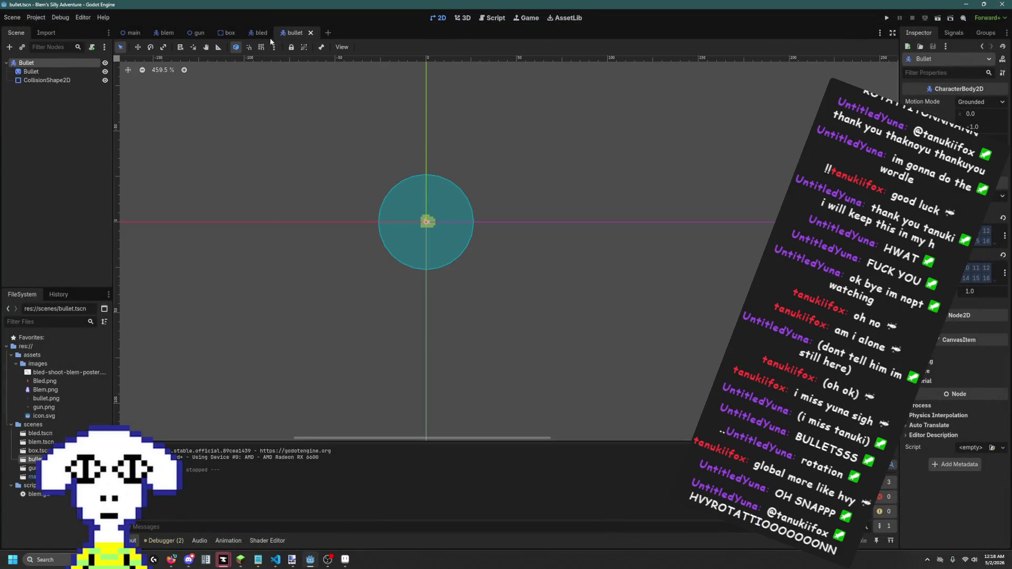
{"action": "left_click", "coordinate": [258, 33]}
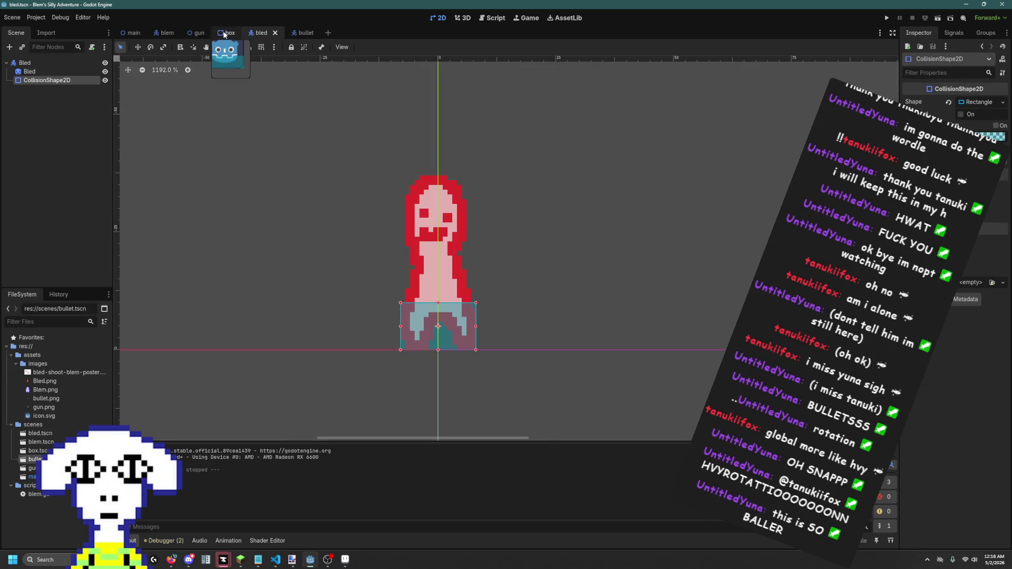
{"action": "left_click", "coordinate": [201, 33]}
{"action": "left_click", "coordinate": [164, 33]}
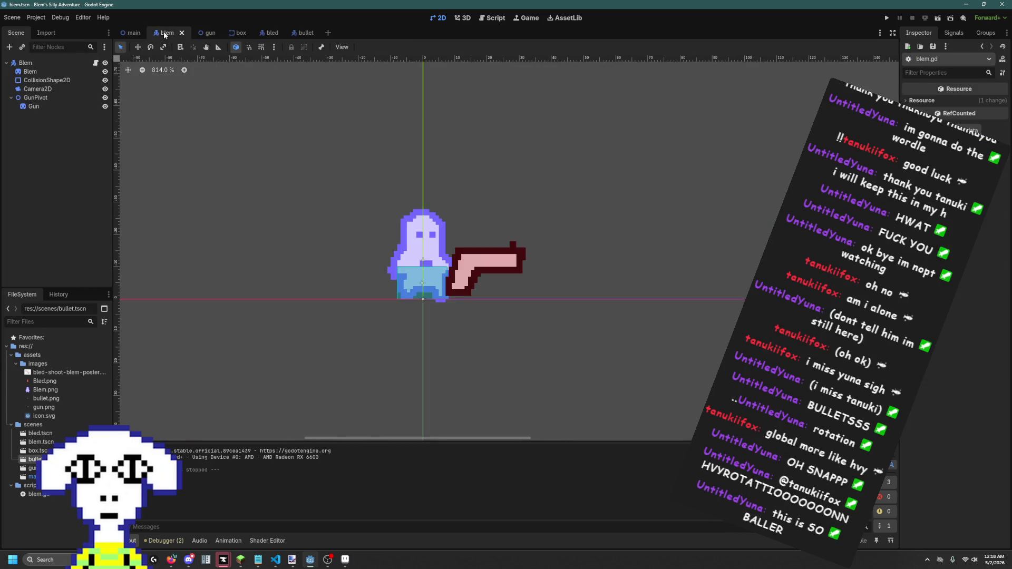
{"action": "scroll", "coordinate": [210, 124], "scroll_direction": "up", "scroll_amount": 1}
{"action": "left_click", "coordinate": [46, 95]}
{"action": "right_click", "coordinate": [46, 96]}
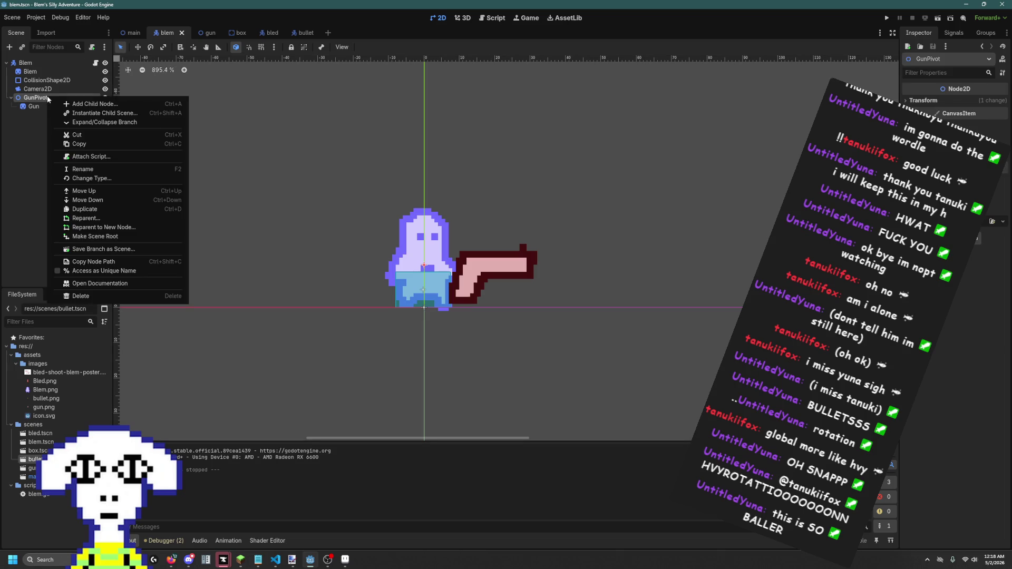
{"action": "left_click", "coordinate": [68, 105]}
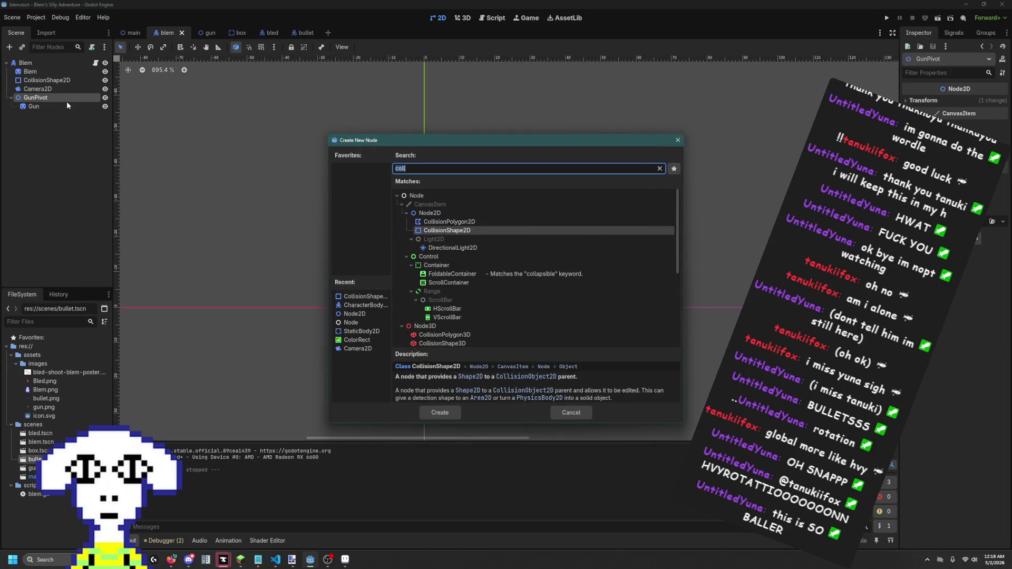
Step: Create a Node2D child under GunPivot, adding Node2D to favourites
{"action": "type", "text": "node"}
{"action": "key", "text": "Down"}
{"action": "key", "text": "Tab"}
{"action": "key", "text": "space"}
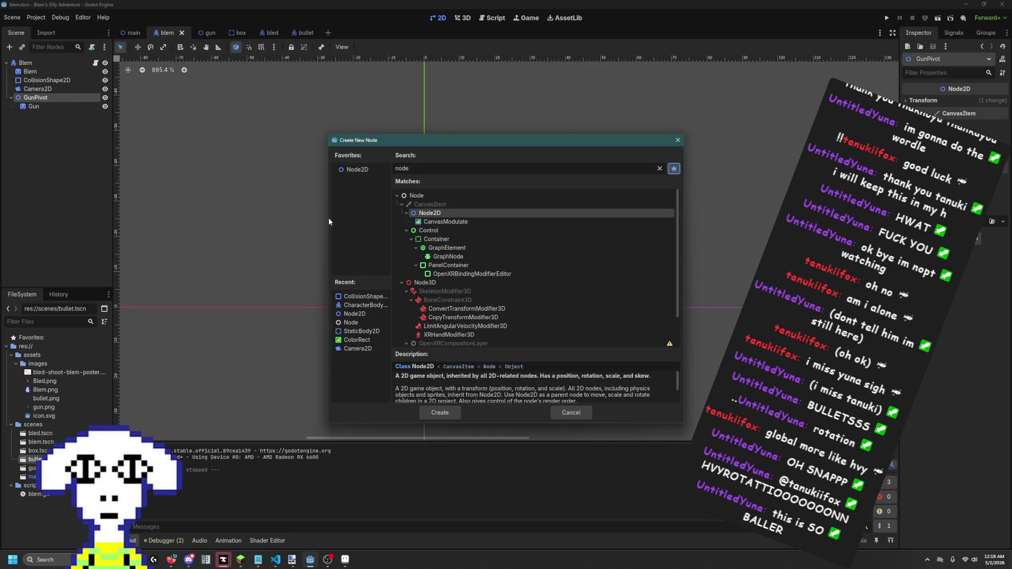
{"action": "double_click", "coordinate": [435, 213]}
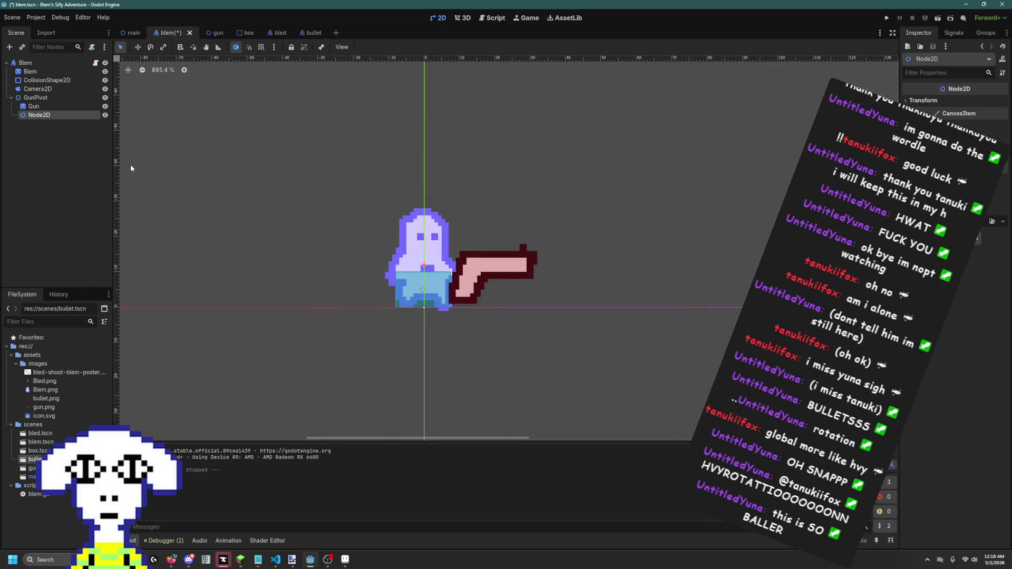
Step: Rename the node BulletPoint, make it a child of Gun, and save the scene
{"action": "double_click", "coordinate": [37, 114]}
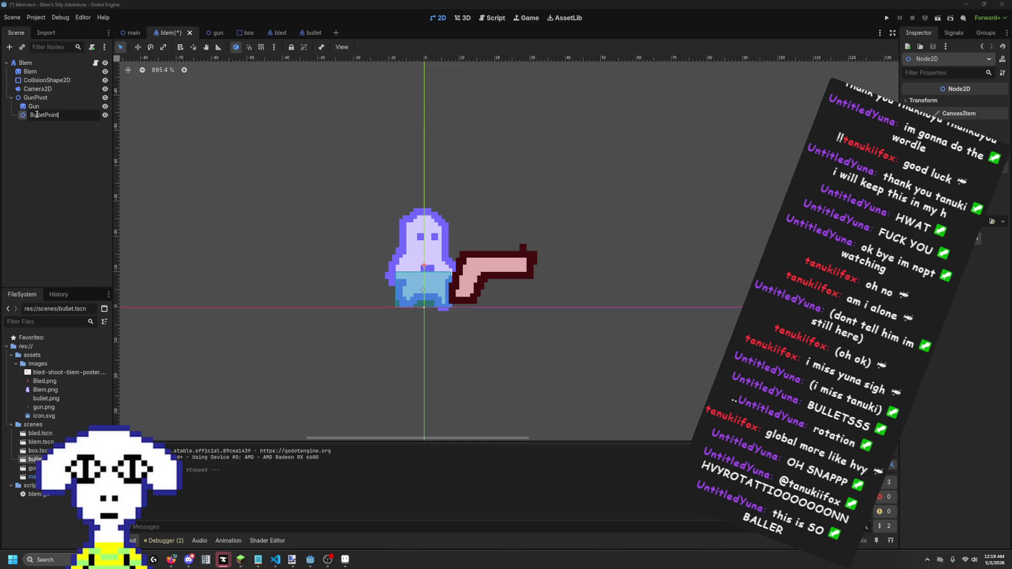
{"action": "key", "text": "Return"}
{"action": "mouse_move", "coordinate": [45, 115]}
{"action": "left_mouse_down"}
{"action": "mouse_move", "coordinate": [53, 129]}
{"action": "mouse_move", "coordinate": [36, 107]}
{"action": "mouse_move", "coordinate": [79, 117]}
{"action": "mouse_move", "coordinate": [473, 100]}
{"action": "left_mouse_up"}
{"action": "left_click", "coordinate": [61, 160]}
{"action": "key", "text": "ctrl+s"}
{"action": "left_click", "coordinate": [492, 18]}
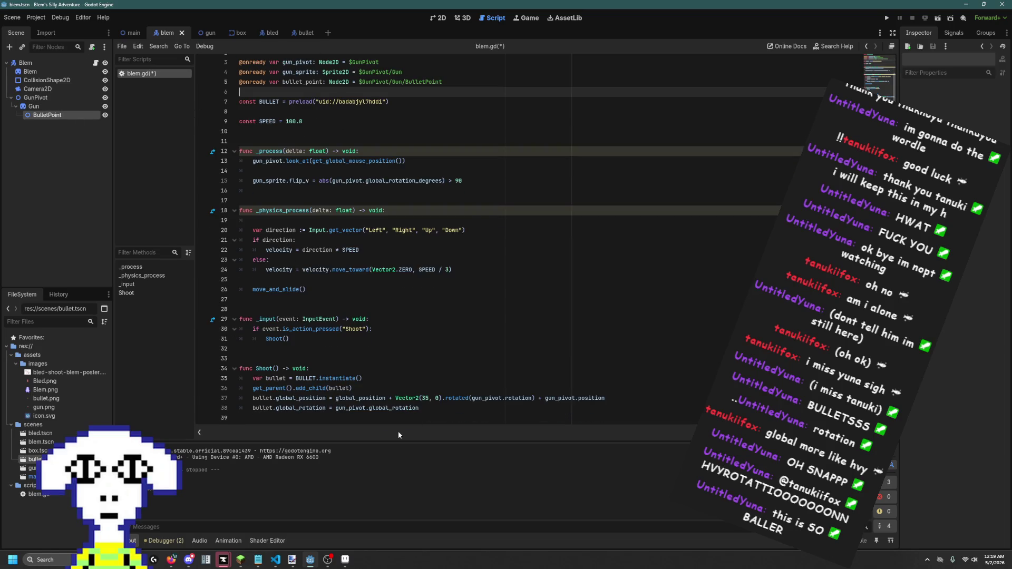
Step: Set the bullet's position on line 37 to bullet_point.global_position and save
{"action": "left_click_drag", "start_coordinate": [605, 397], "coordinate": [336, 399]}
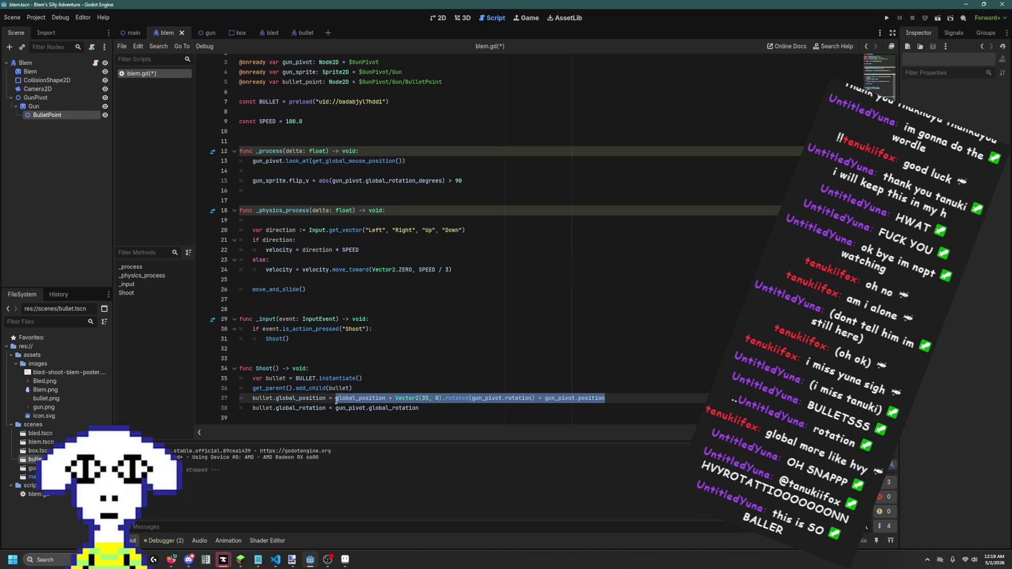
{"action": "type", "text": "bullet.global_position = bull"}
{"action": "key", "text": "Return"}
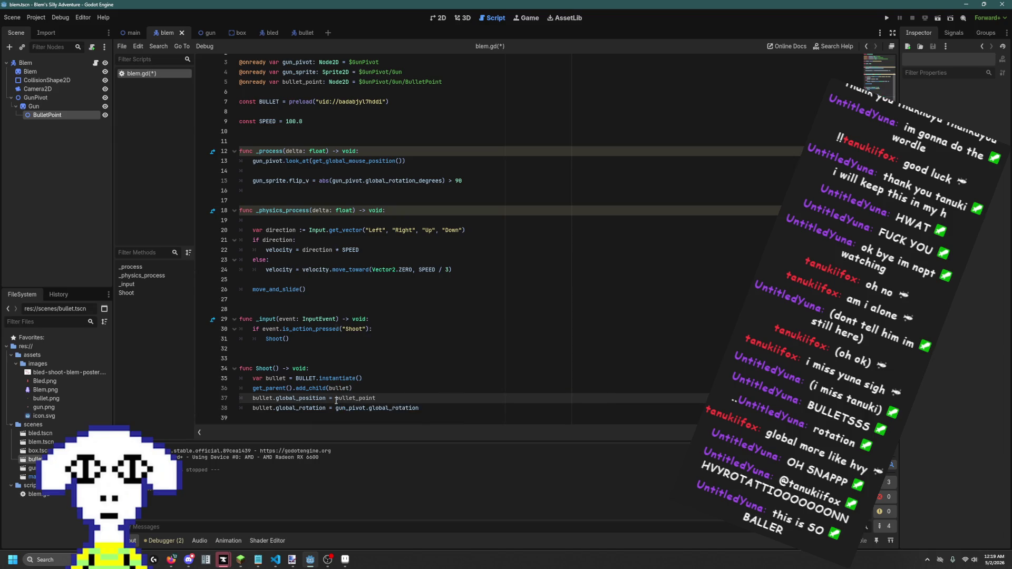
{"action": "type", "text": ".glo"}
{"action": "key", "text": "Return"}
{"action": "key", "text": "ctrl+s"}
Step: Replace gun_pivot with bullet_point in the rotation line 38
{"action": "left_click", "coordinate": [425, 408]}
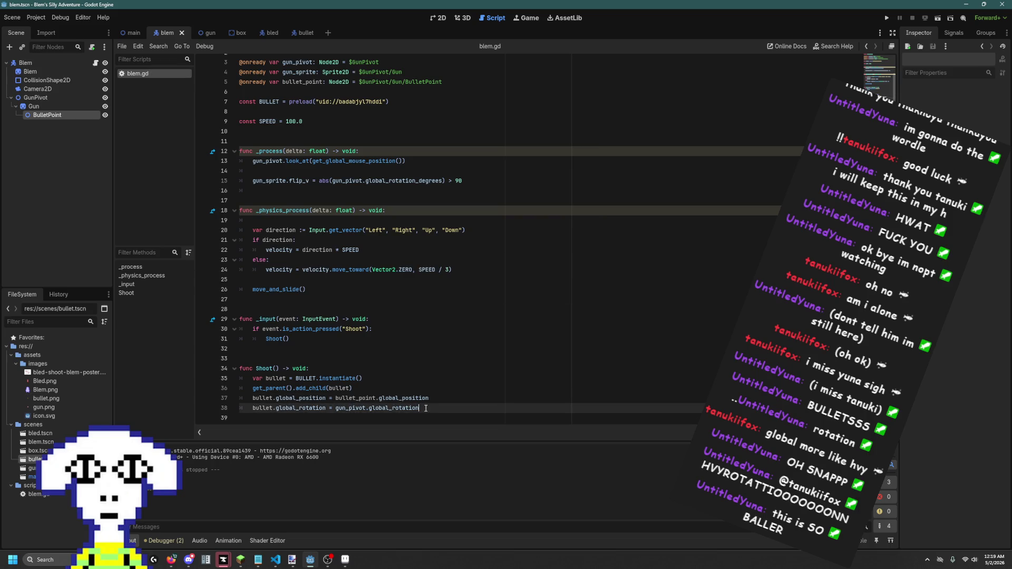
{"action": "left_click_drag", "start_coordinate": [430, 409], "coordinate": [335, 409]}
{"action": "double_click", "coordinate": [345, 408]}
{"action": "type", "text": "bul"}
{"action": "key", "text": "Down"}
{"action": "key", "text": "Return"}
Step: Run the game and fire a couple of test bullets
{"action": "key", "text": "F5"}
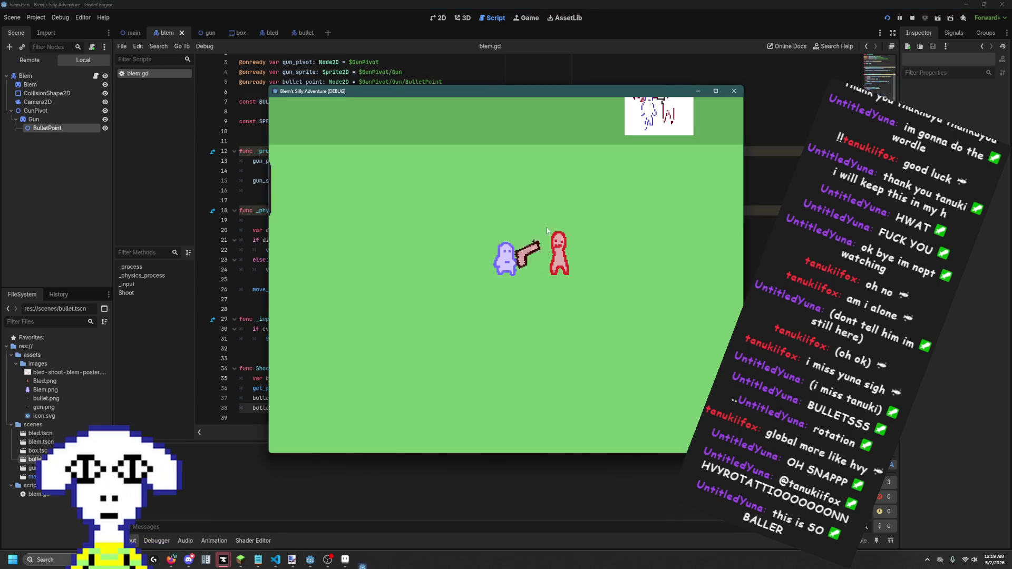
{"action": "left_click", "coordinate": [627, 364]}
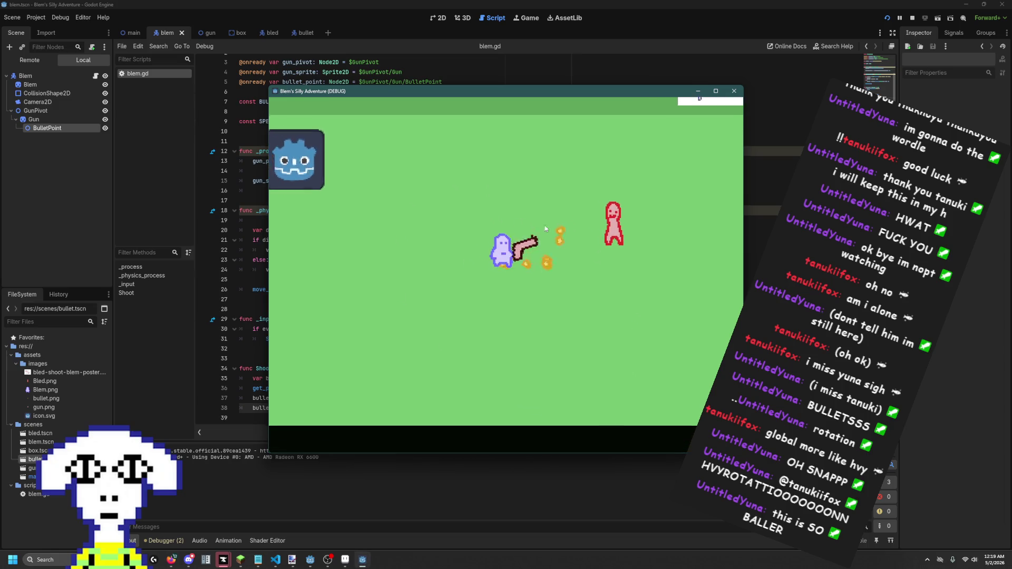
{"action": "left_click", "coordinate": [626, 299]}
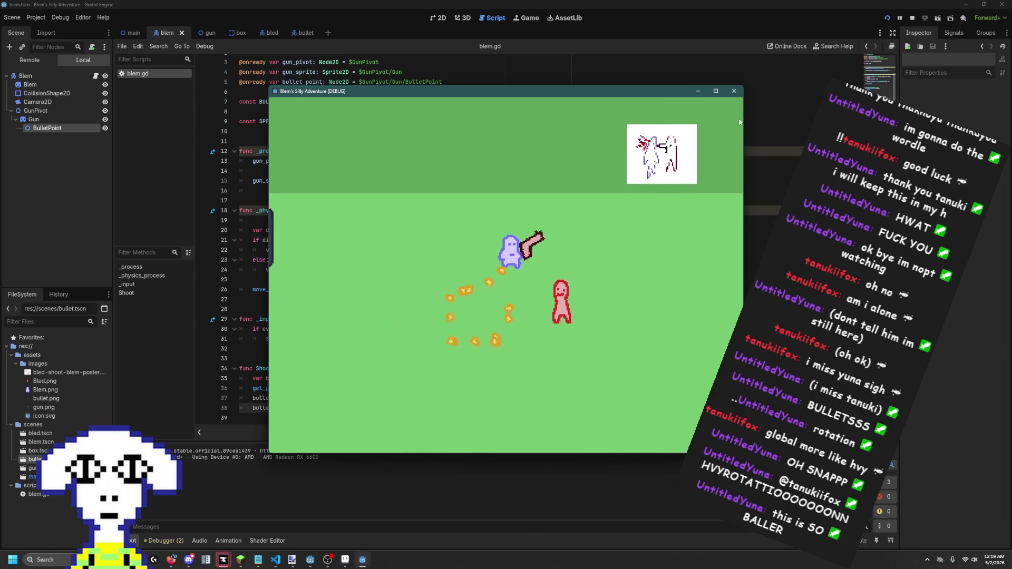
{"action": "key", "text": "F8"}
Step: Move BulletPoint to the gun barrel's tip at (12, -3) and save
{"action": "left_click", "coordinate": [440, 18]}
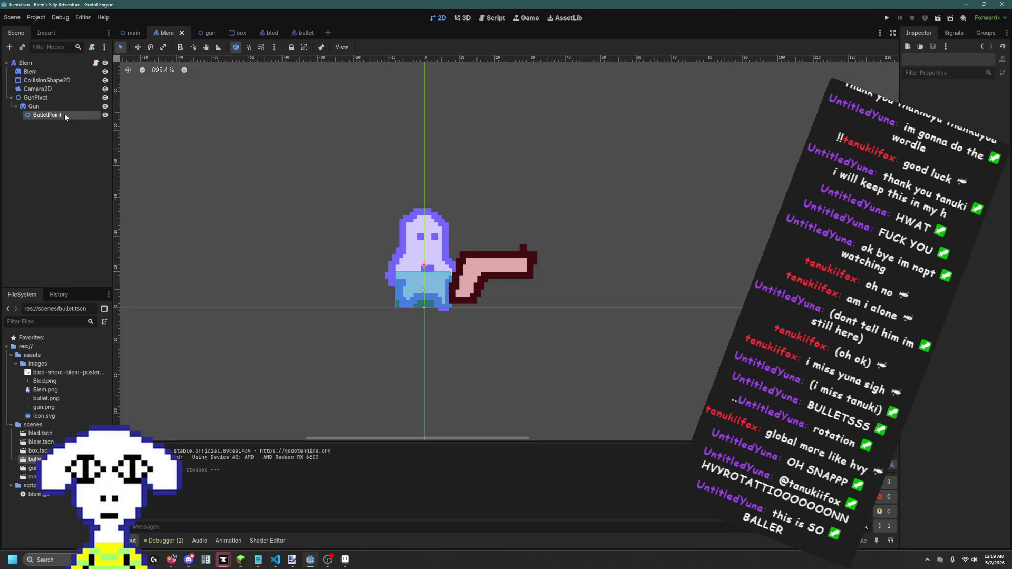
{"action": "left_click_drag", "start_coordinate": [473, 201], "coordinate": [576, 204]}
{"action": "scroll", "coordinate": [576, 203], "scroll_direction": "up", "scroll_amount": 5}
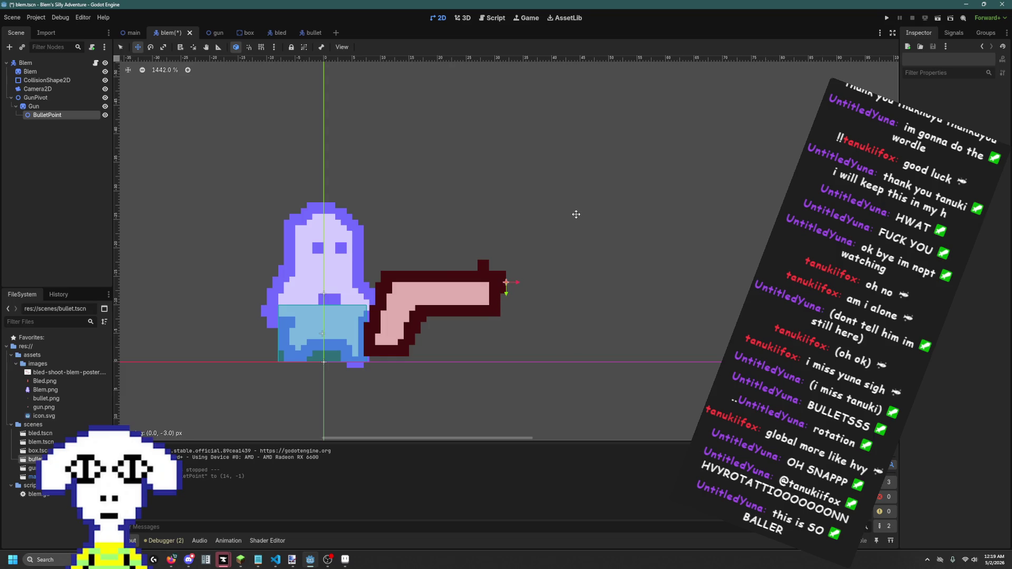
{"action": "key", "text": "Down"}
{"action": "key", "text": "F5"}
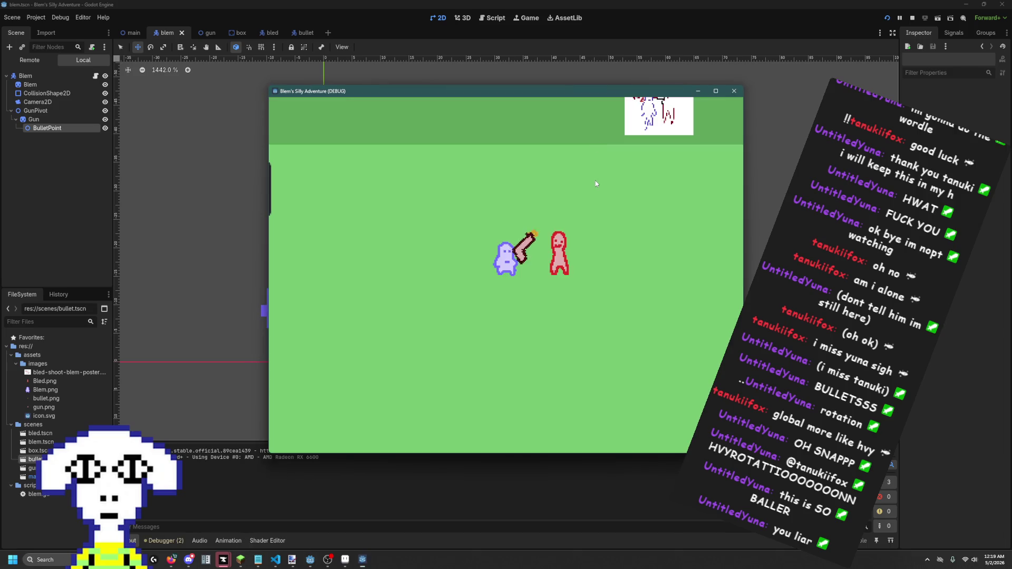
Step: Fire bullets at the mouse while walking Blem down and left around the level
{"action": "left_click", "coordinate": [386, 267]}
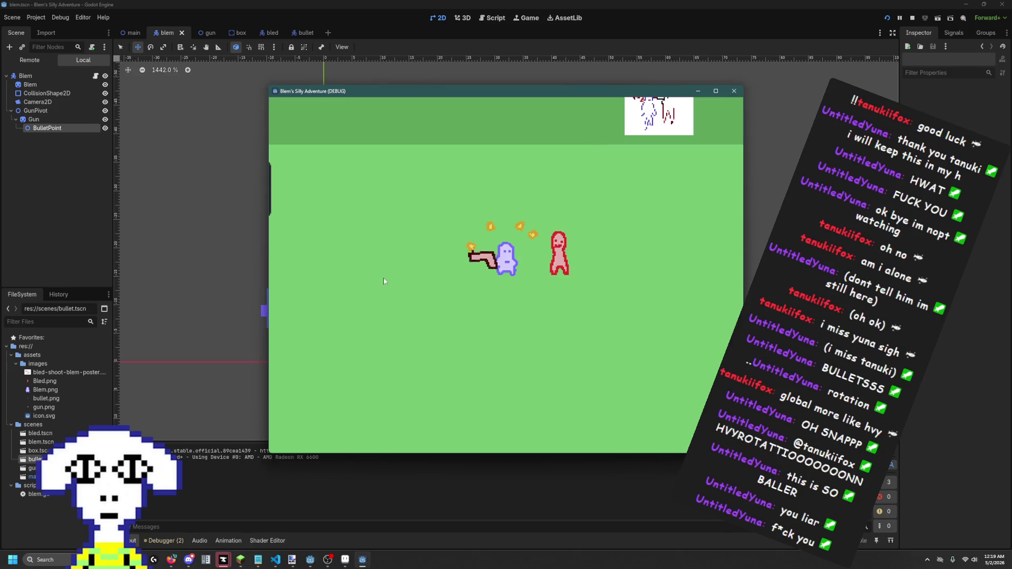
{"action": "key", "text": "s"}
{"action": "left_click", "coordinate": [616, 200]}
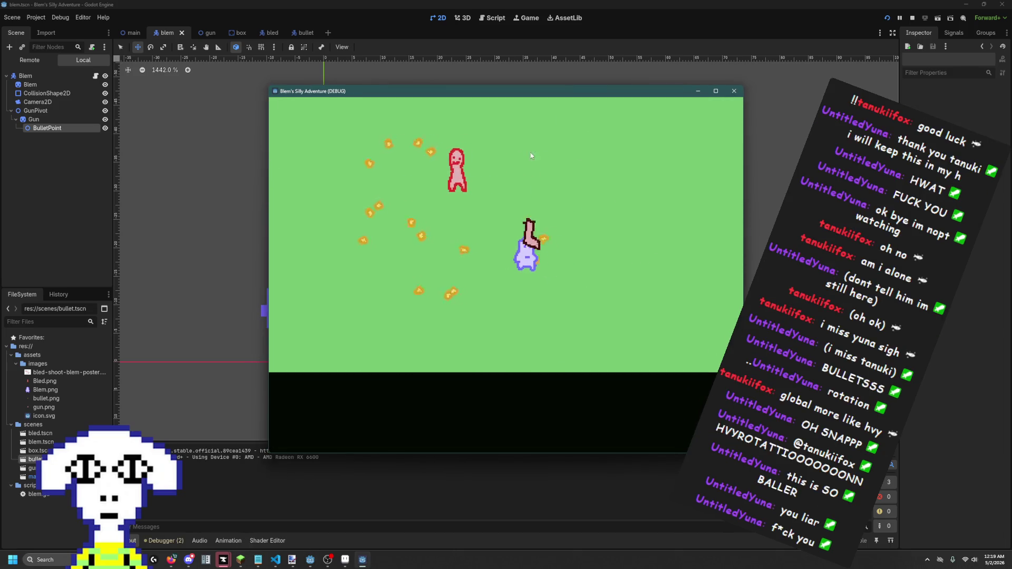
{"action": "left_click", "coordinate": [619, 320]}
{"action": "key", "text": "w"}
{"action": "key", "text": "a"}
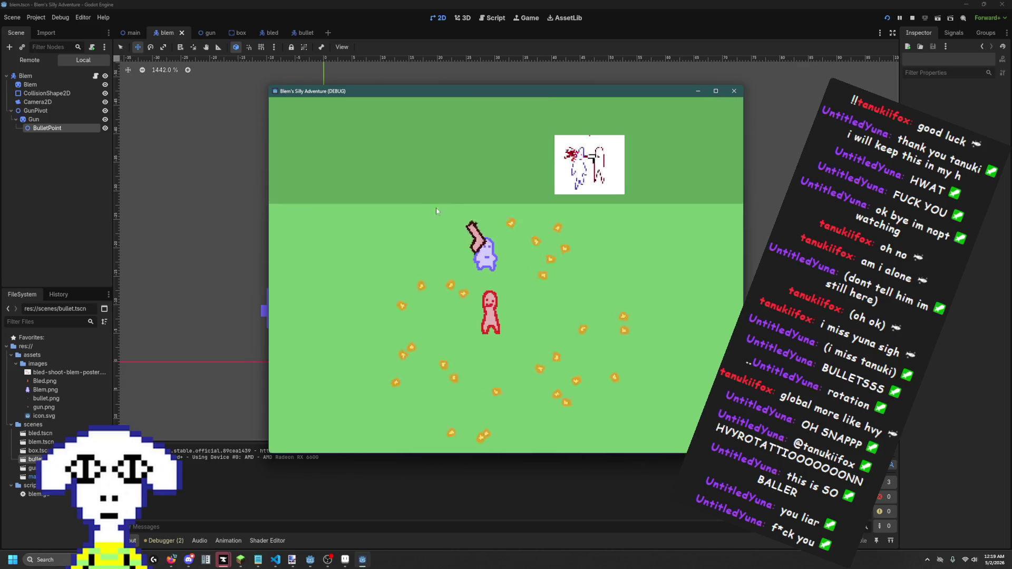
{"action": "key", "text": "s"}
{"action": "key", "text": "a"}
{"action": "key", "text": "s"}
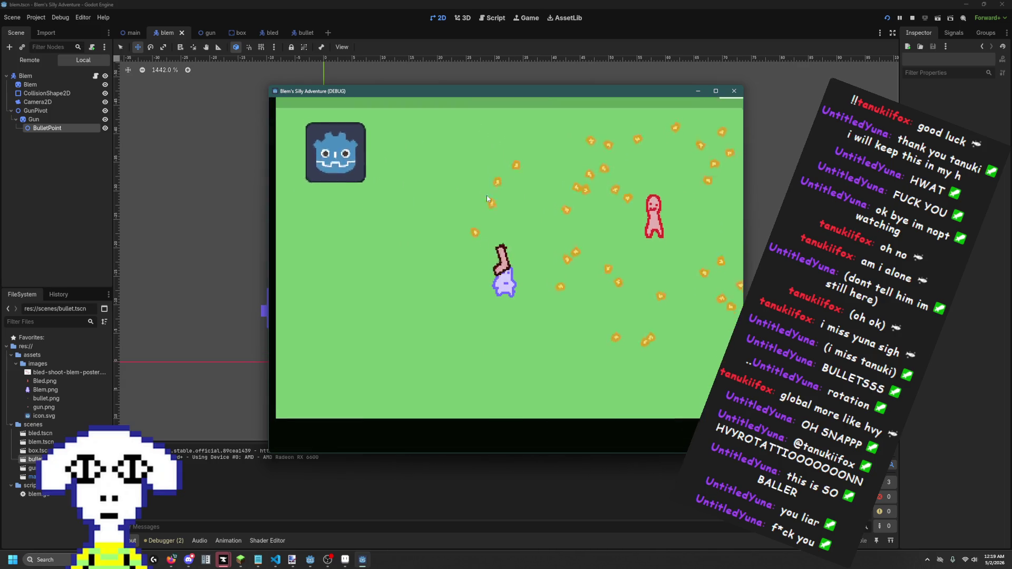
Step: Walk Blem up to the poster and back down, then stop the running game
{"action": "key", "text": "w"}
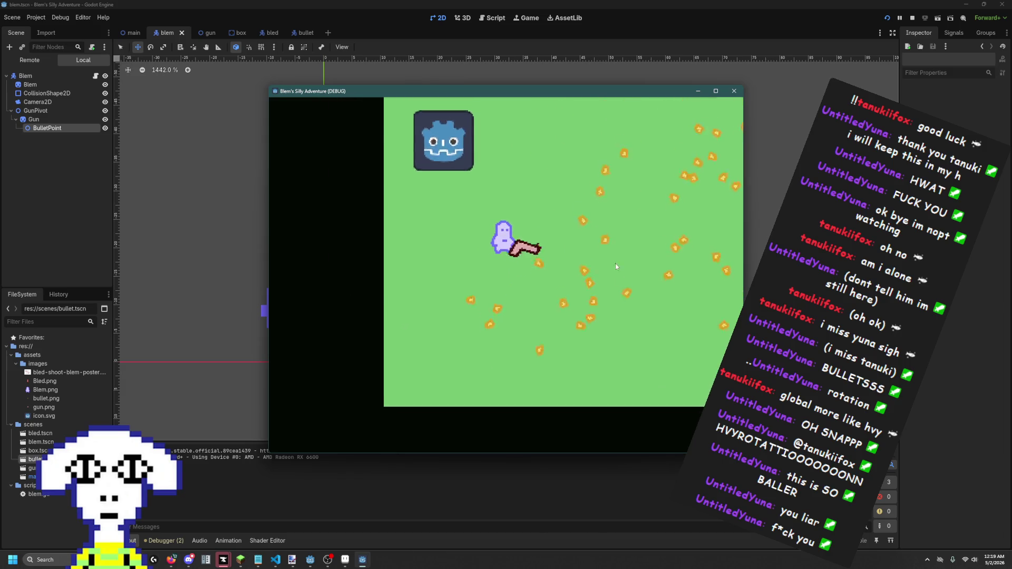
{"action": "key", "text": "d"}
{"action": "key", "text": "d"}
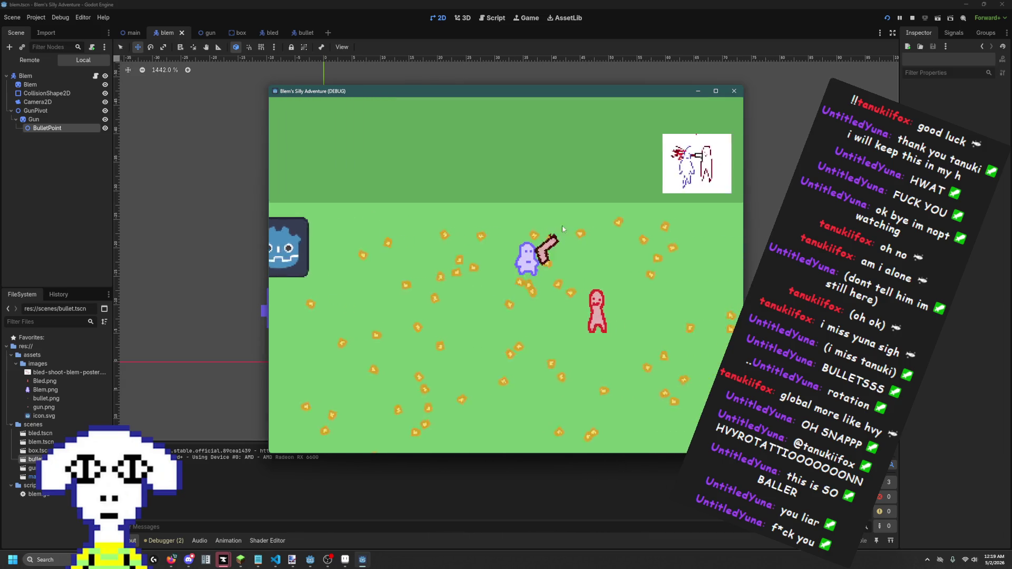
{"action": "key", "text": "s"}
{"action": "key", "text": "d"}
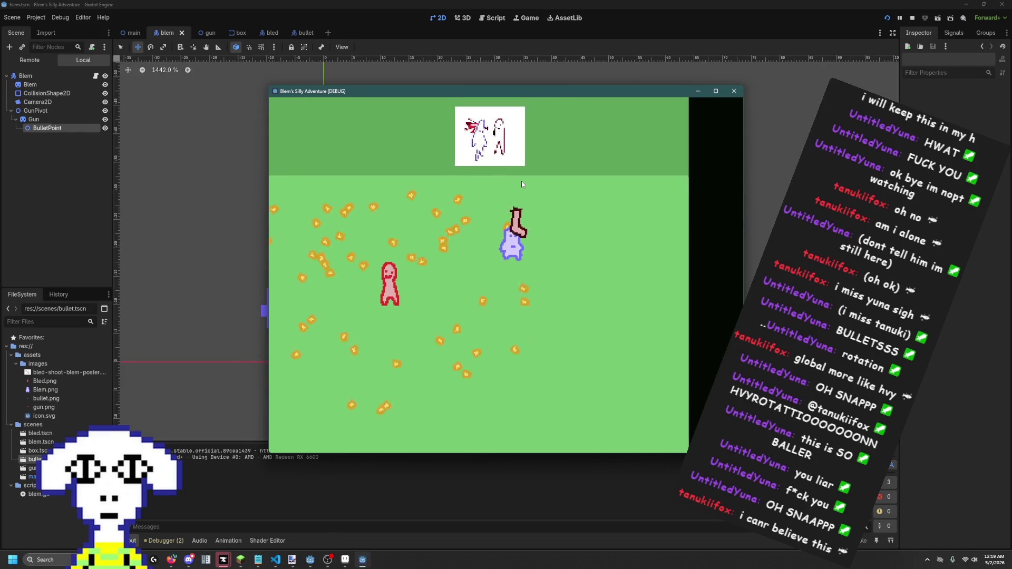
{"action": "key", "text": "w"}
{"action": "key", "text": "d"}
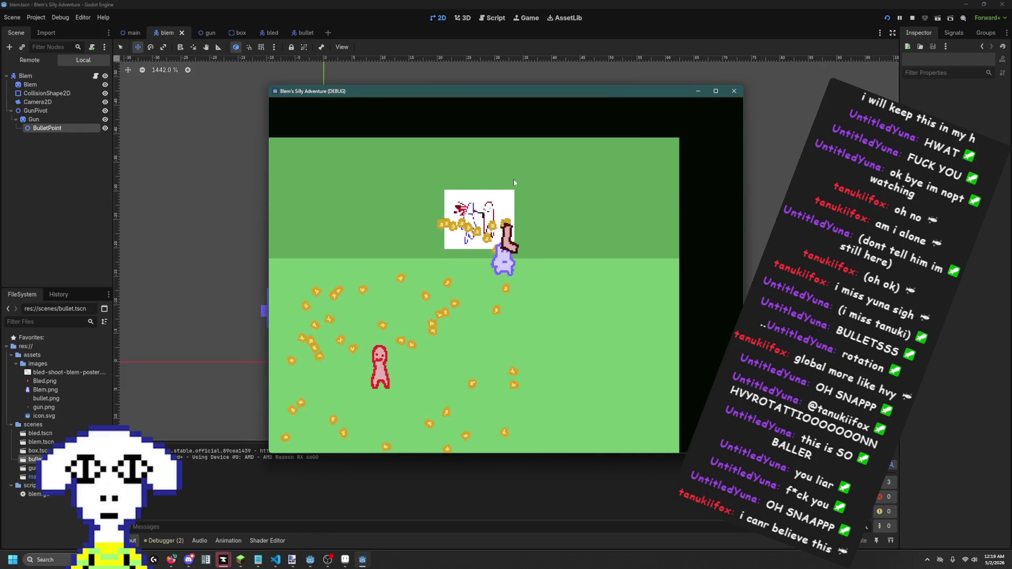
{"action": "key", "text": "a"}
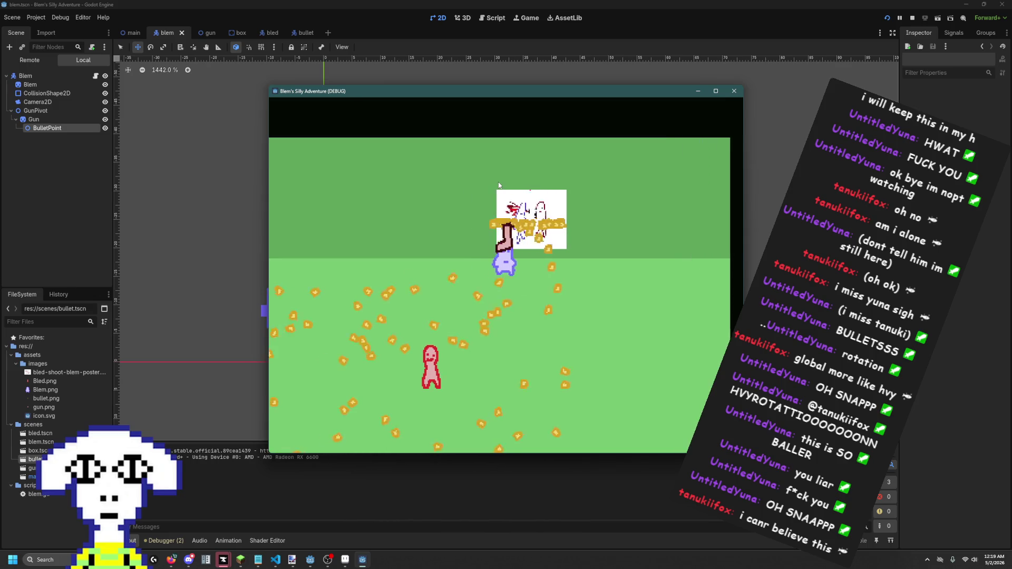
{"action": "key", "text": "s"}
{"action": "key", "text": "s"}
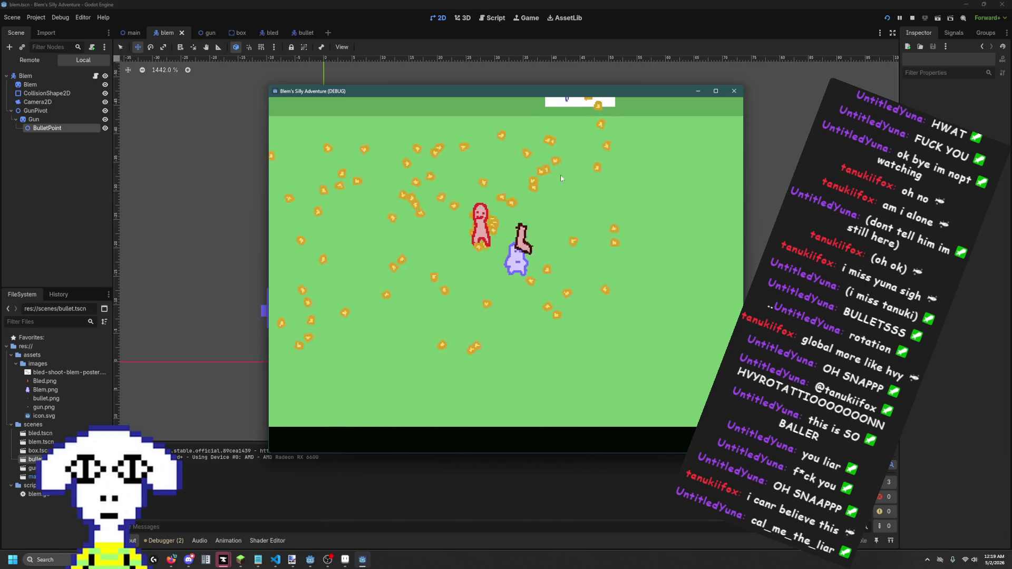
{"action": "left_click", "coordinate": [734, 91]}
{"action": "mouse_move", "coordinate": [125, 34]}
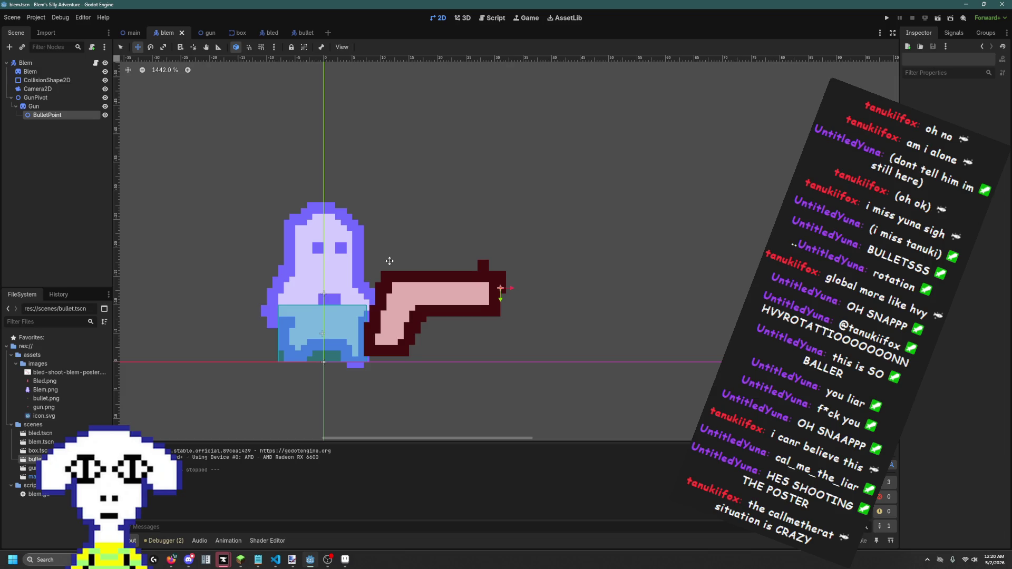
Step: Add a Node2D child under the Main node in the main level scene
{"action": "left_click", "coordinate": [135, 33]}
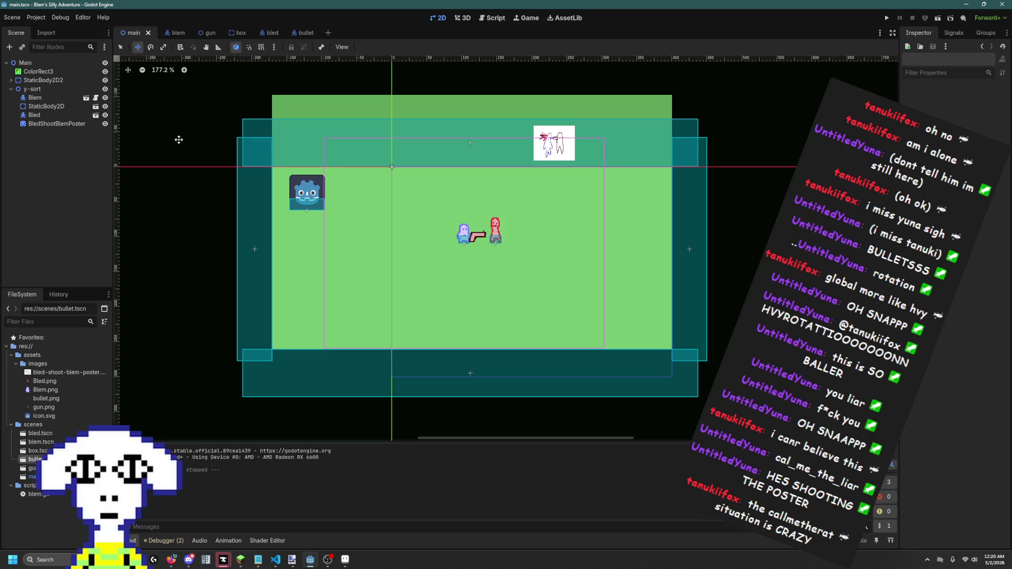
{"action": "left_click", "coordinate": [121, 48]}
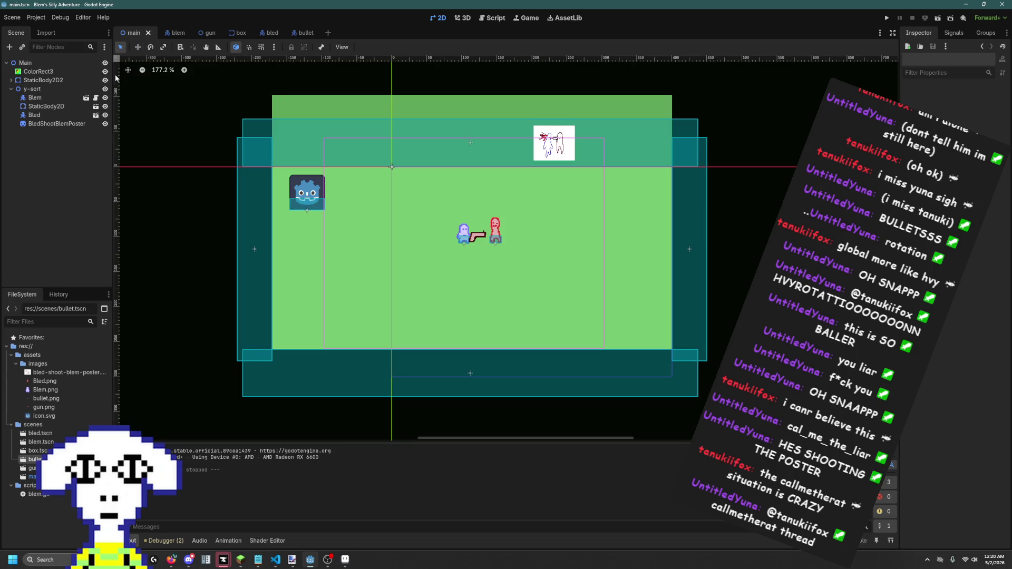
{"action": "left_click", "coordinate": [31, 63]}
{"action": "right_click", "coordinate": [30, 63]}
{"action": "left_click", "coordinate": [46, 76]}
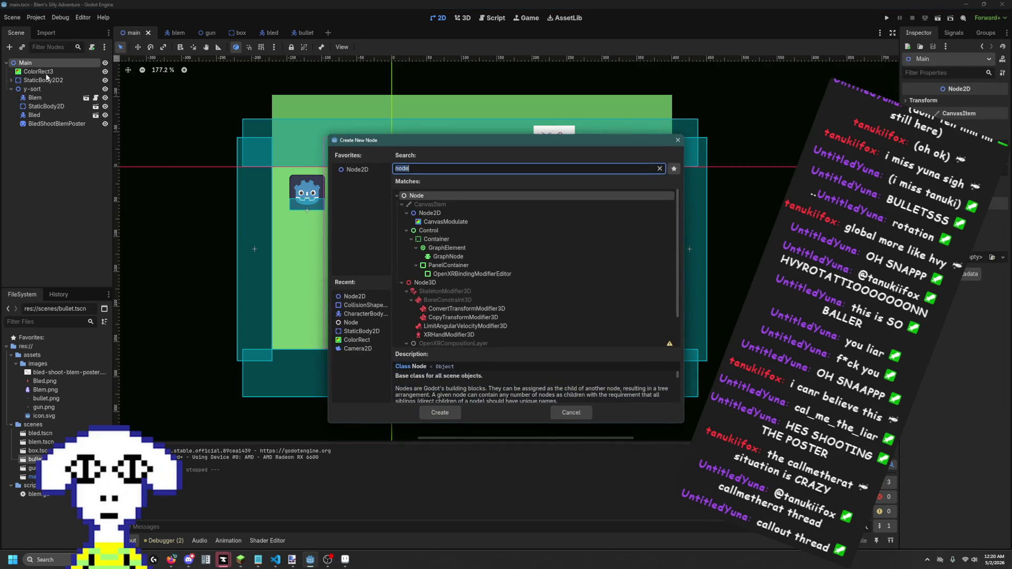
{"action": "type", "text": "nod"}
{"action": "key", "text": "Down"}
{"action": "key", "text": "Tab"}
{"action": "key", "text": "space"}
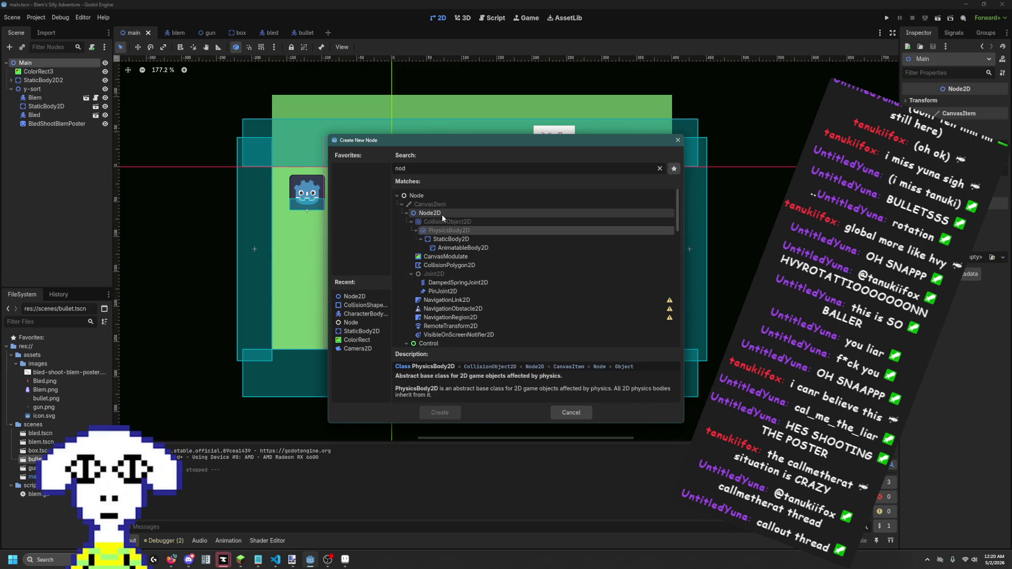
{"action": "double_click", "coordinate": [441, 213]}
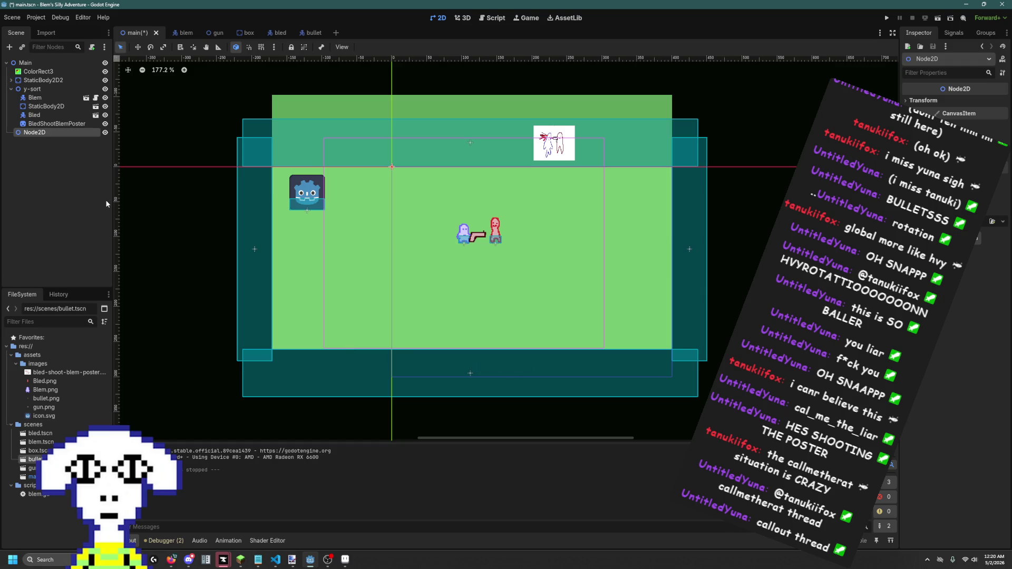
Step: Rename the new Node2D to Bullets and save main.tscn
{"action": "double_click", "coordinate": [49, 132]}
{"action": "type", "text": "Bull"}
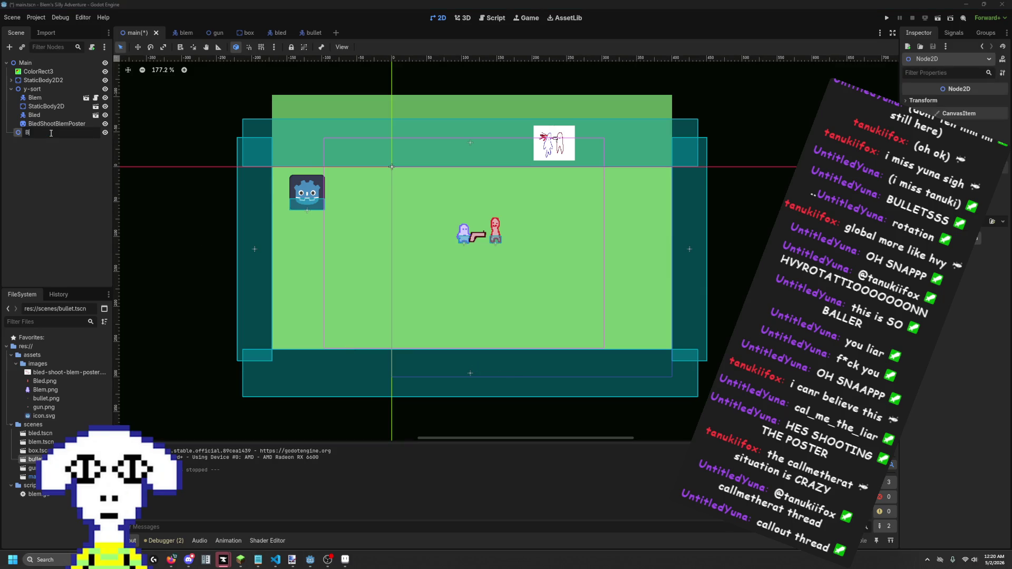
{"action": "type", "text": "ets"}
{"action": "key", "text": "Return"}
{"action": "key", "text": "ctrl+s"}
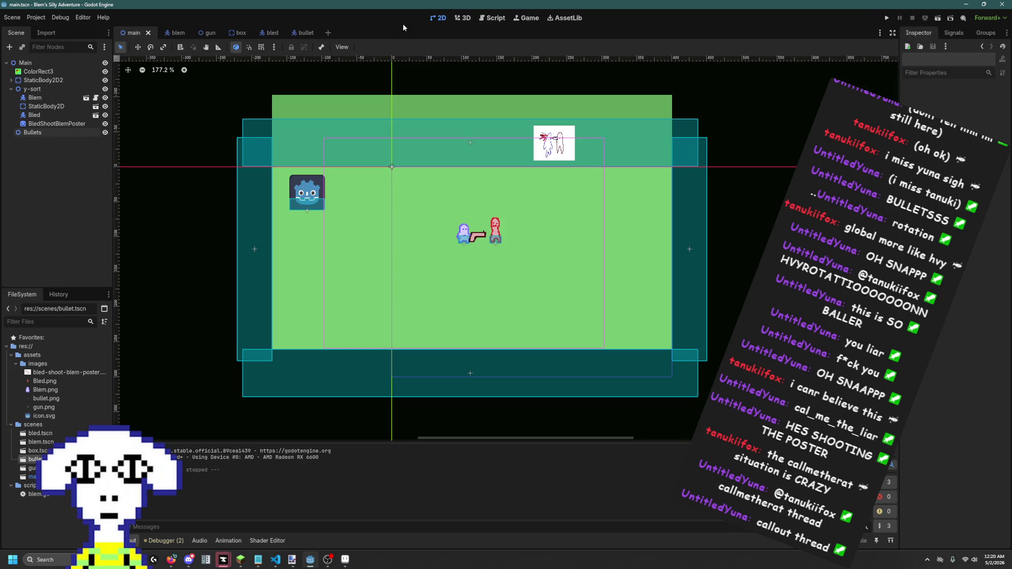
{"action": "left_click", "coordinate": [488, 20]}
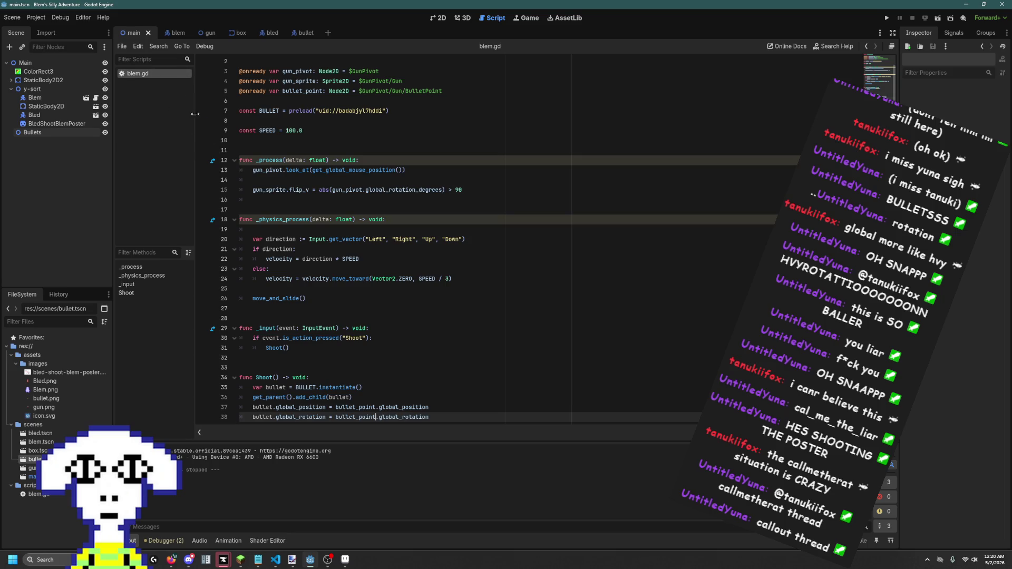
{"action": "left_click", "coordinate": [467, 83]}
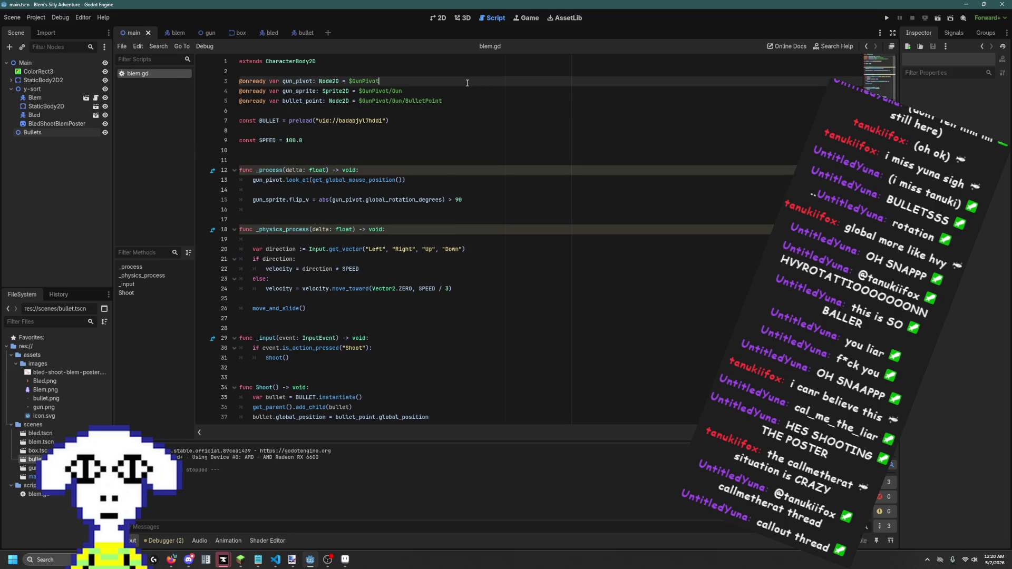
{"action": "key", "text": "Return"}
{"action": "key", "text": "Return"}
{"action": "key", "text": "Return"}
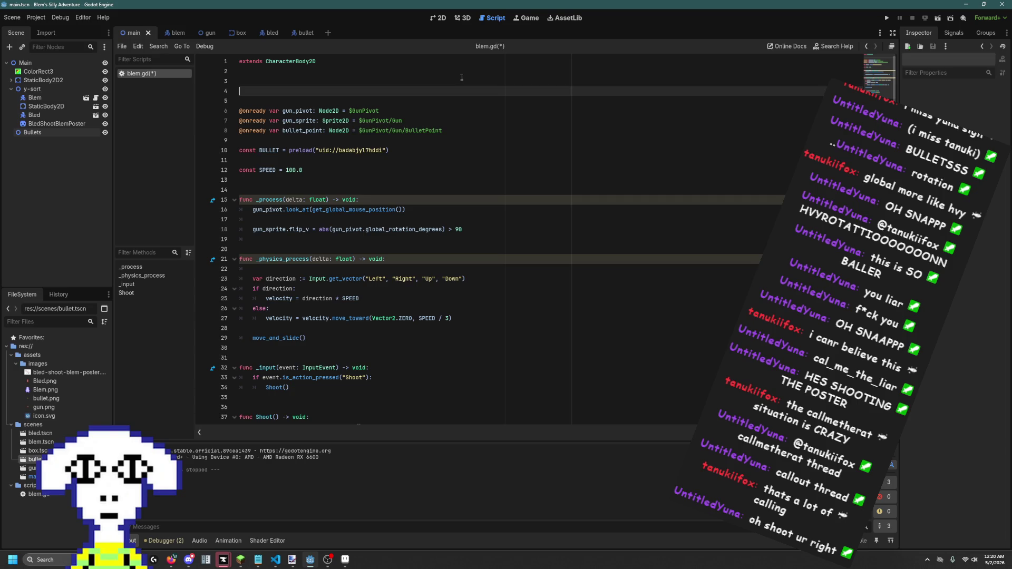
{"action": "key", "text": "Up"}
{"action": "key", "text": "Return"}
{"action": "type", "text": "@expo"}
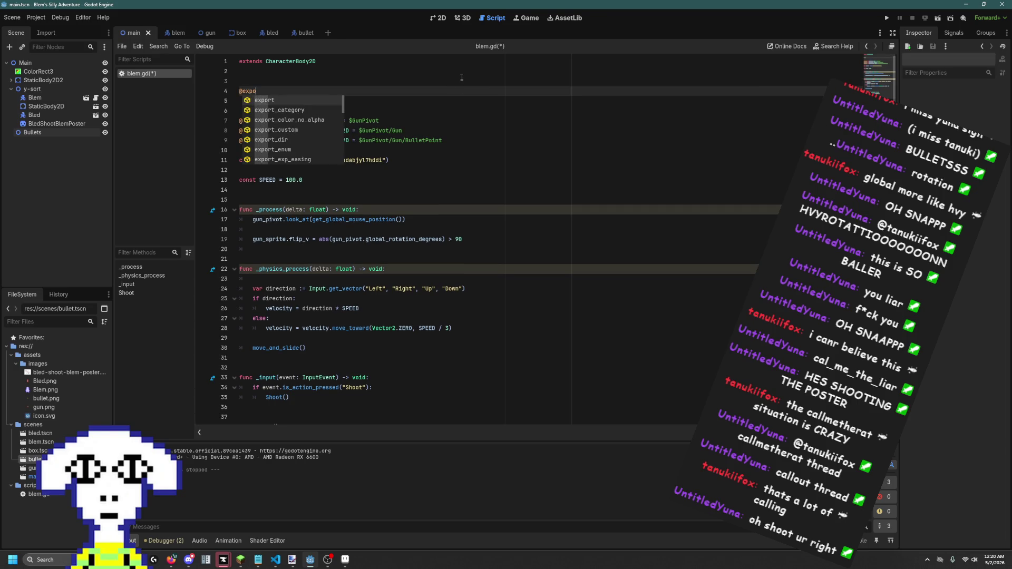
{"action": "key", "text": "Return"}
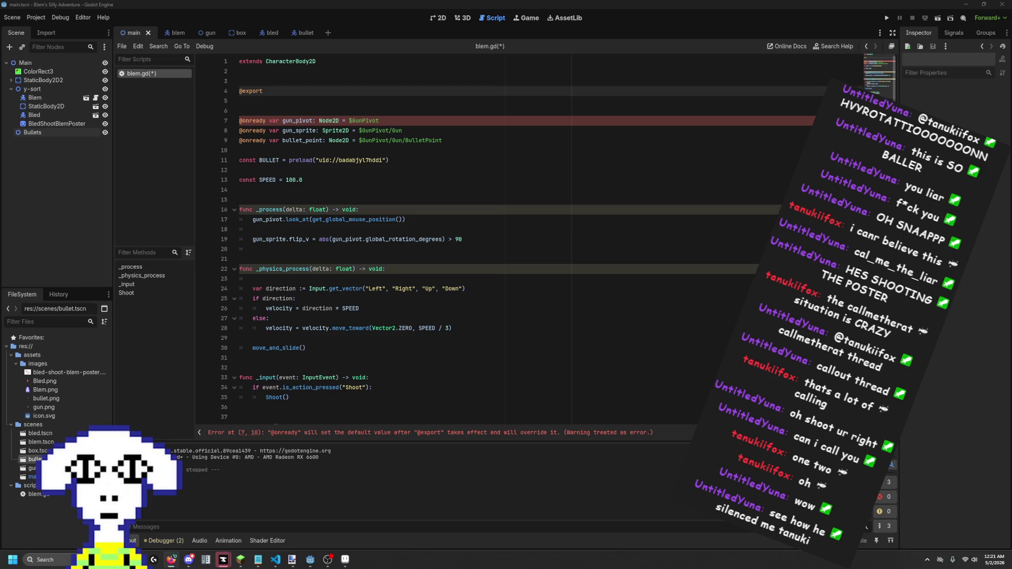
{"action": "left_click", "coordinate": [274, 92]}
{"action": "type", "text": "bullets_"}
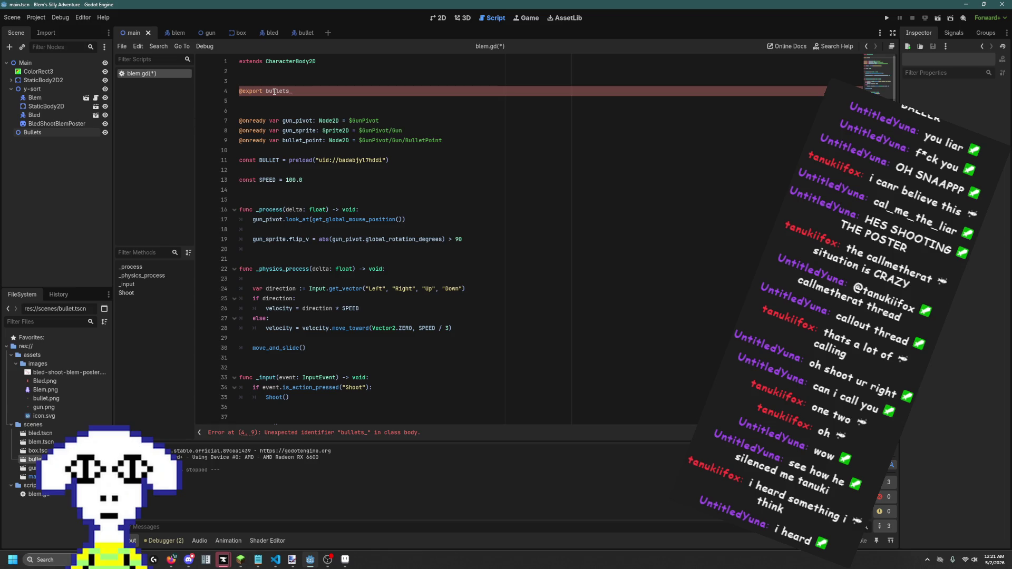
{"action": "type", "text": "node: "}
{"action": "type", "text": "Node2"}
{"action": "left_click", "coordinate": [266, 90]}
{"action": "type", "text": "var"}
{"action": "key", "text": "End"}
{"action": "key", "text": "ctrl+s"}
Step: Assign the Bullets node to Blem's Bullets Node property and save the scene
{"action": "left_click", "coordinate": [35, 115]}
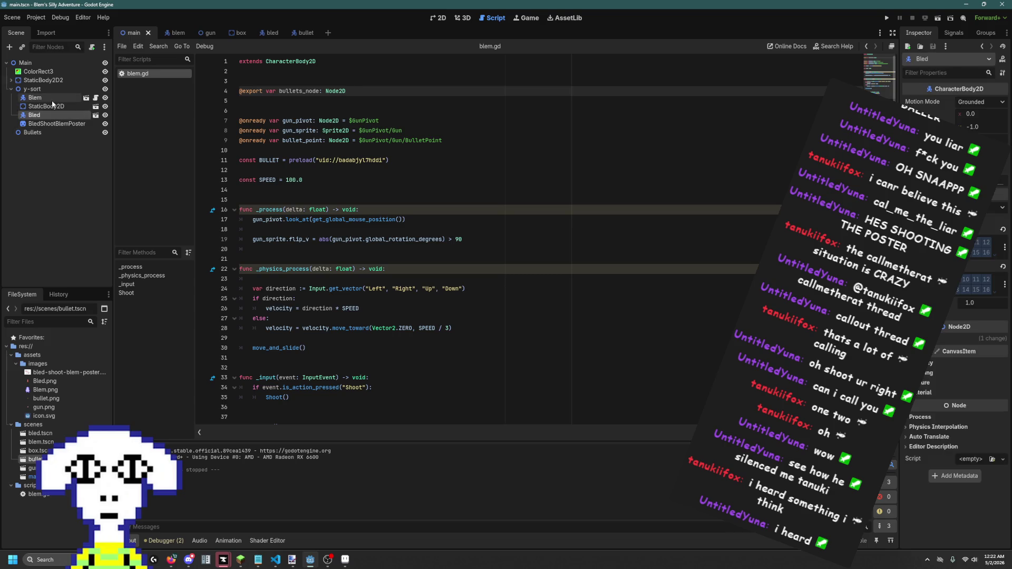
{"action": "left_click", "coordinate": [52, 99]}
{"action": "left_click", "coordinate": [967, 102]}
{"action": "double_click", "coordinate": [475, 284]}
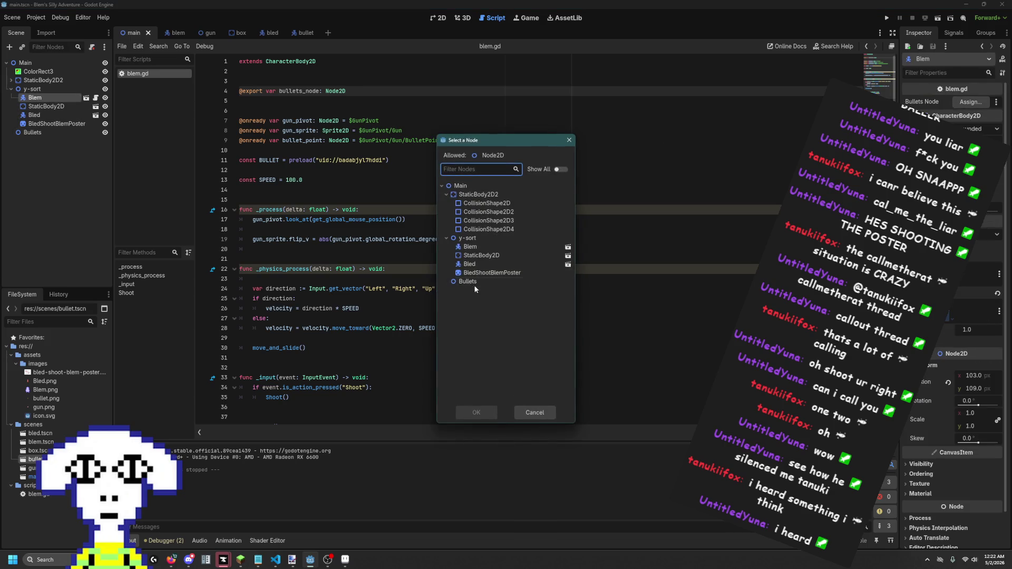
{"action": "scroll", "coordinate": [475, 283], "scroll_direction": "down", "scroll_amount": 2}
{"action": "left_click", "coordinate": [475, 283]}
{"action": "key", "text": "ctrl+s"}
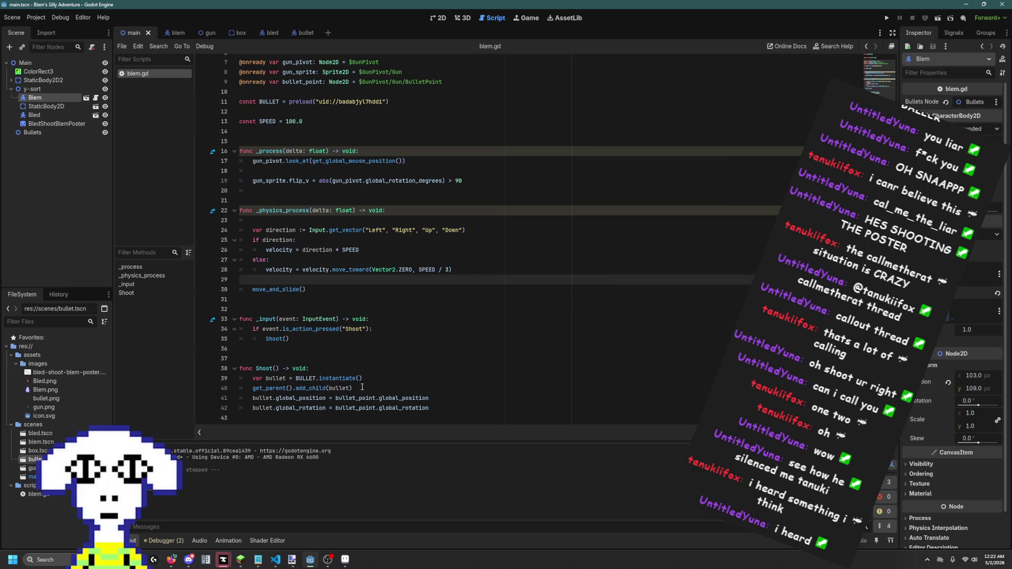
Step: In Shoot(), replace get_parent() with bullets_node so bullets are added there
{"action": "left_click", "coordinate": [295, 388]}
{"action": "left_click_drag", "start_coordinate": [293, 388], "coordinate": [253, 389]}
{"action": "type", "text": "bullets"}
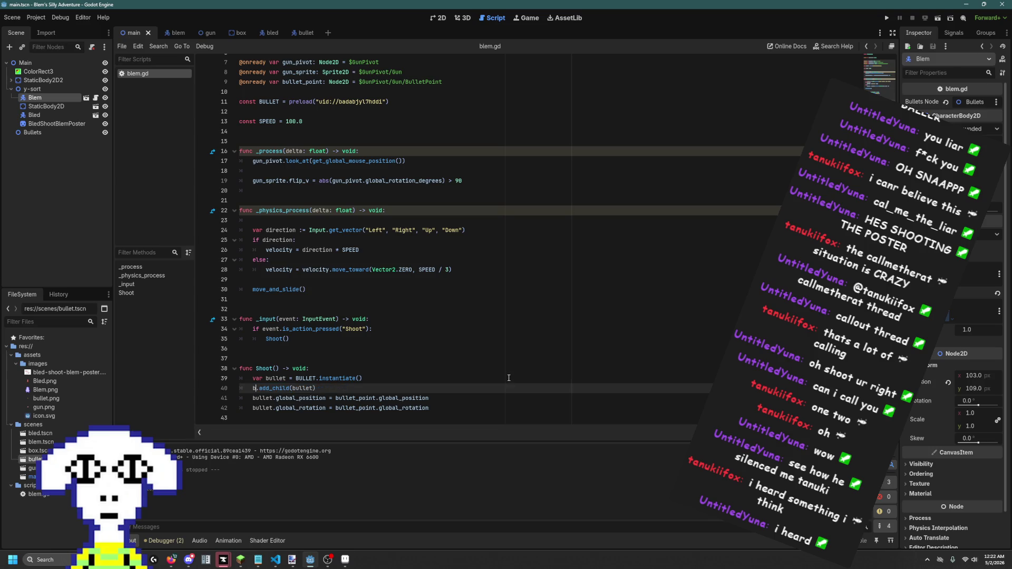
{"action": "key", "text": "Return"}
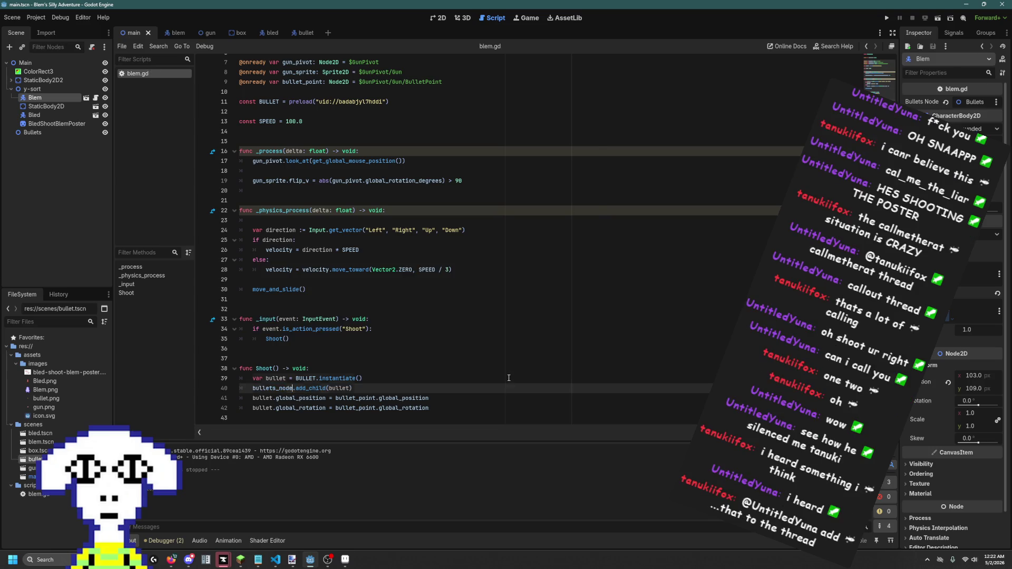